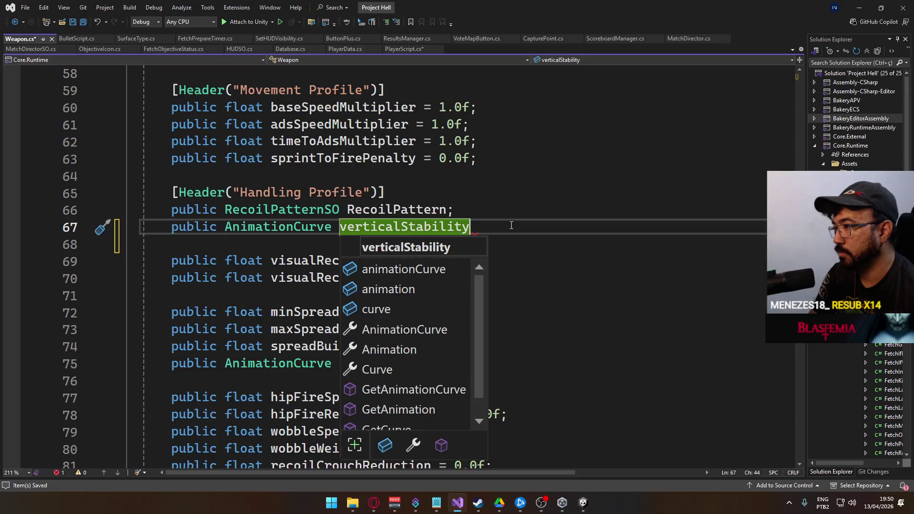
- Add [Tooltip("Used to reduce Vertical Recoil using the mag size as range")] to the verticalStability line
text(;)
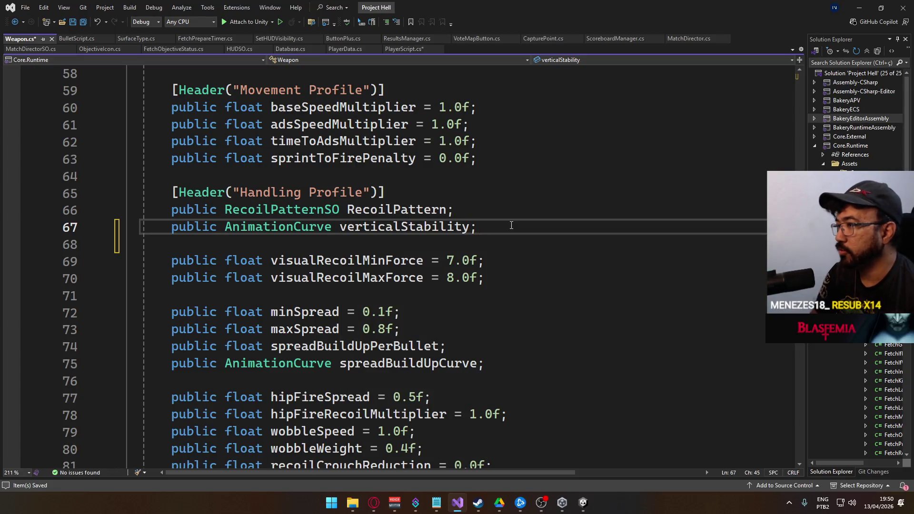
key(Home)
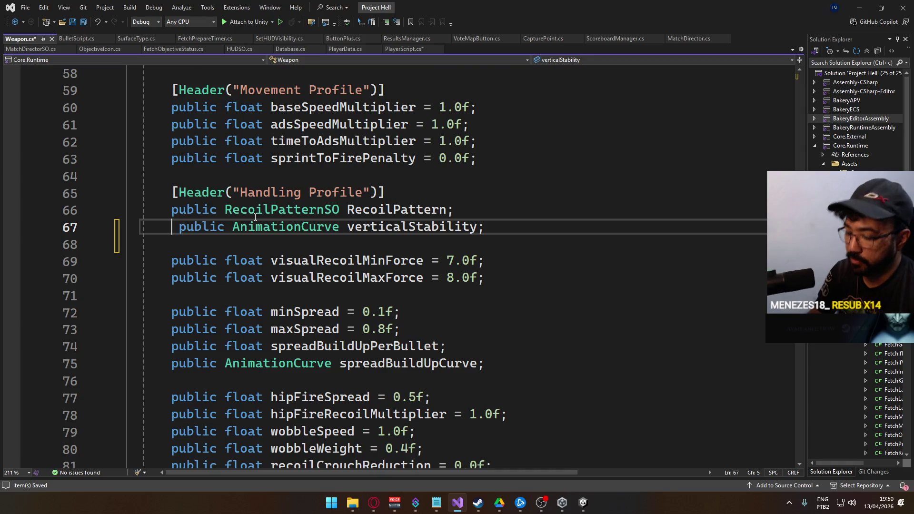
text([()
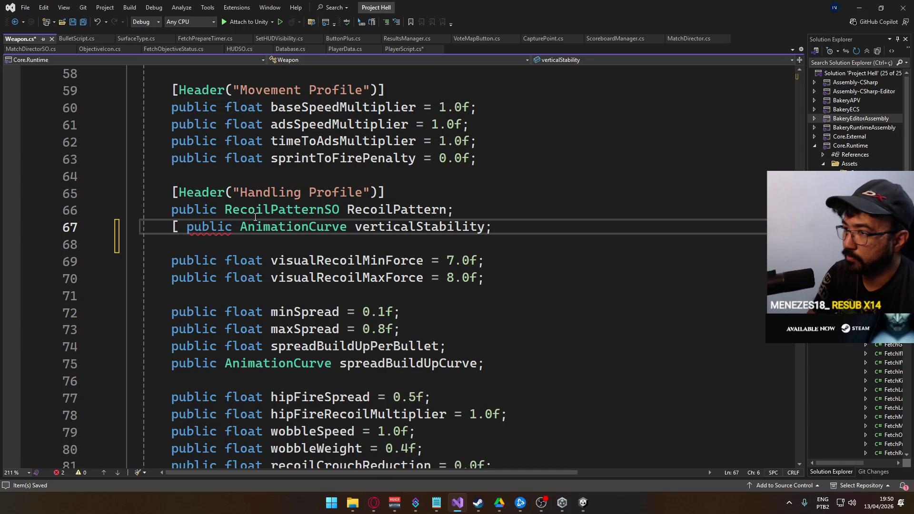
key(BackSpace)
text(Tooltip("))
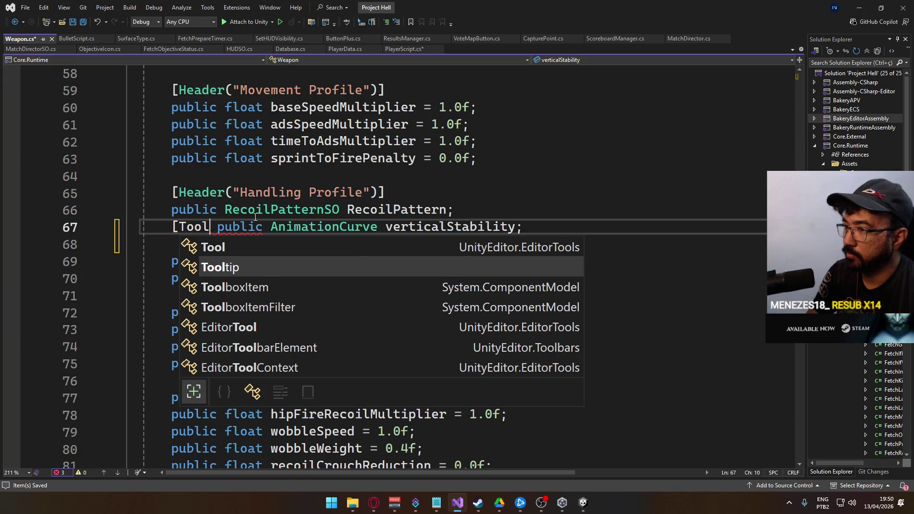
text(])
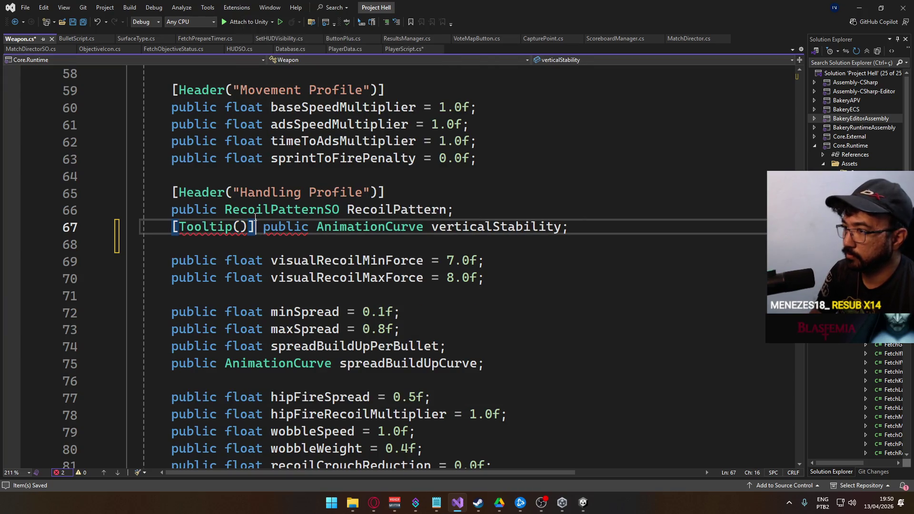
key(Left)
key(Left)
text("Used to re)
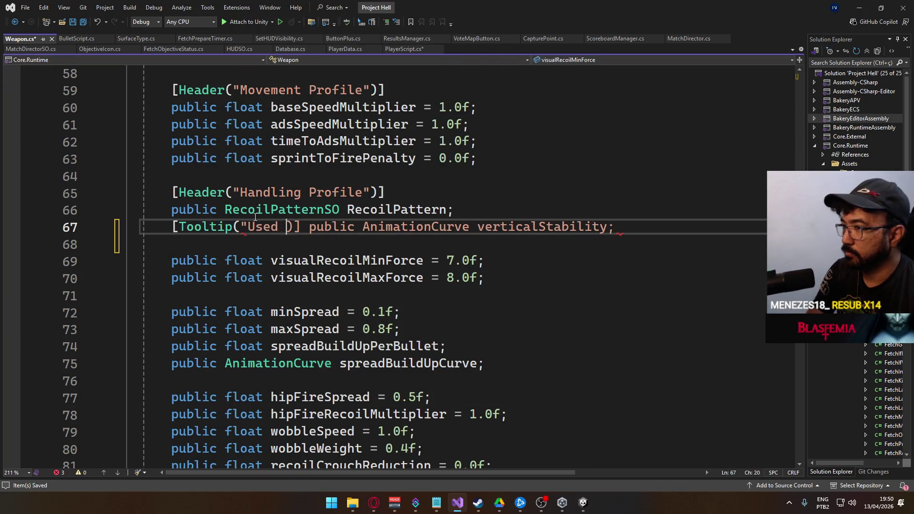
text(duce Vee)
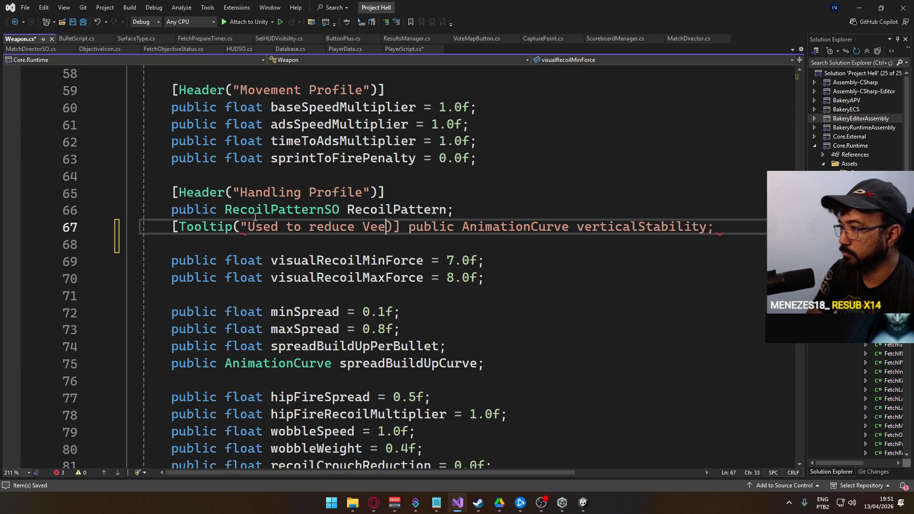
key(BackSpace)
text(rtical Recoil)
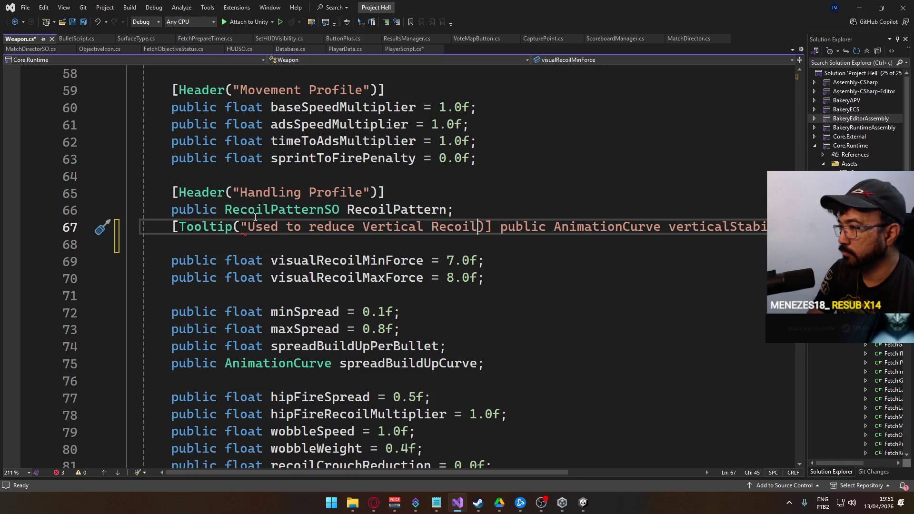
text( using the ma)
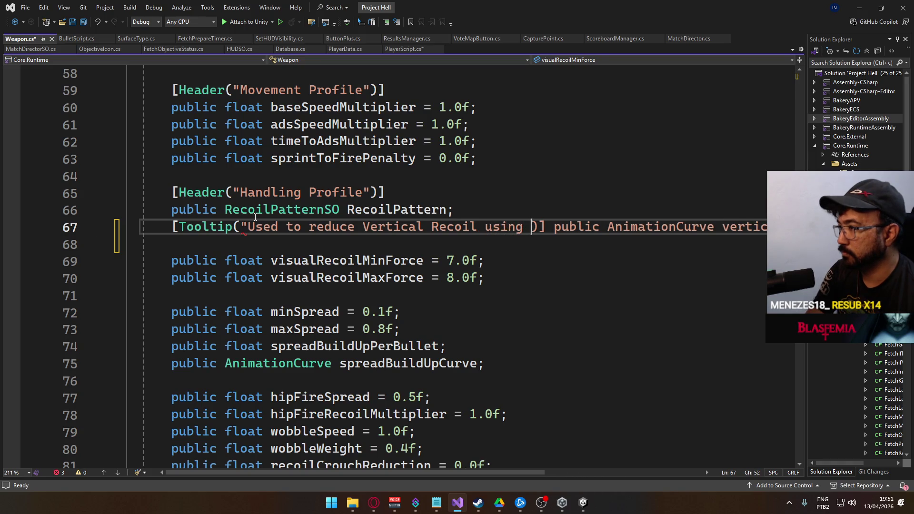
text(g size a)
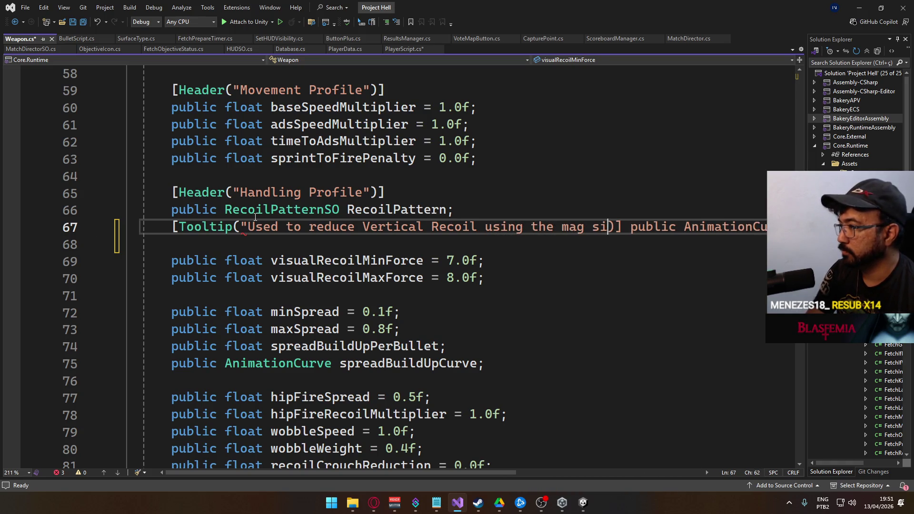
text(s range"))
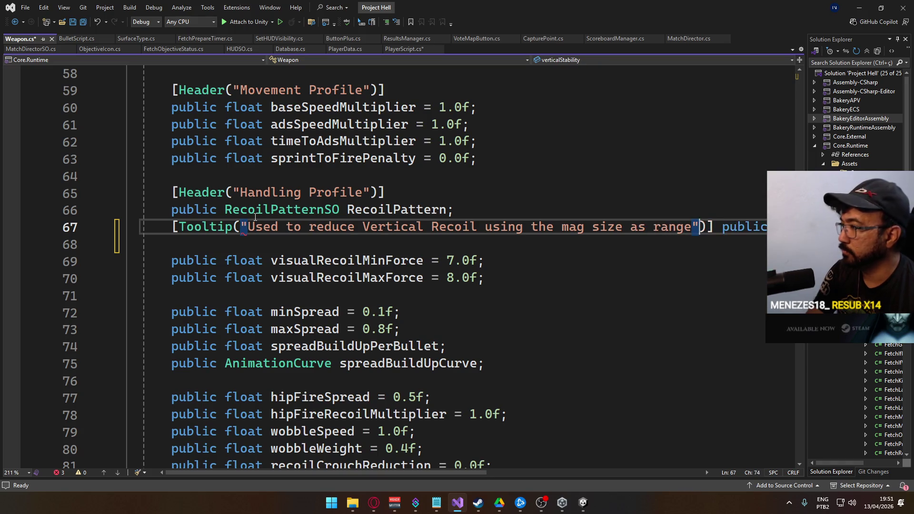
- Remove the extra parenthesis, move the field declaration onto its own line, and save Weapon.cs
key(Delete)
key(Right)
key(Right)
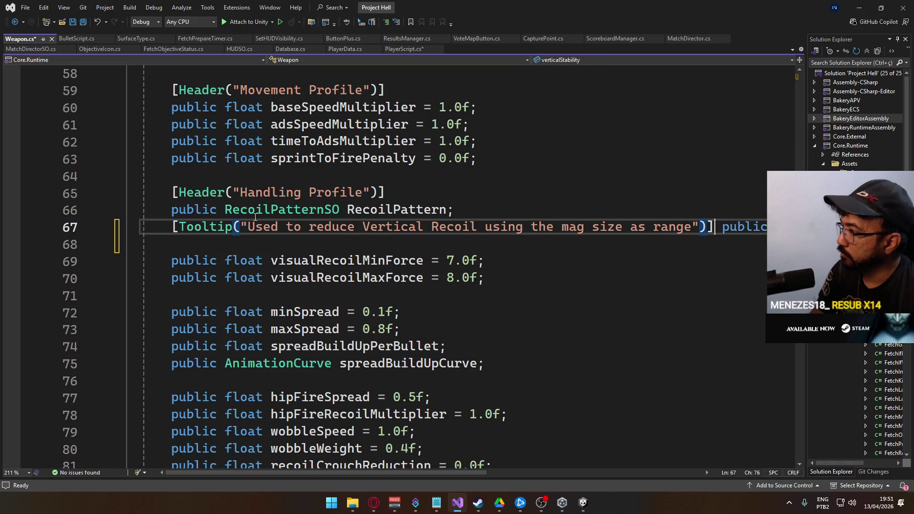
key(Return)
key(ctrl+s)
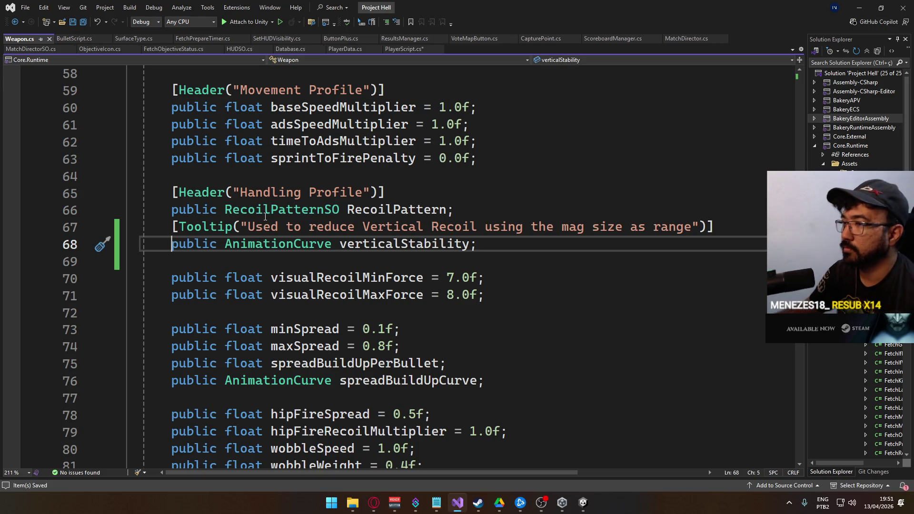
click(407, 48)
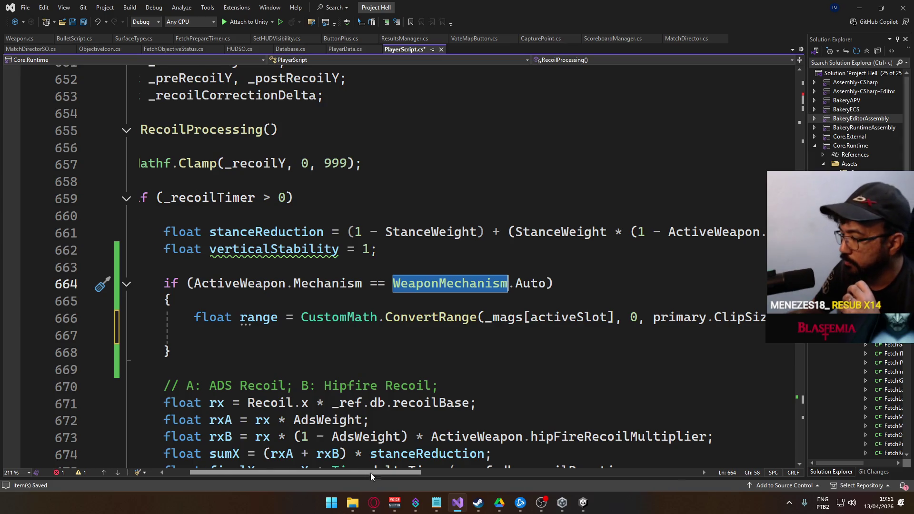
- On empty line 667 of RecoilProcessing, write 'verticalStability = ActiveWeapon.'
scroll(370, 473, right, 3)
scroll(380, 456, left, 3)
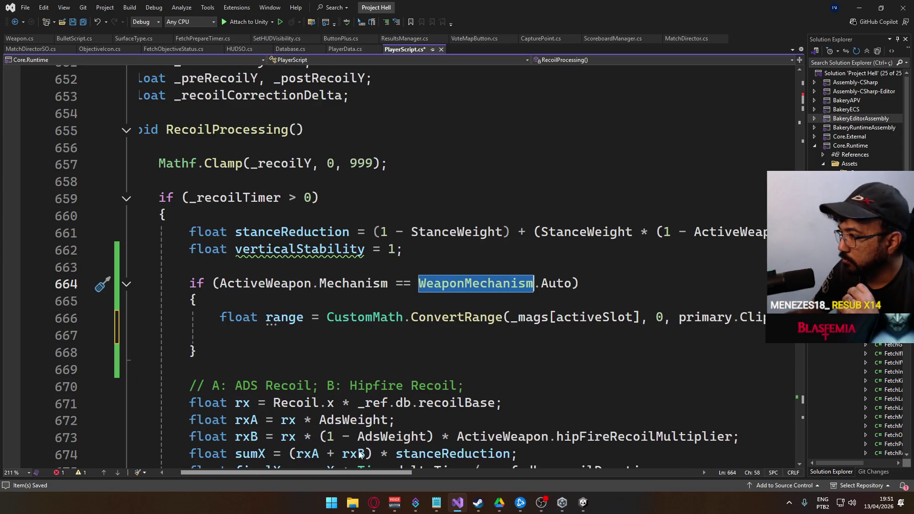
click(449, 333)
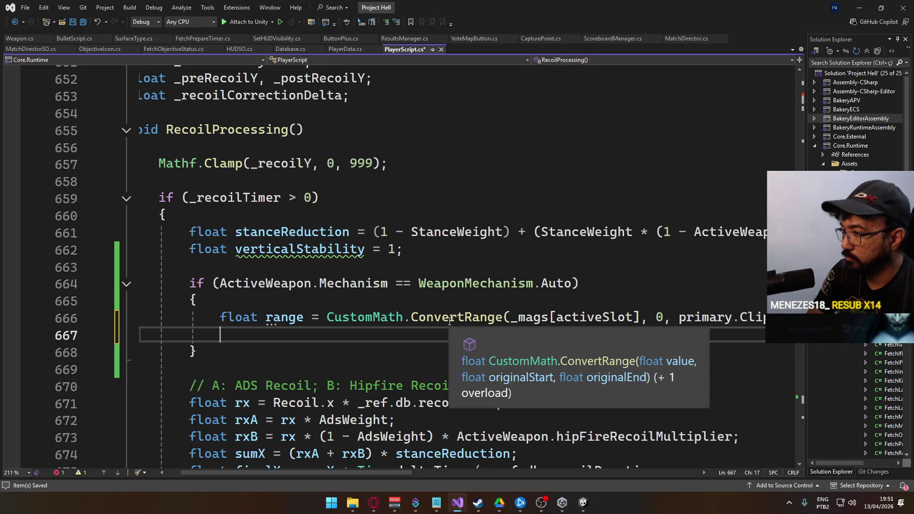
text(float)
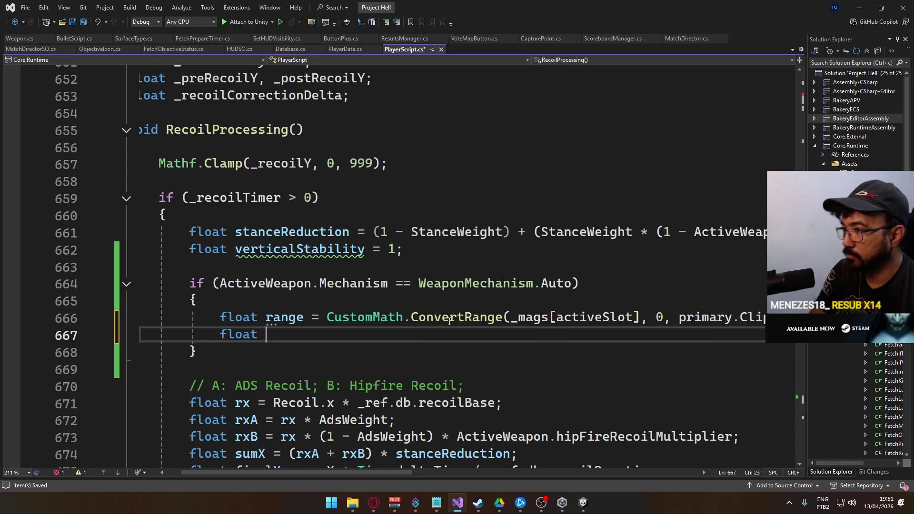
key(BackSpace)
key(BackSpace)
key(BackSpace)
text(verti)
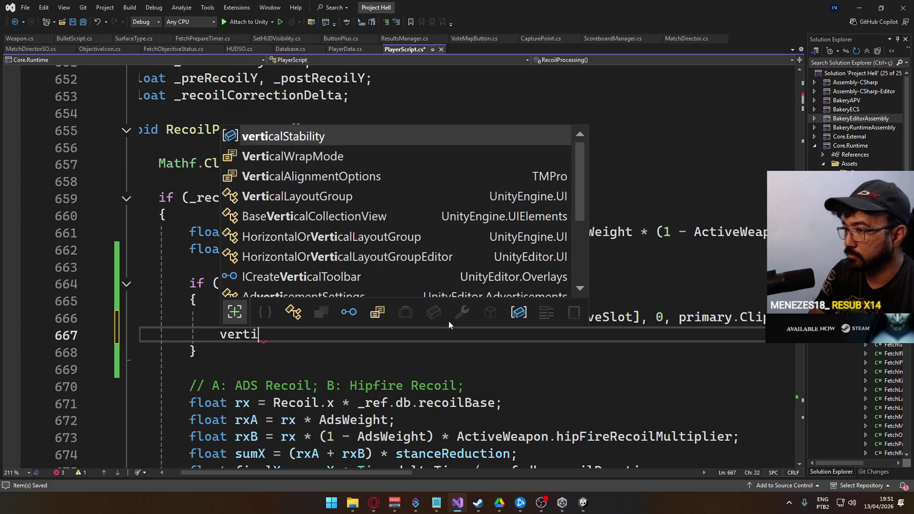
text(calStability = )
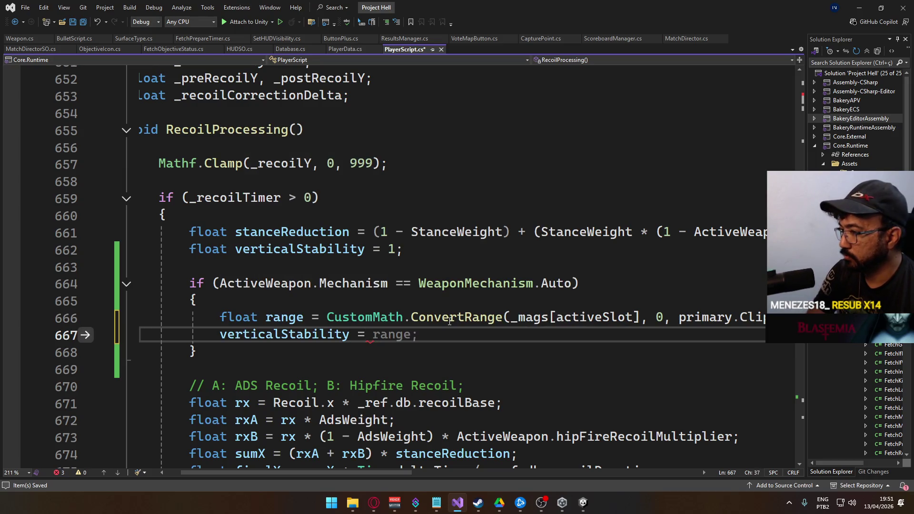
text(CustomMarkerCallbackFlags)
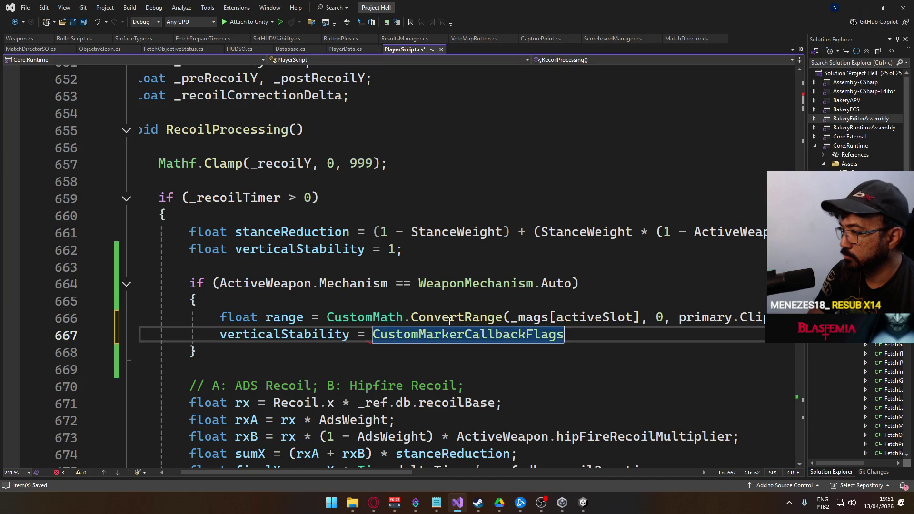
key(BackSpace)
key(BackSpace)
key(BackSpace)
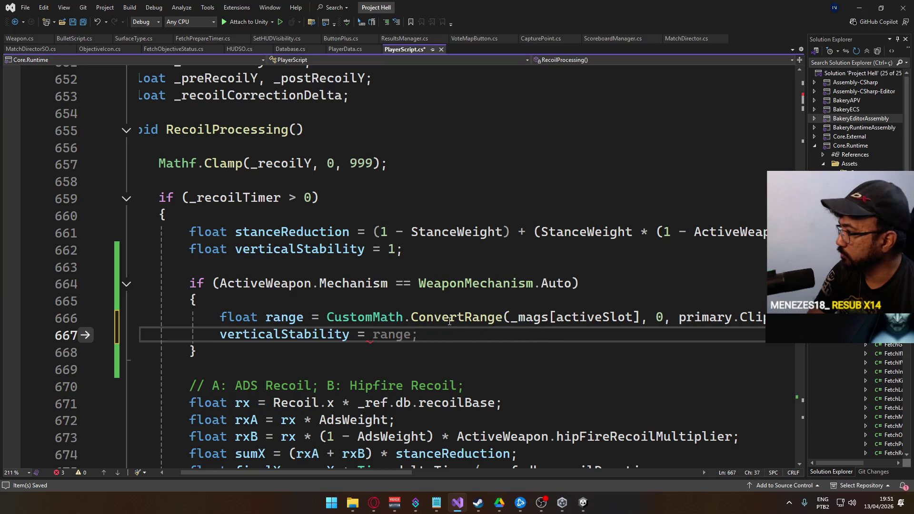
text(ActiveWeapon.)
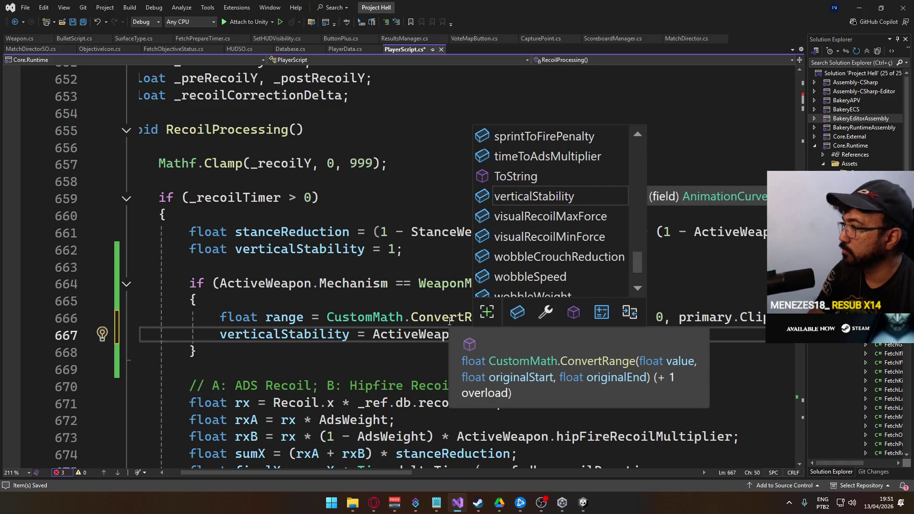
- Rename the verticalStability field in Weapon.cs to verticalStabilityCurve
click(27, 41)
click(470, 244)
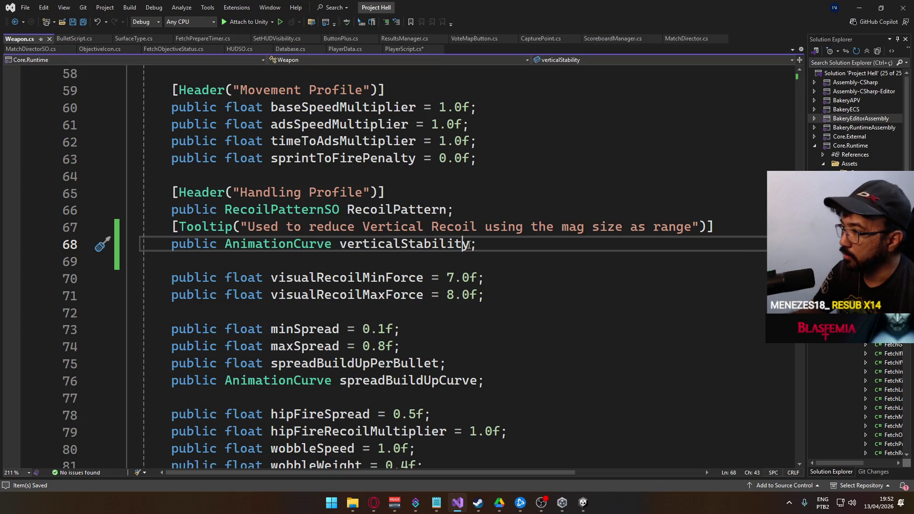
key(ctrl+r)
key(ctrl+r)
text(Curve)
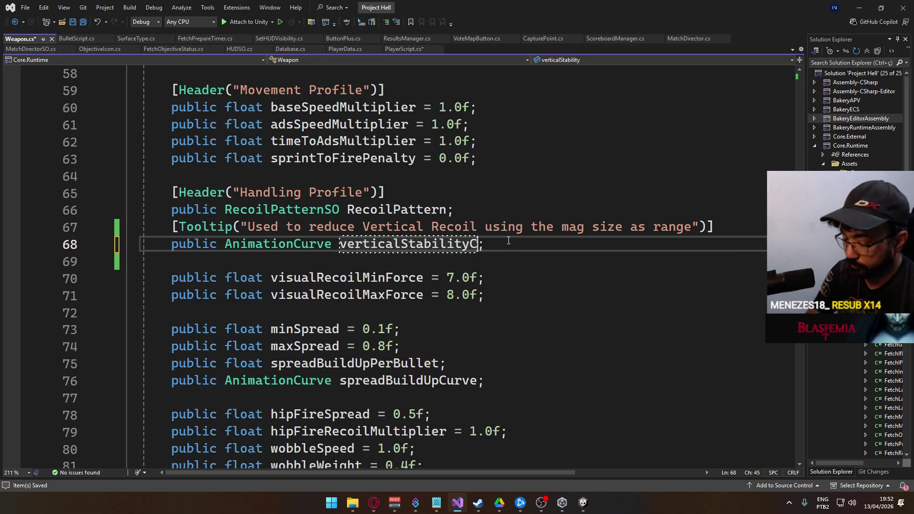
key(Return)
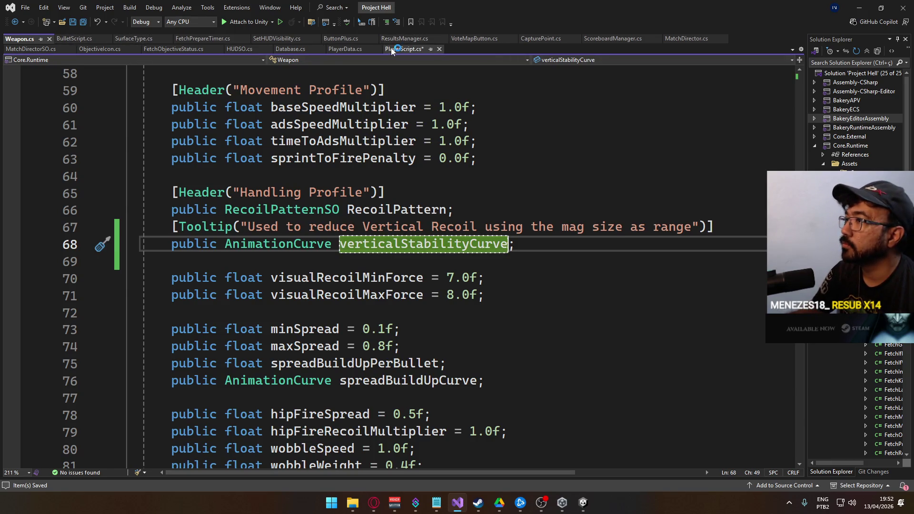
- Complete line 667 as ActiveWeapon.verticalStabilityCurve.Evaluate(range); and save PlayerScript.cs
click(398, 49)
text(ve)
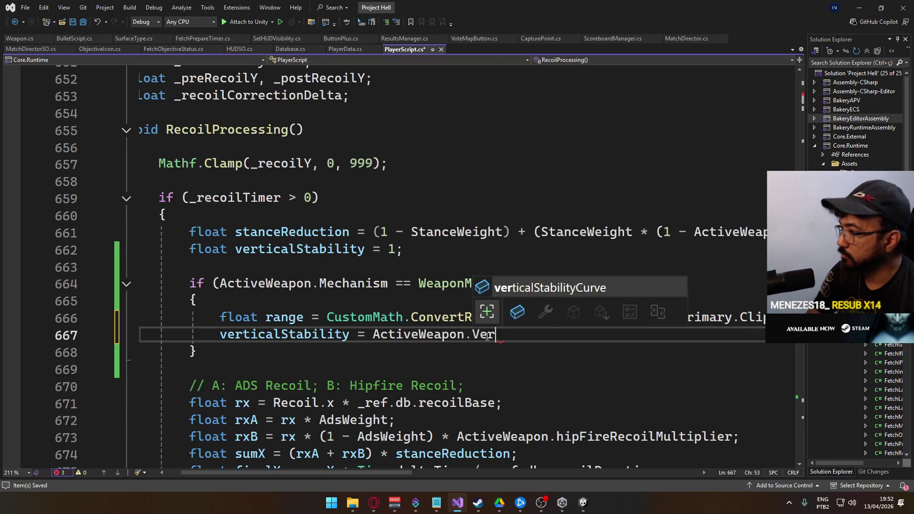
key(Tab)
double_click(486, 336)
key(Right)
text(.eva)
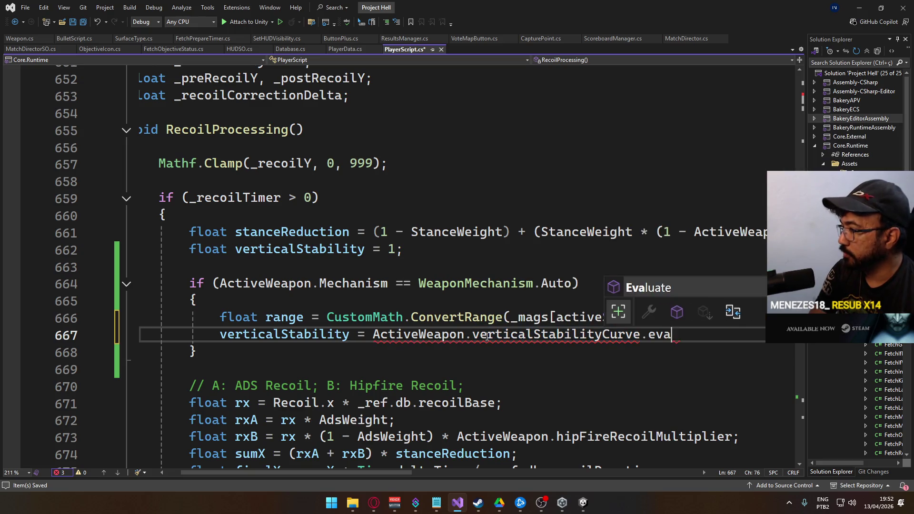
key(Tab)
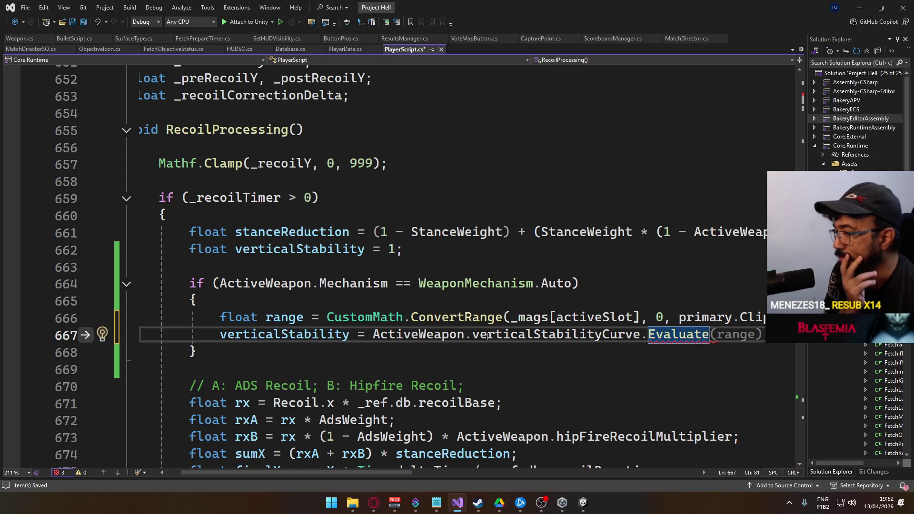
text(()
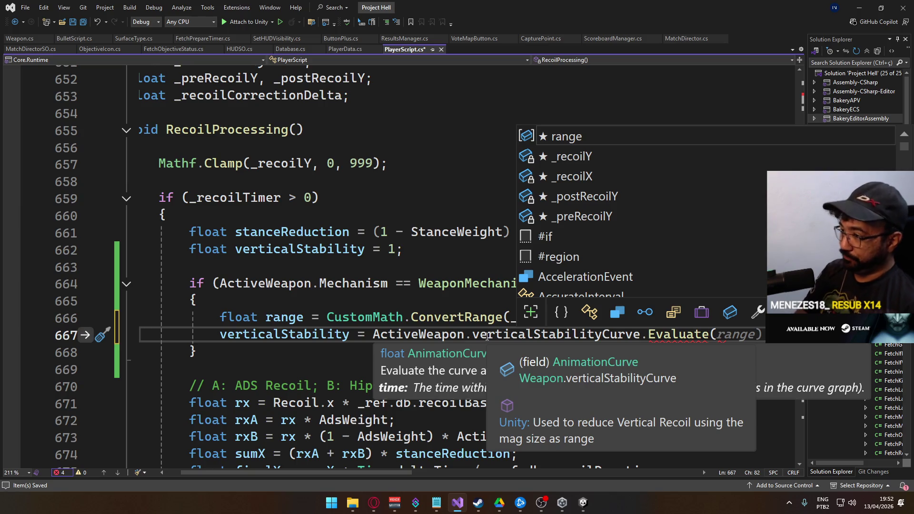
text(ra)
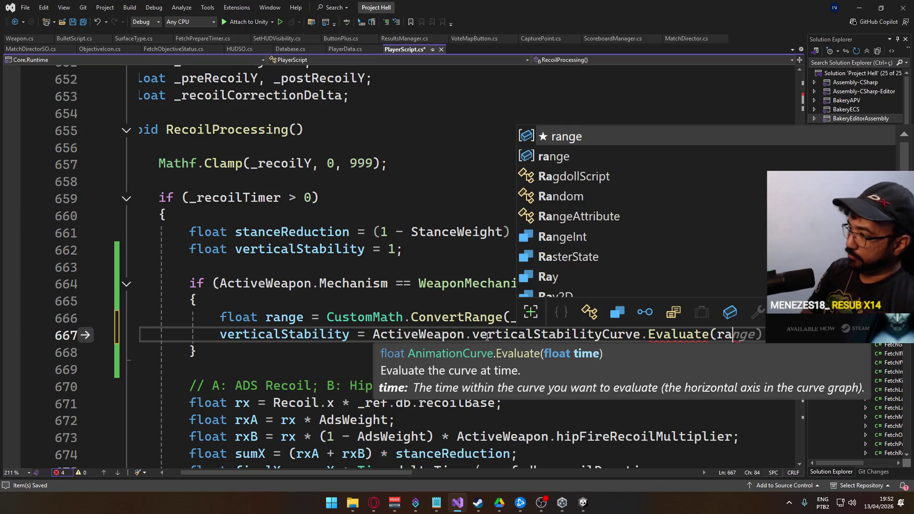
text(nge);)
key(ctrl+s)
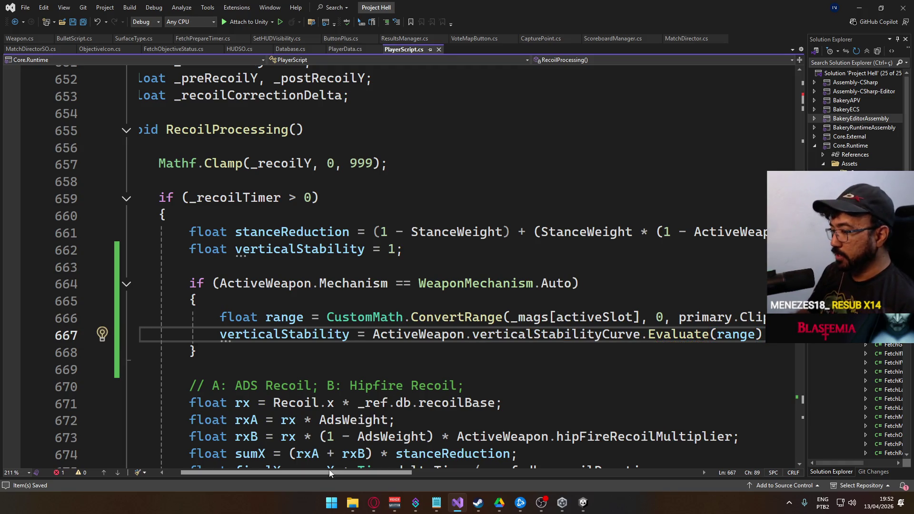
mouse_move(328, 469)
mouse_down()
mouse_move(436, 466)
mouse_move(327, 466)
mouse_up()
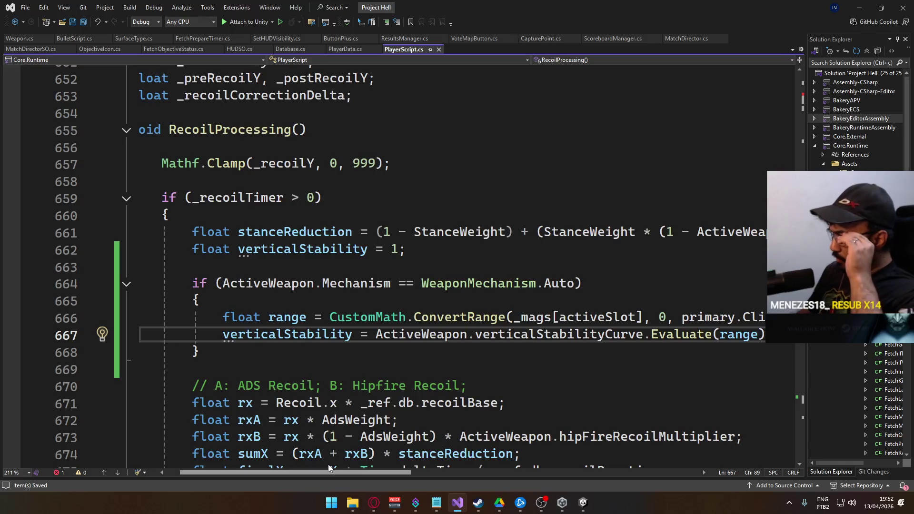
mouse_move(584, 505)
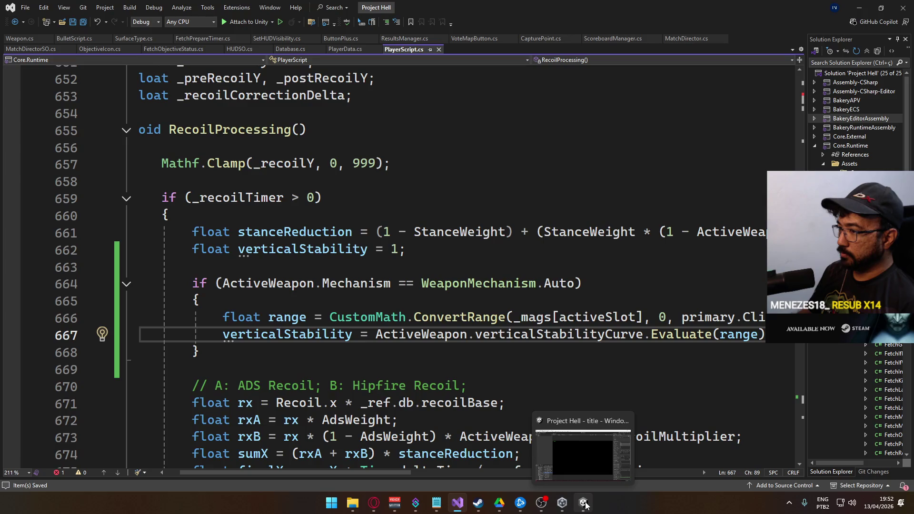
click(585, 503)
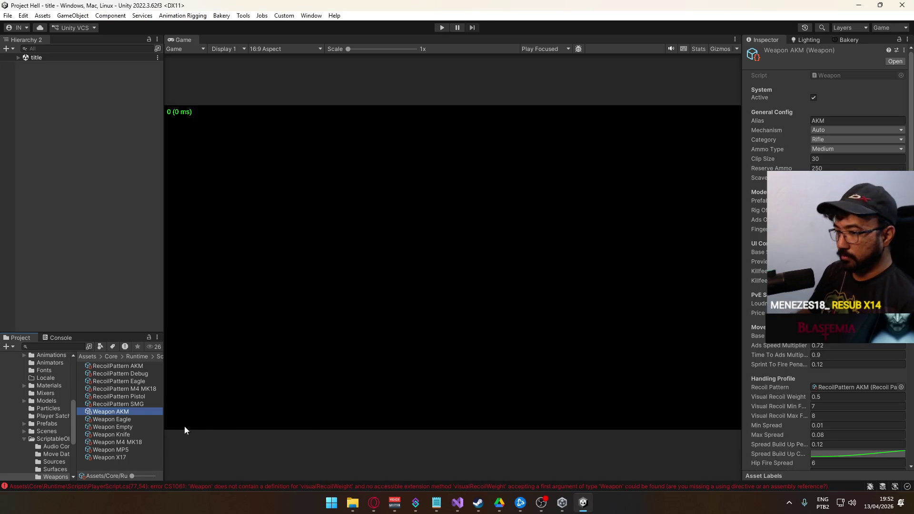
- Go from the CS1061 console error to line 77, comment out the SetLayerWeight call, and save
click(329, 487)
double_click(98, 359)
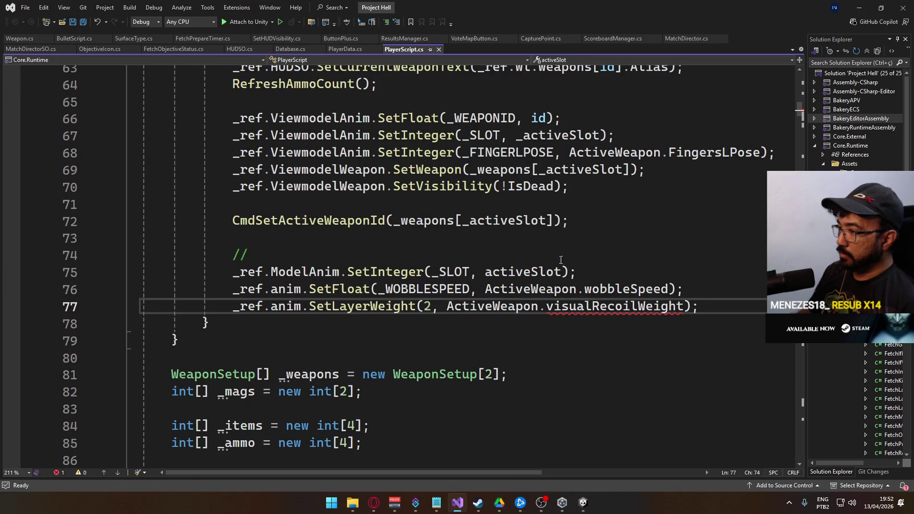
key(Home)
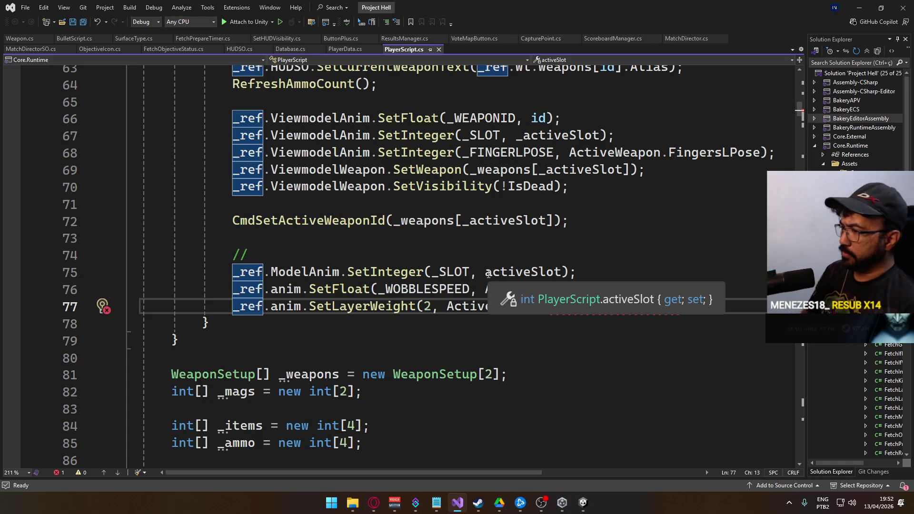
text(//)
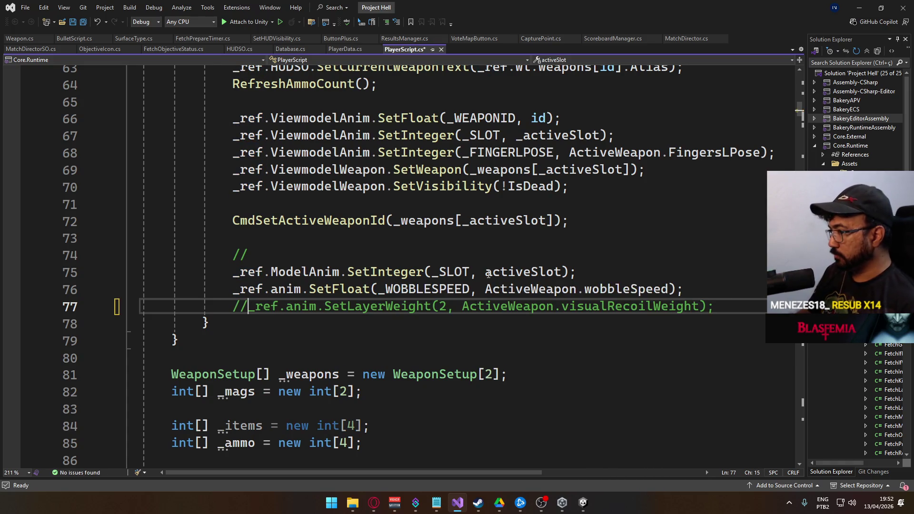
key(ctrl+s)
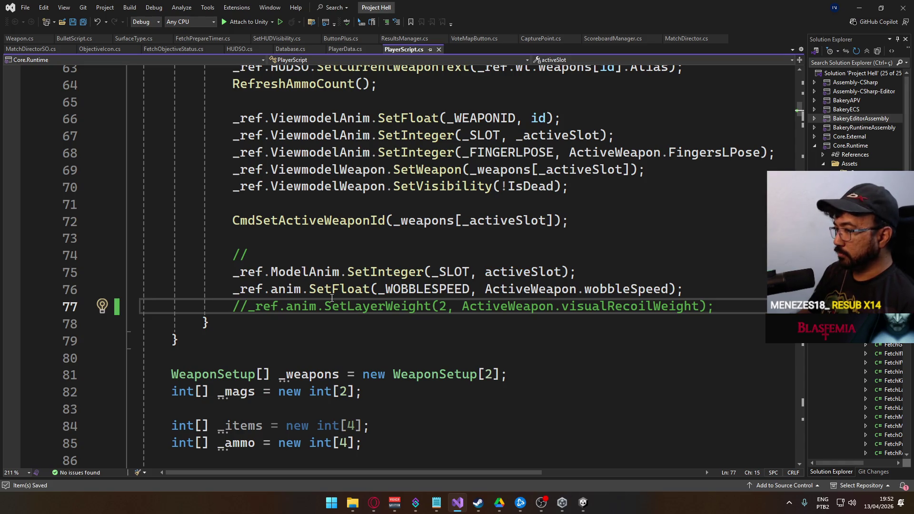
click(583, 502)
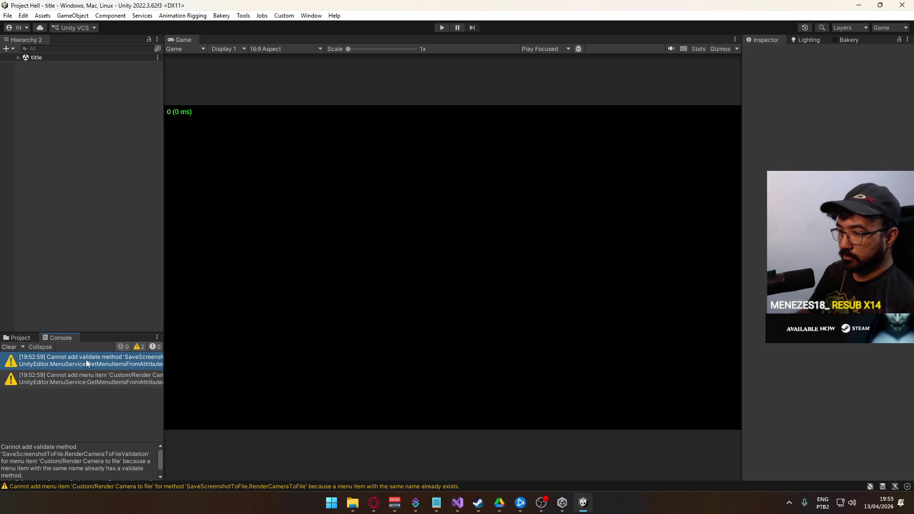
- Select Weapon AKM in ScriptableObjects > Weapons and open its vertical stability curve
click(19, 338)
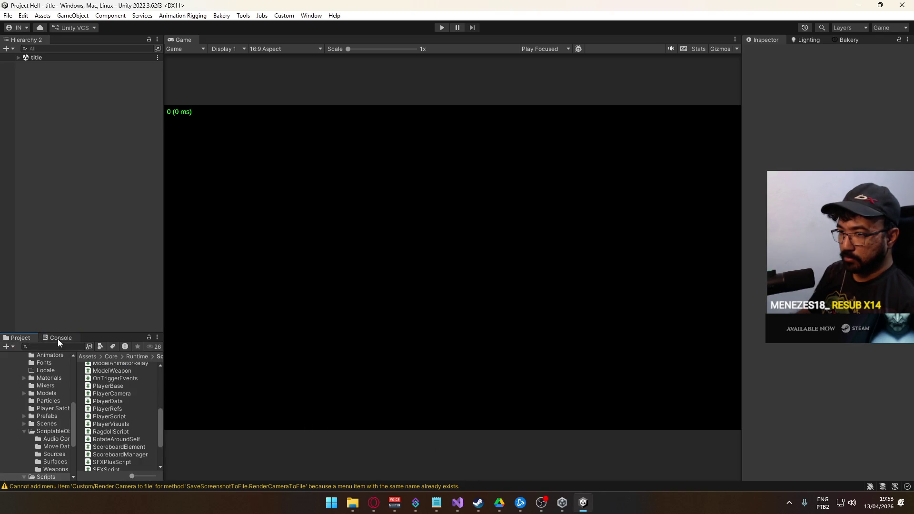
click(37, 431)
scroll(133, 388, up, 5)
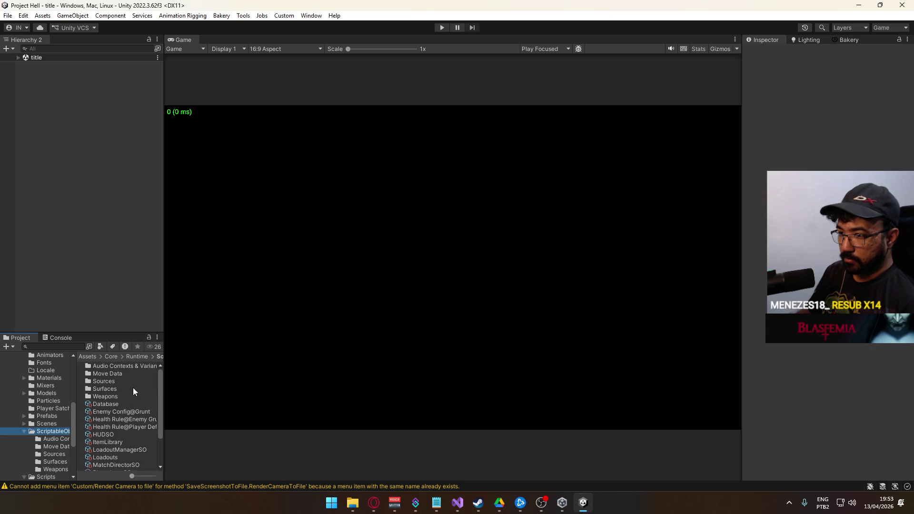
double_click(121, 397)
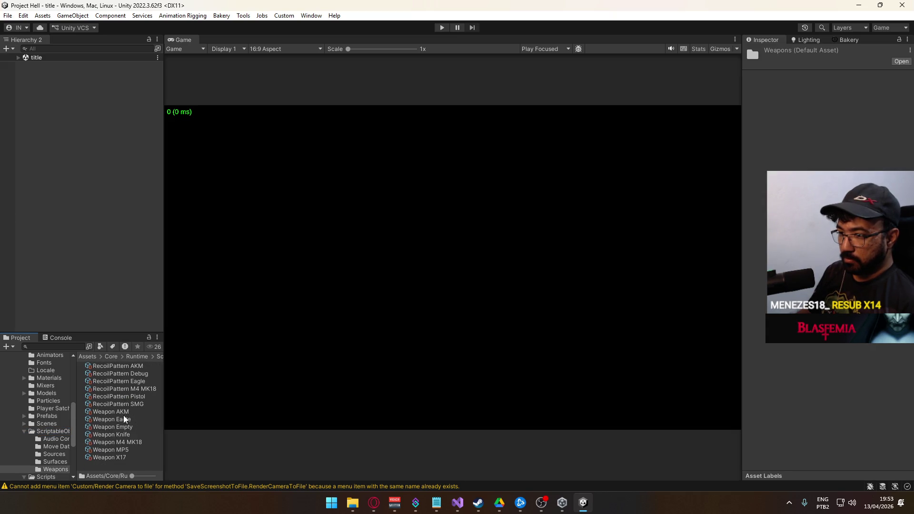
click(128, 412)
scroll(781, 351, down, 3)
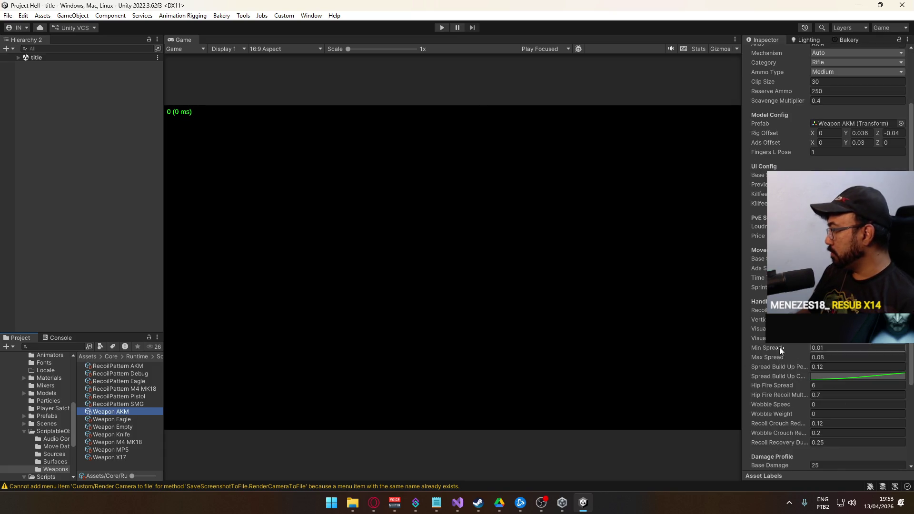
click(852, 376)
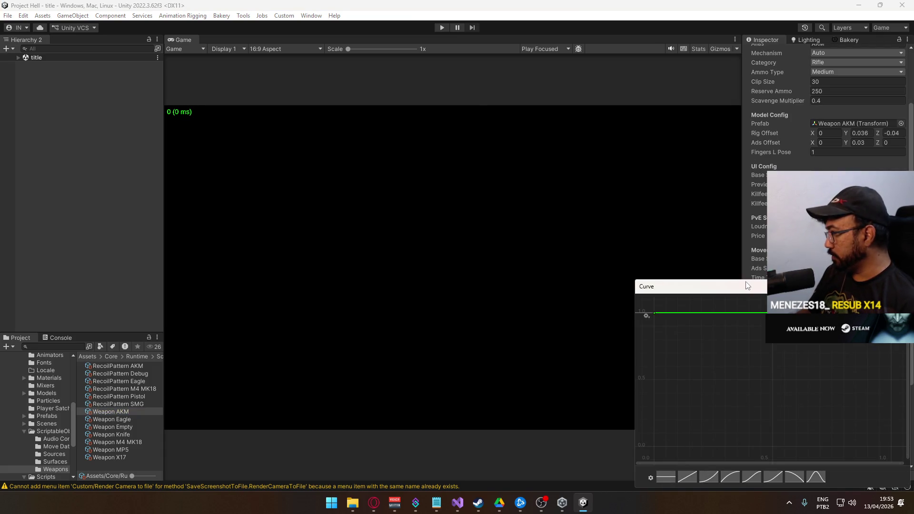
- Centre the curve window and add a middle key at time 0.6
drag(746, 286, 271, 192)
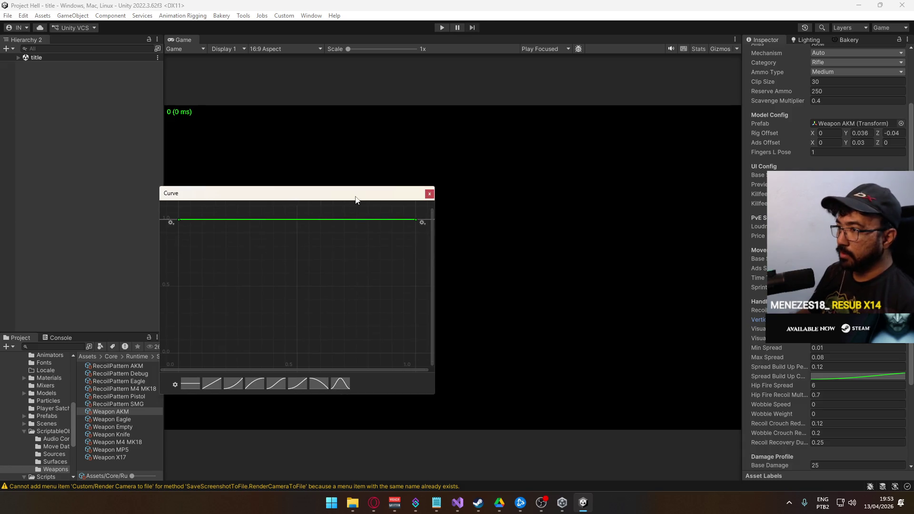
mouse_move(355, 200)
mouse_down()
mouse_move(426, 199)
mouse_move(444, 220)
mouse_up()
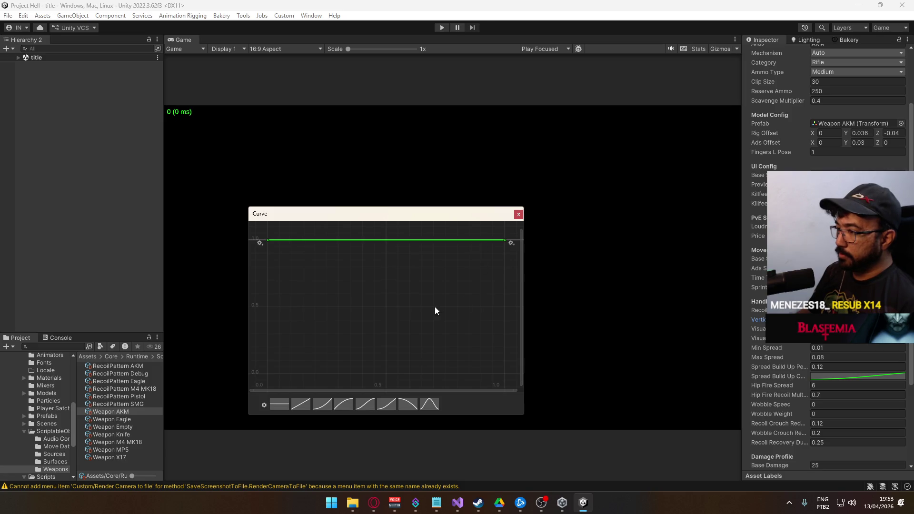
double_click(410, 240)
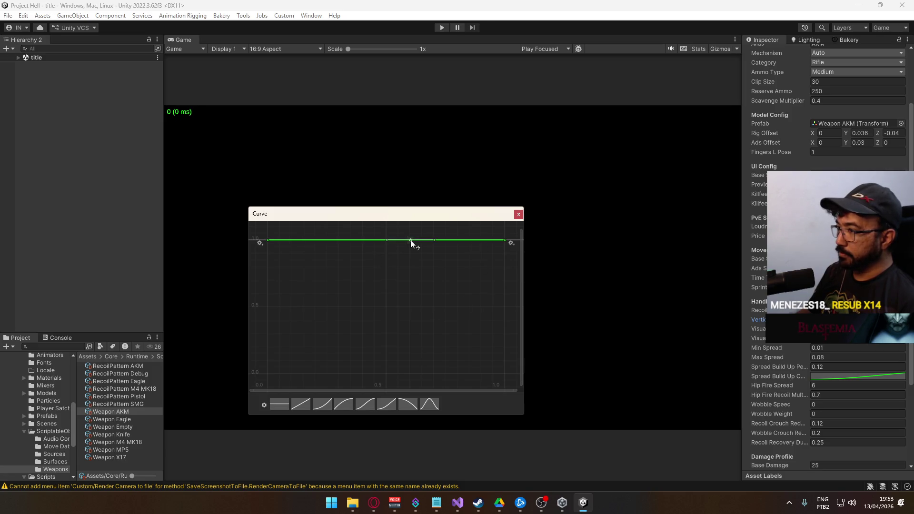
key(Return)
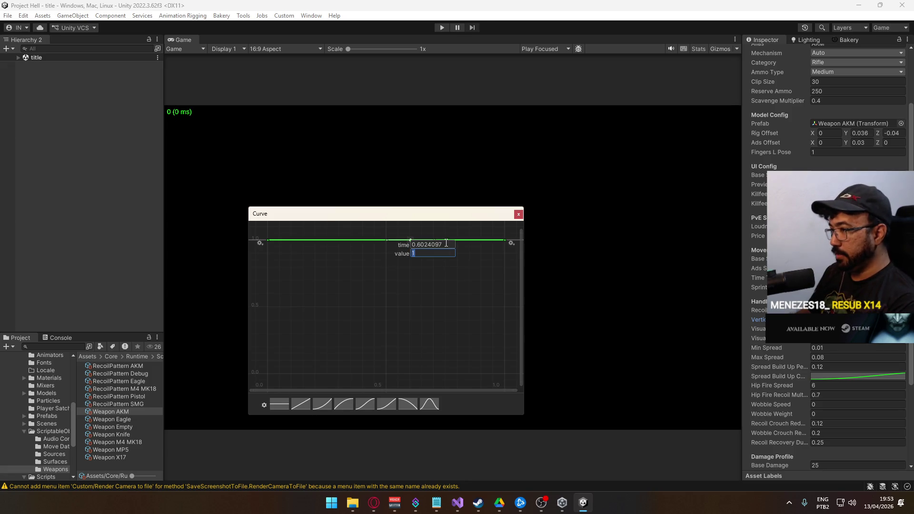
drag(452, 245, 417, 245)
key(Return)
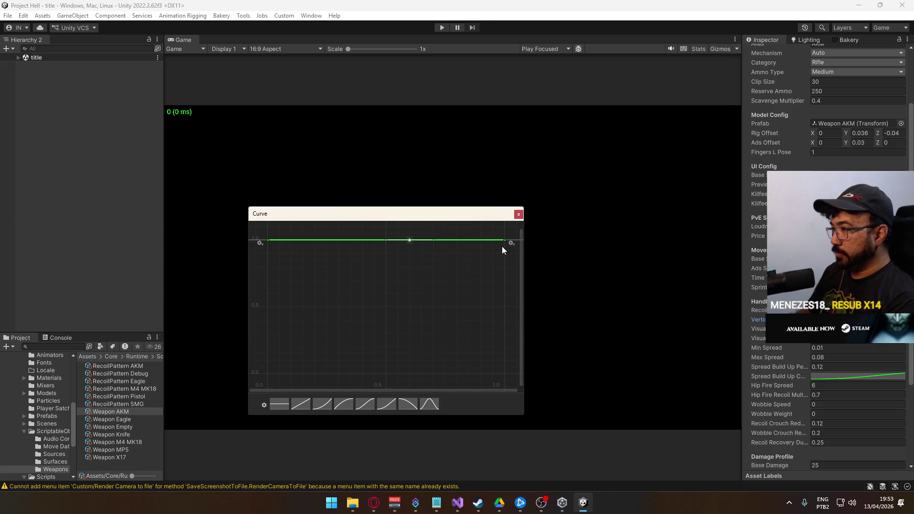
- Set the curve's end key to time 1, value 0.5
mouse_move(506, 241)
mouse_down()
mouse_move(507, 320)
mouse_move(506, 307)
mouse_up()
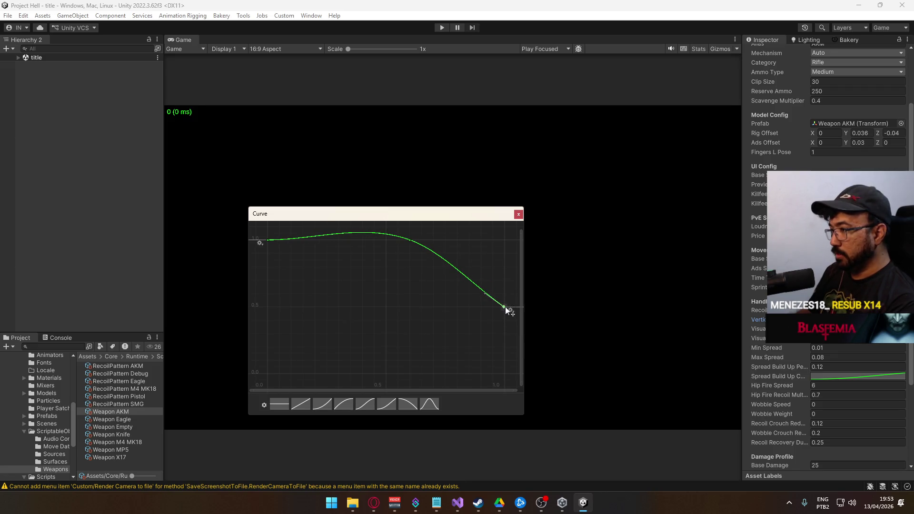
key(Return)
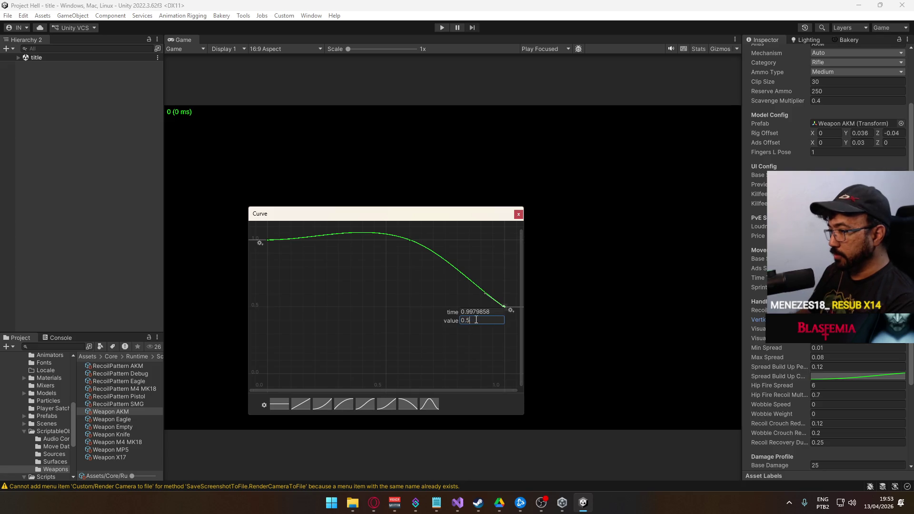
text(0.5)
key(Tab)
text(1)
key(Return)
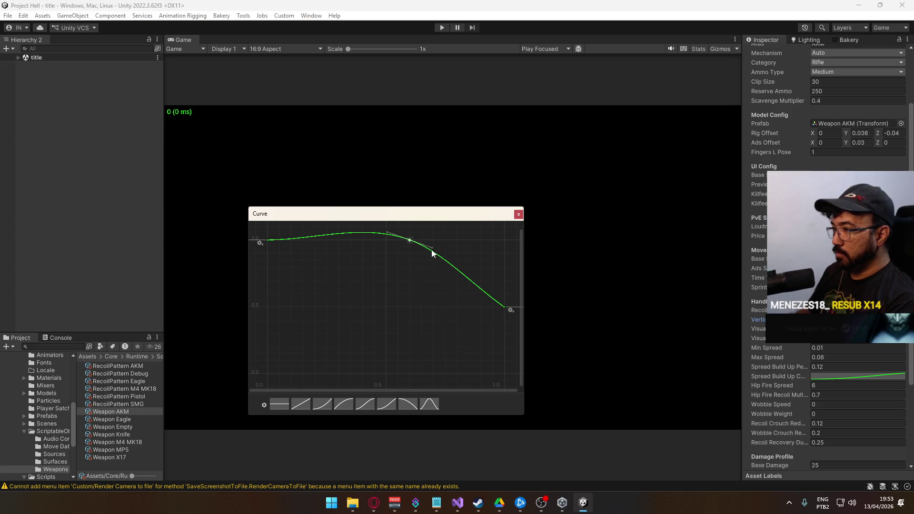
- Change the middle key's tangents so the curve stays flat before it and drops after it
right_click(408, 242)
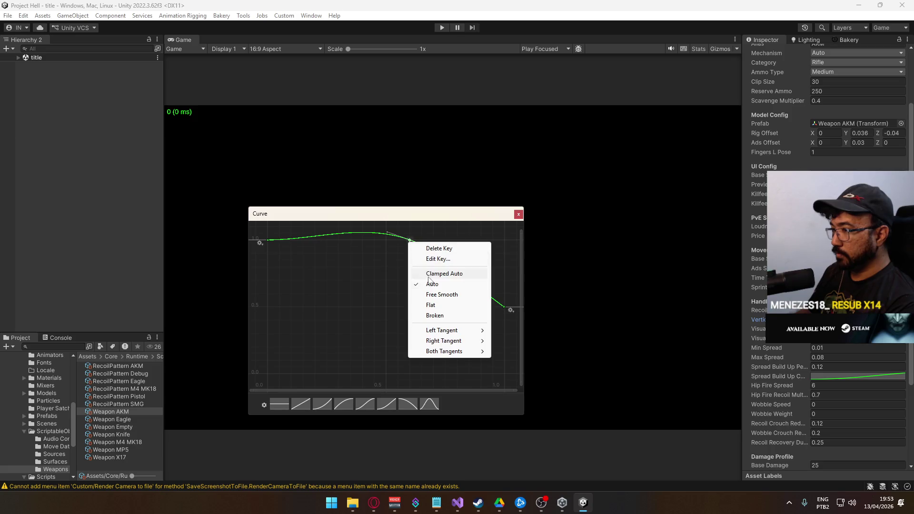
click(426, 223)
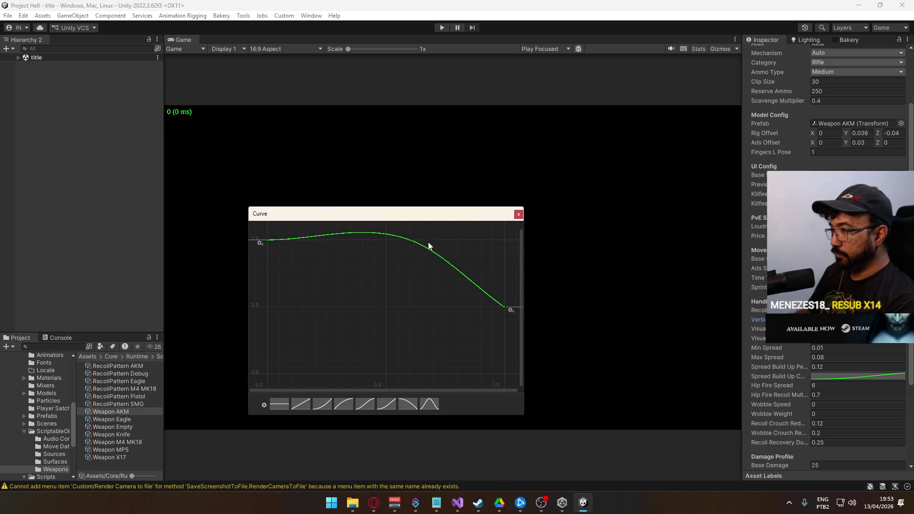
drag(429, 245, 453, 240)
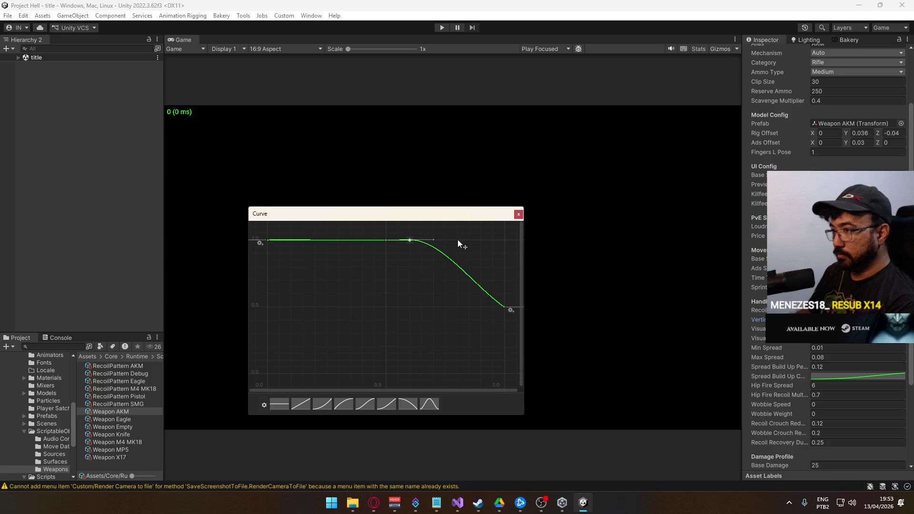
click(505, 307)
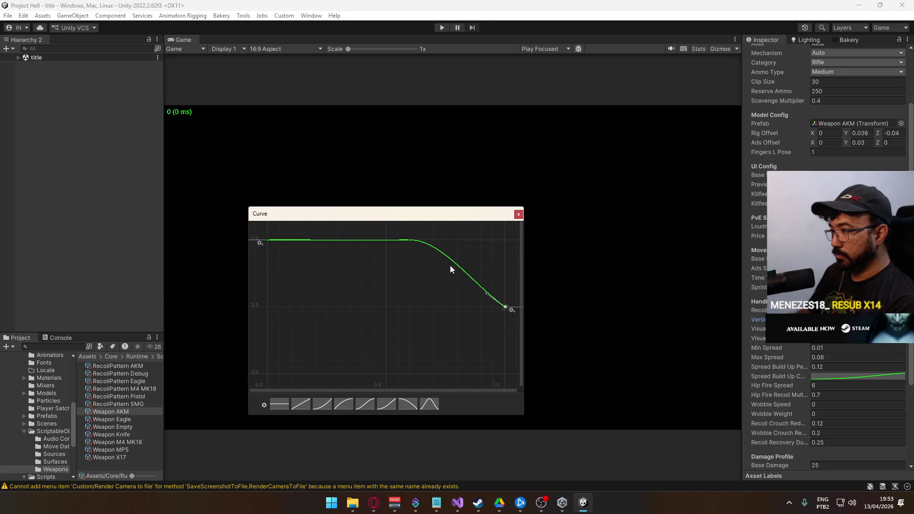
right_click(410, 240)
mouse_move(445, 329)
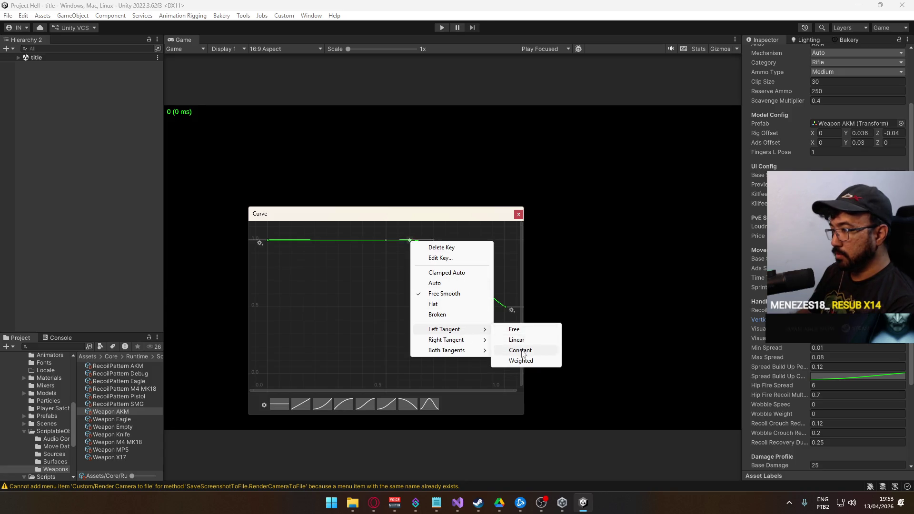
click(521, 350)
drag(433, 241, 438, 278)
- Flatten the end key's tangent and smooth the drop into an easing fall to 0.5
click(505, 307)
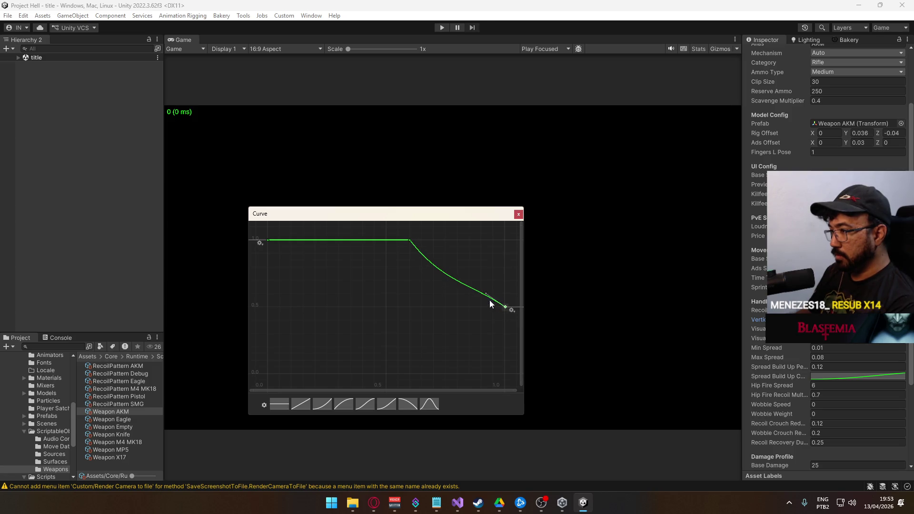
drag(489, 299, 473, 306)
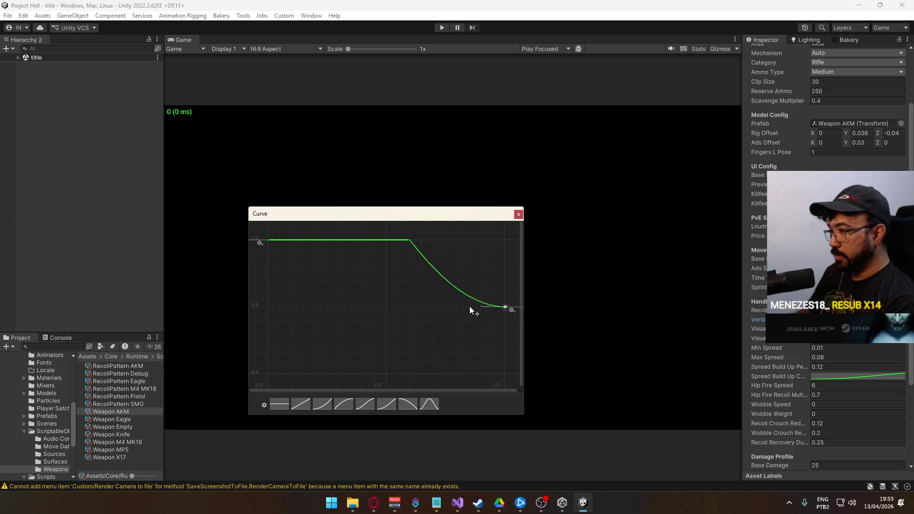
click(409, 240)
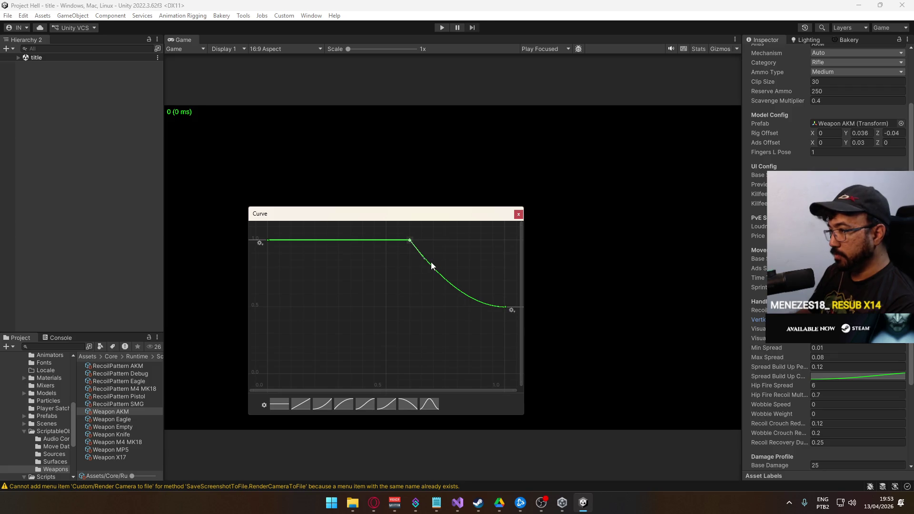
drag(424, 259, 426, 262)
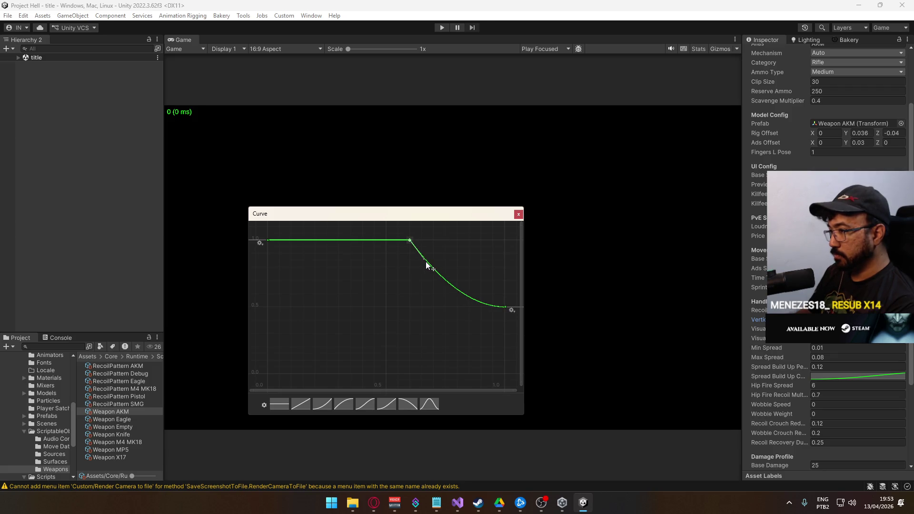
click(519, 215)
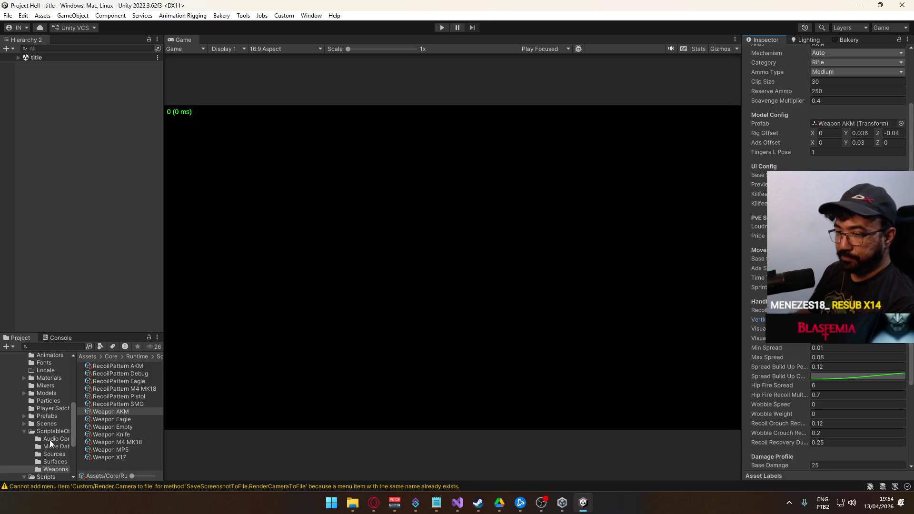
- Open the title scene from the Scenes folder and run it briefly in play mode
click(44, 424)
click(101, 456)
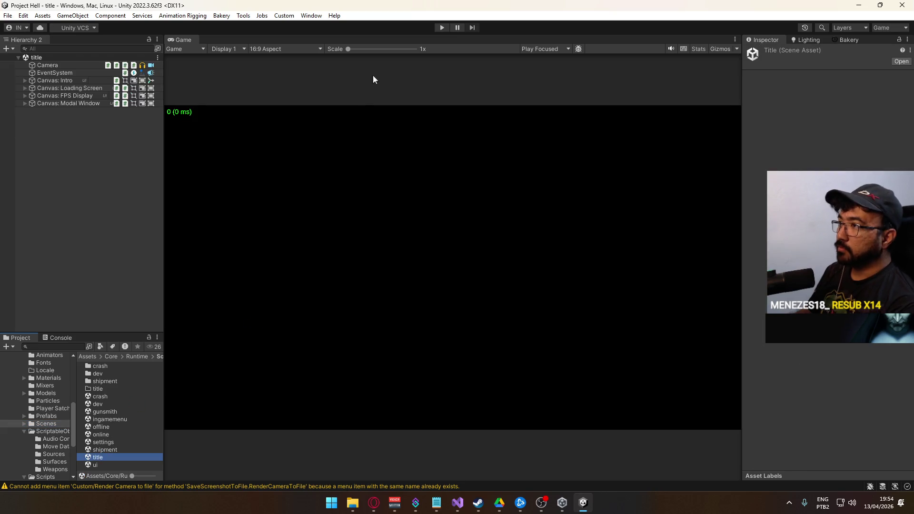
click(441, 27)
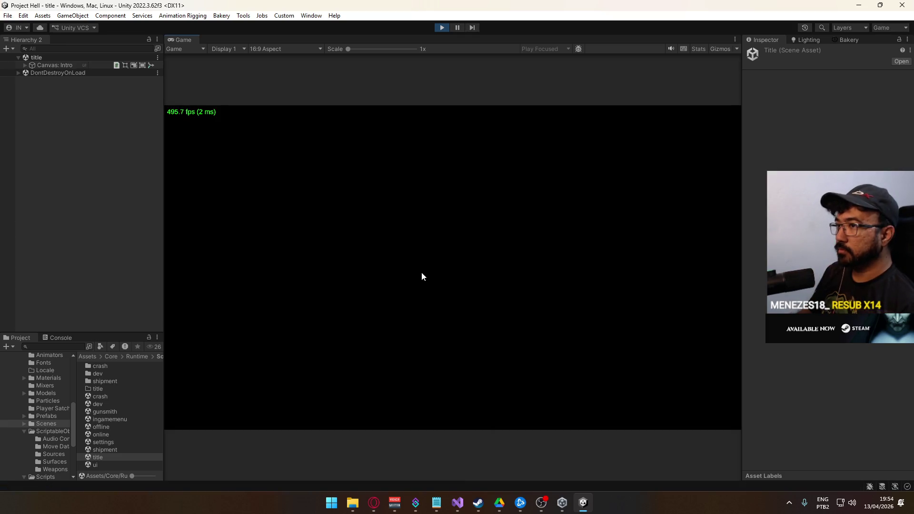
click(442, 28)
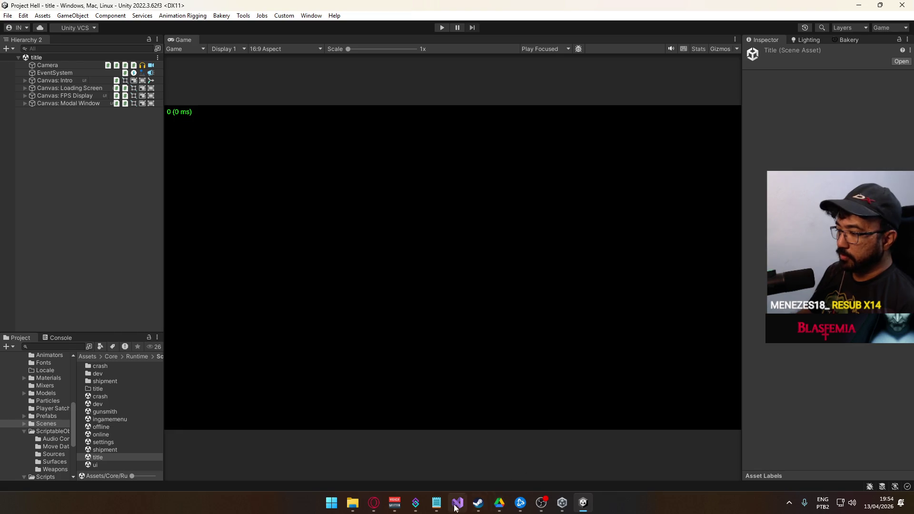
click(456, 503)
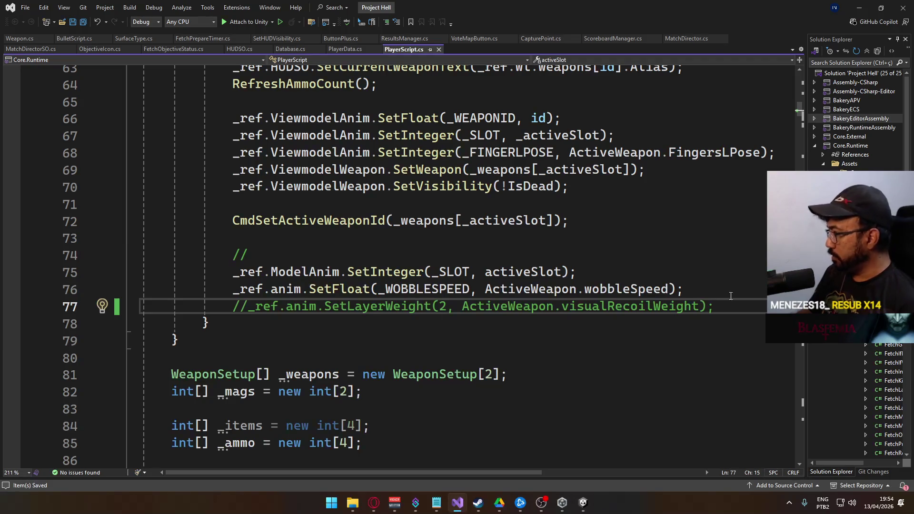
scroll(378, 292, up, 17)
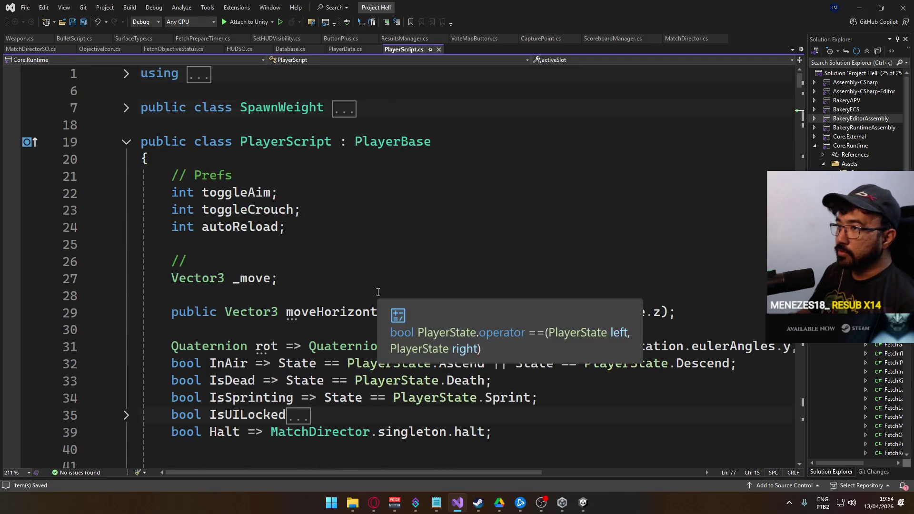
scroll(369, 295, down, 20)
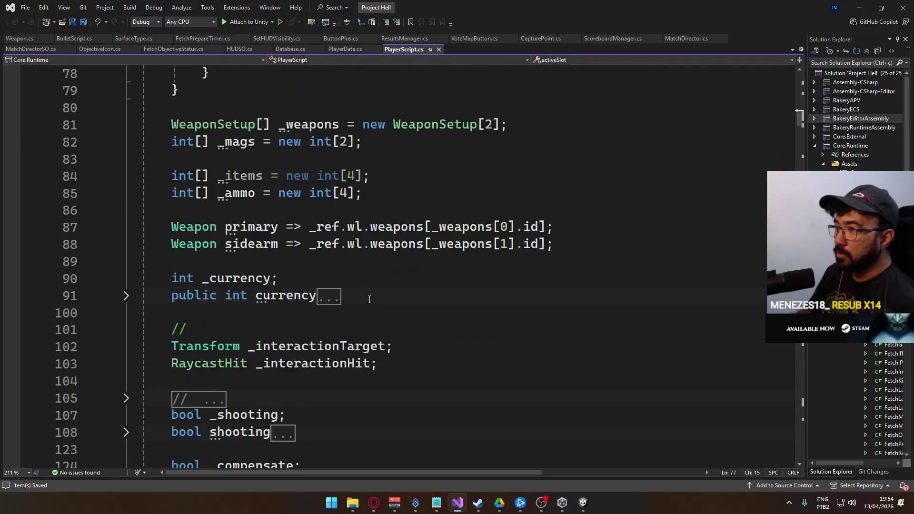
scroll(369, 299, up, 3)
scroll(371, 302, down, 20)
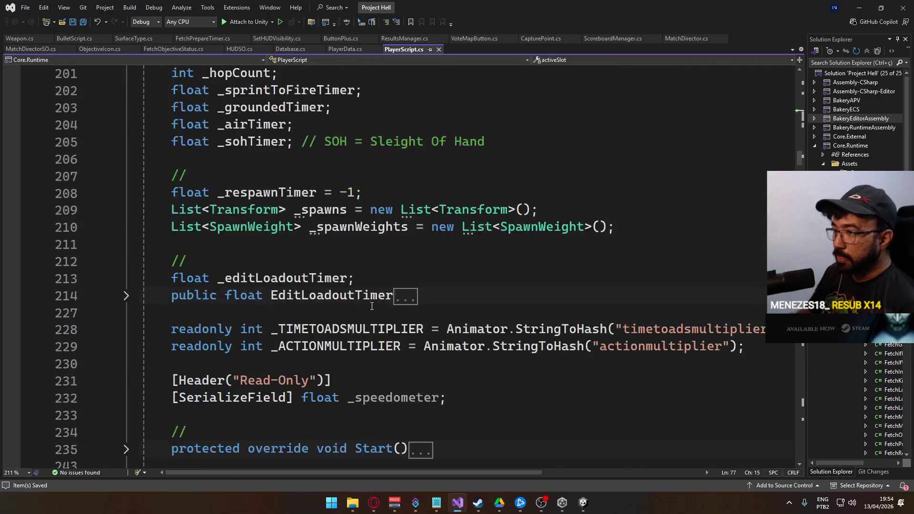
scroll(372, 305, down, 9)
scroll(372, 306, up, 3)
scroll(371, 305, down, 18)
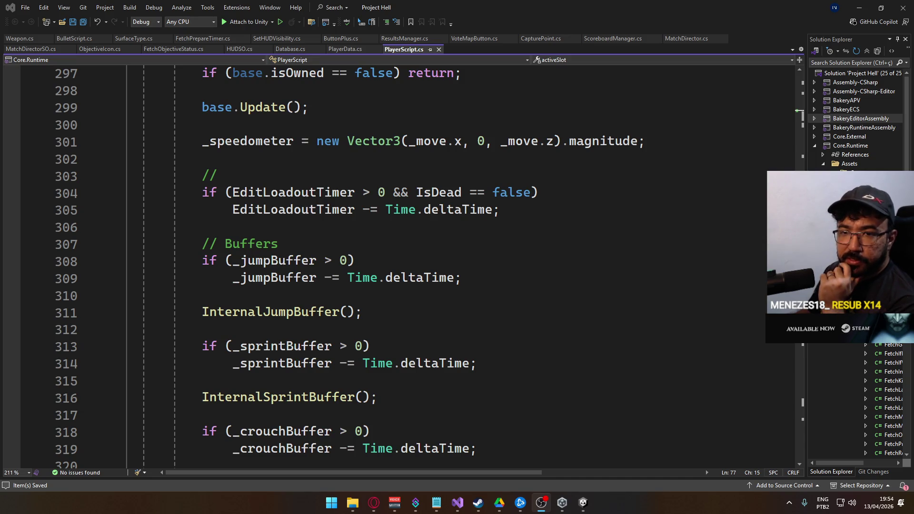
click(154, 227)
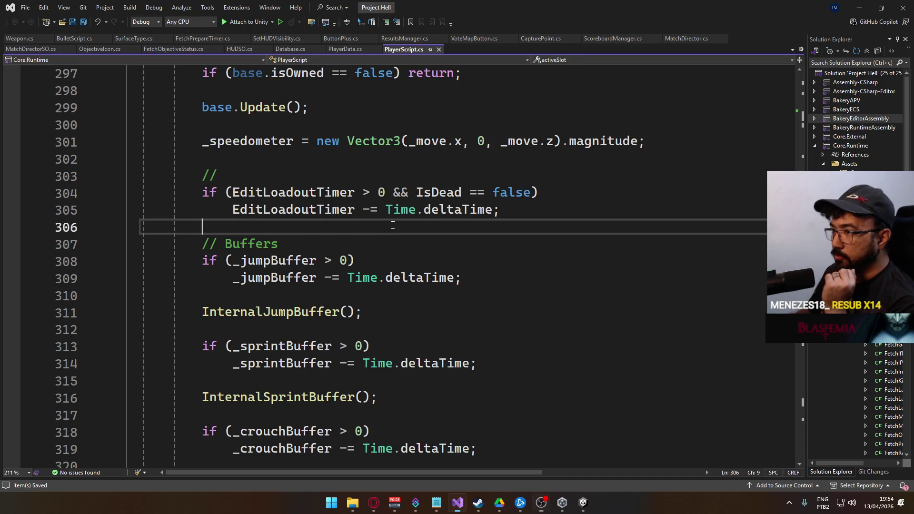
scroll(376, 280, down, 10)
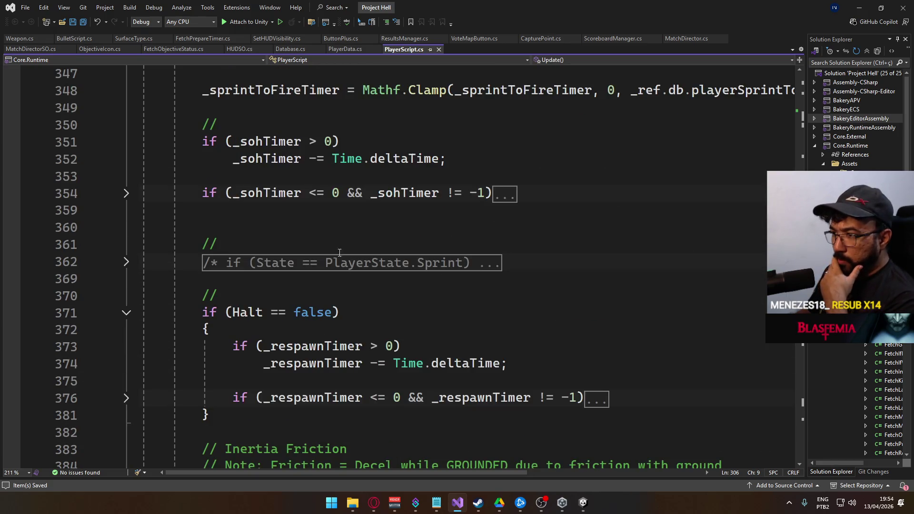
click(338, 215)
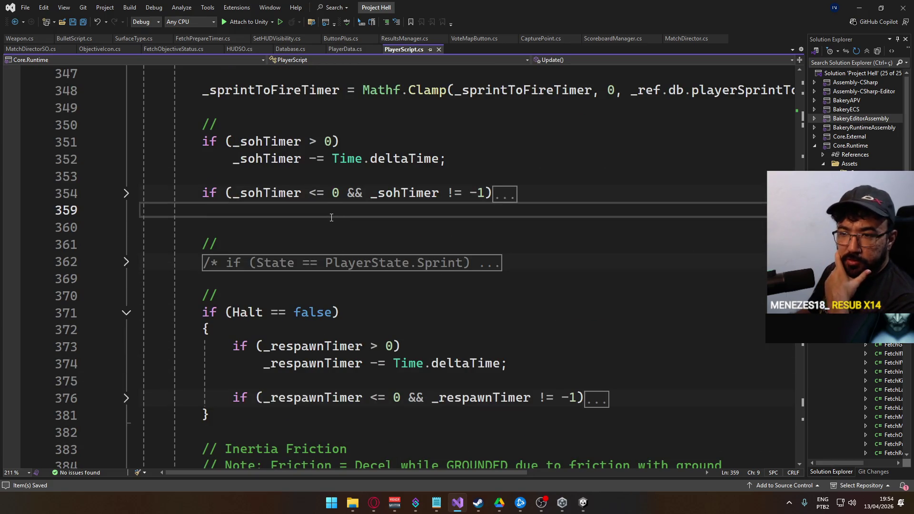
scroll(311, 248, down, 3)
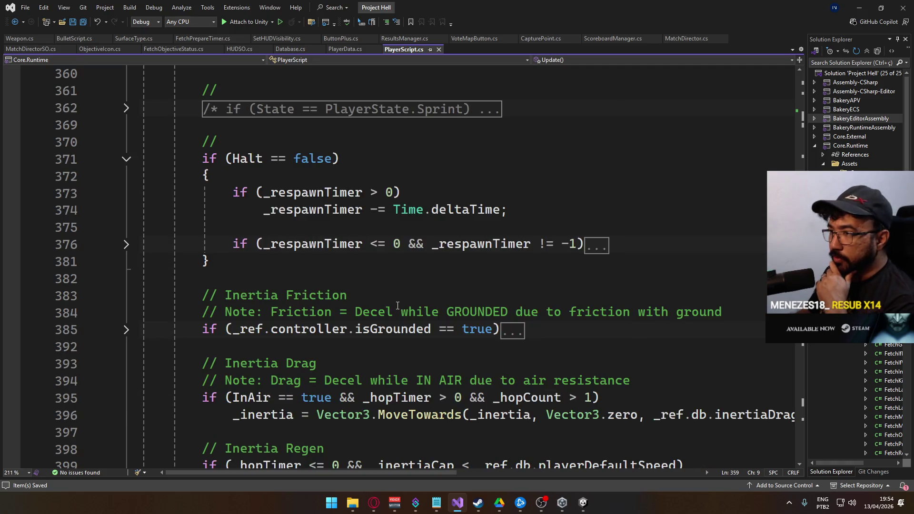
scroll(399, 303, up, 5)
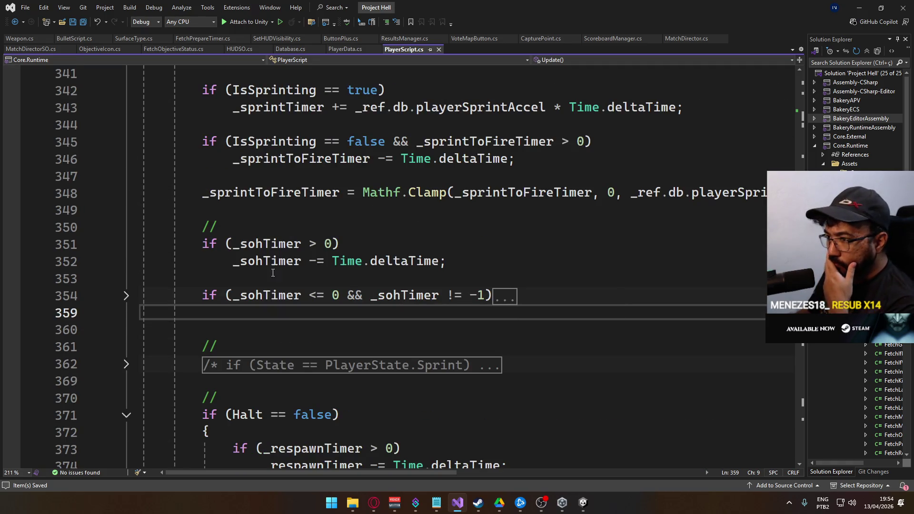
scroll(301, 291, down, 20)
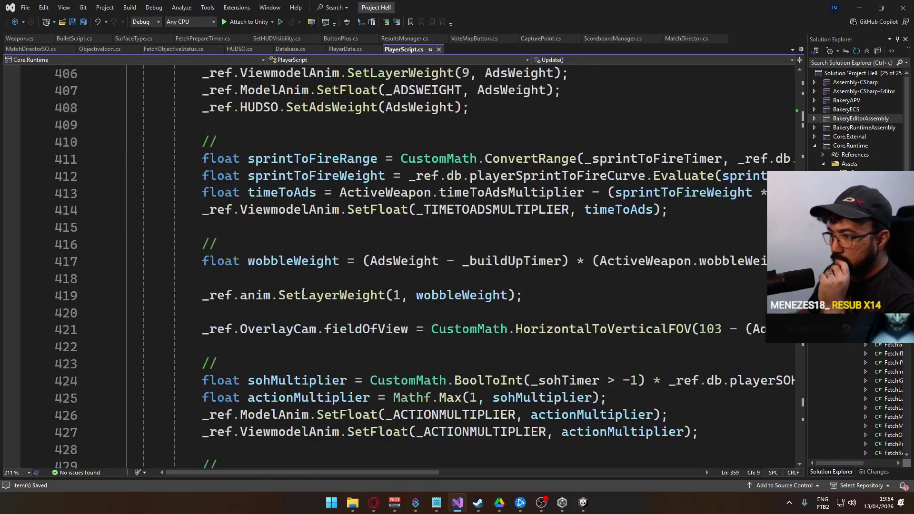
scroll(296, 298, down, 10)
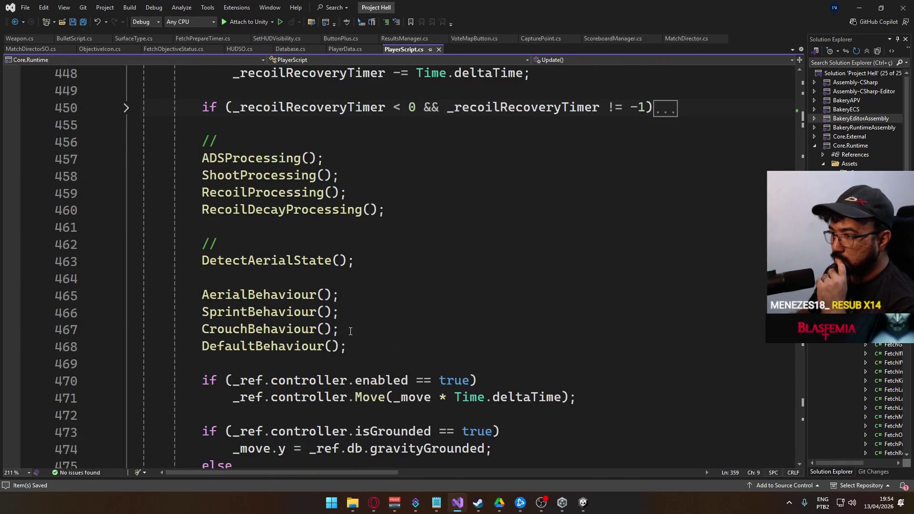
scroll(350, 330, down, 4)
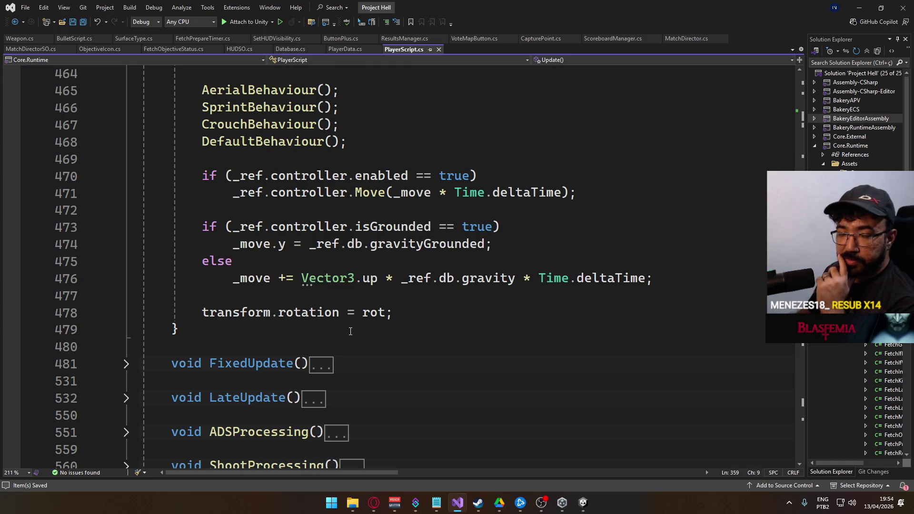
key(alt+Tab)
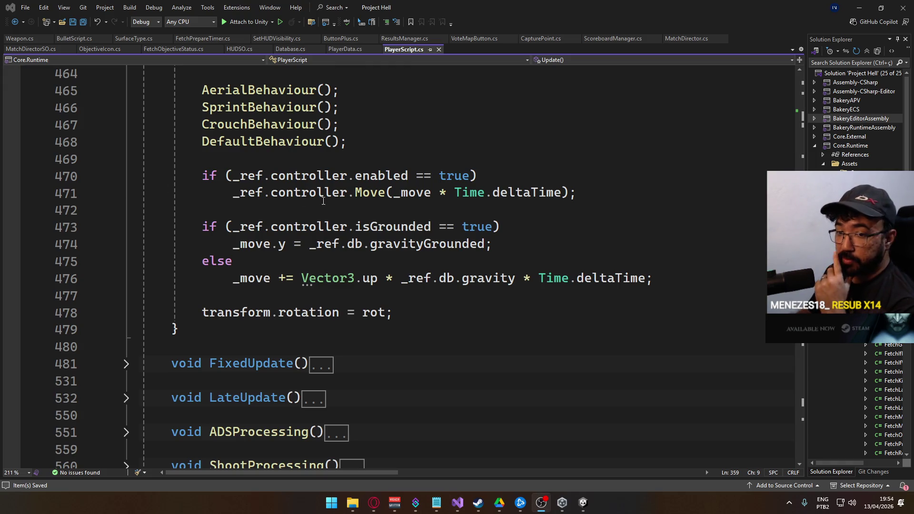
scroll(374, 266, down, 3)
scroll(374, 265, up, 6)
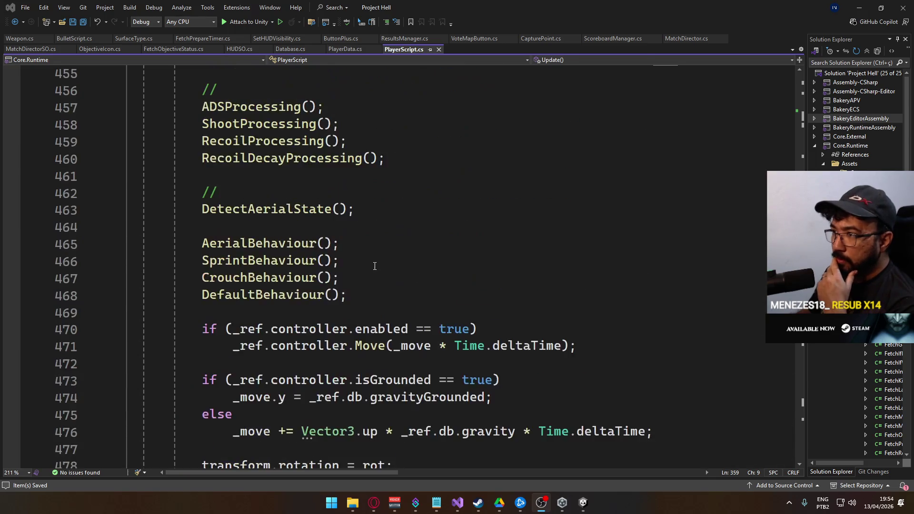
scroll(375, 266, up, 7)
scroll(414, 282, down, 1)
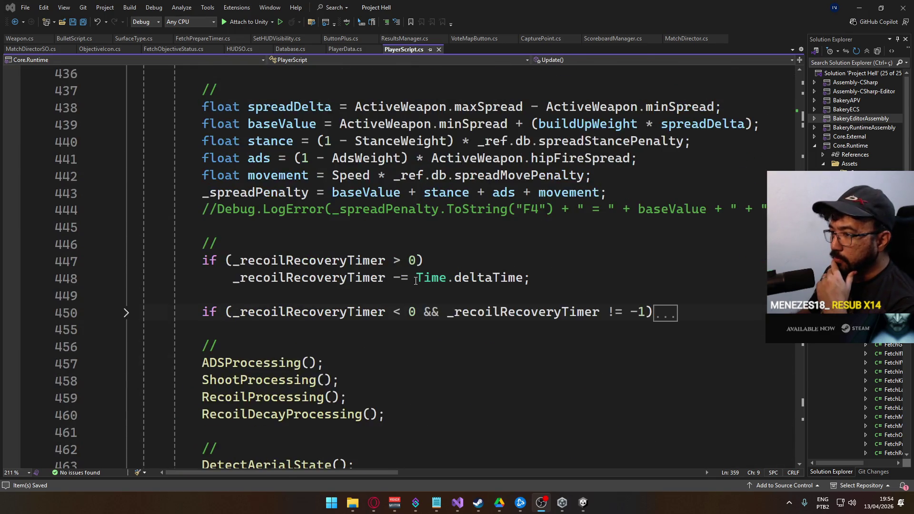
scroll(414, 282, up, 2)
scroll(414, 282, down, 4)
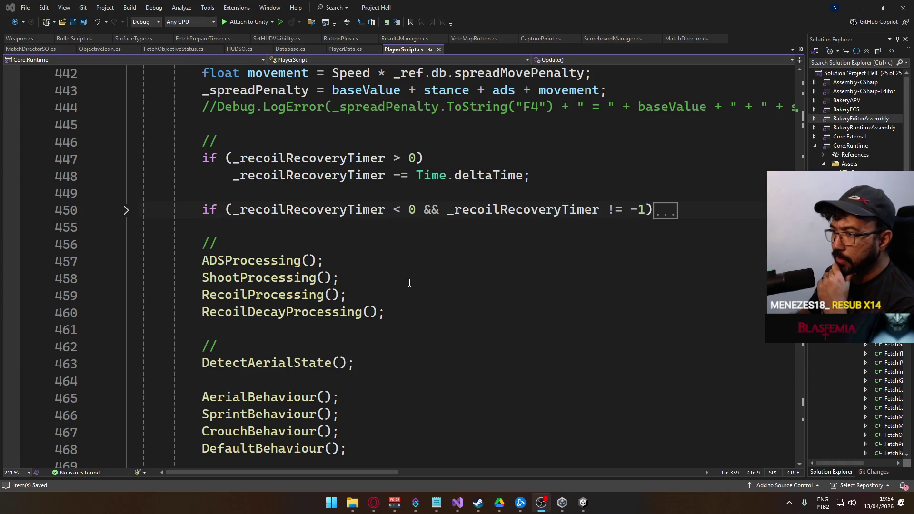
scroll(372, 284, up, 7)
scroll(385, 290, down, 8)
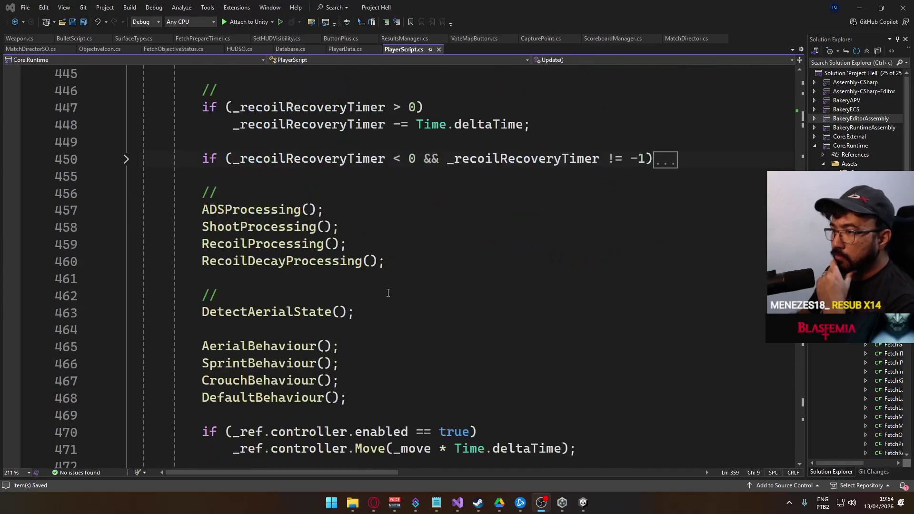
ctrl+click(257, 249)
- Declare '[SerializeField] bool _dieguin;' above RecoilProcessing and save PlayerScript.cs
scroll(282, 264, up, 2)
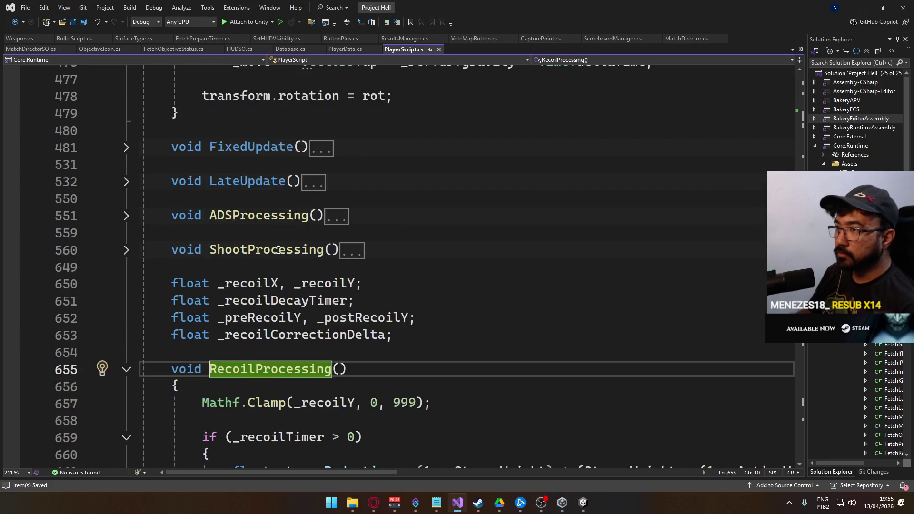
scroll(283, 264, down, 2)
key(Up)
key(Return)
key(Return)
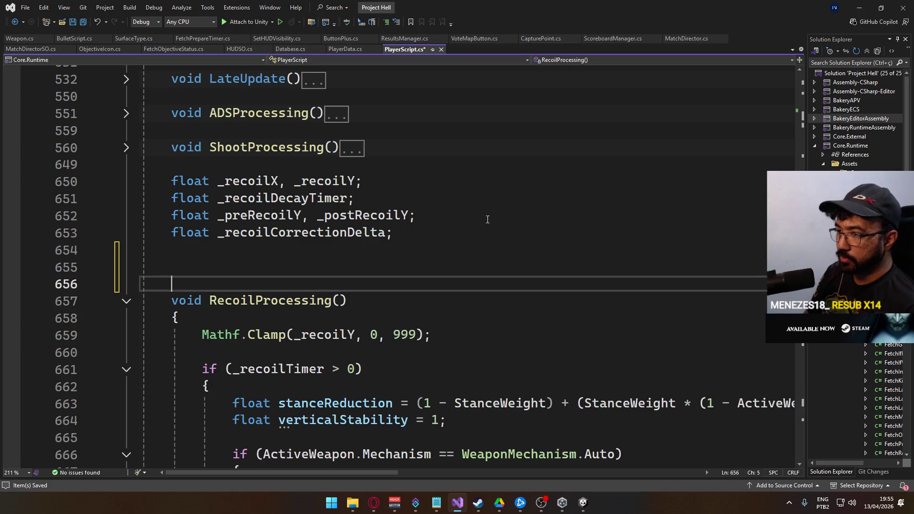
key(Up)
text(bool)
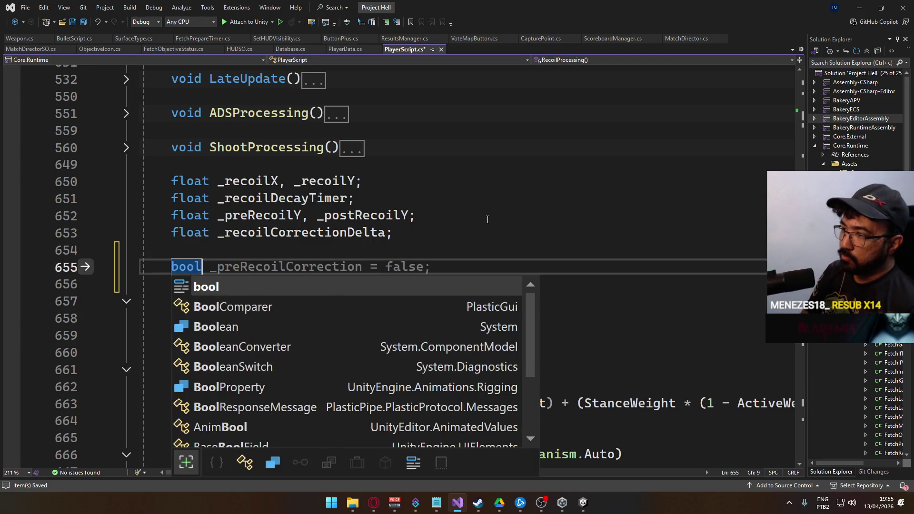
text( _dieguin;)
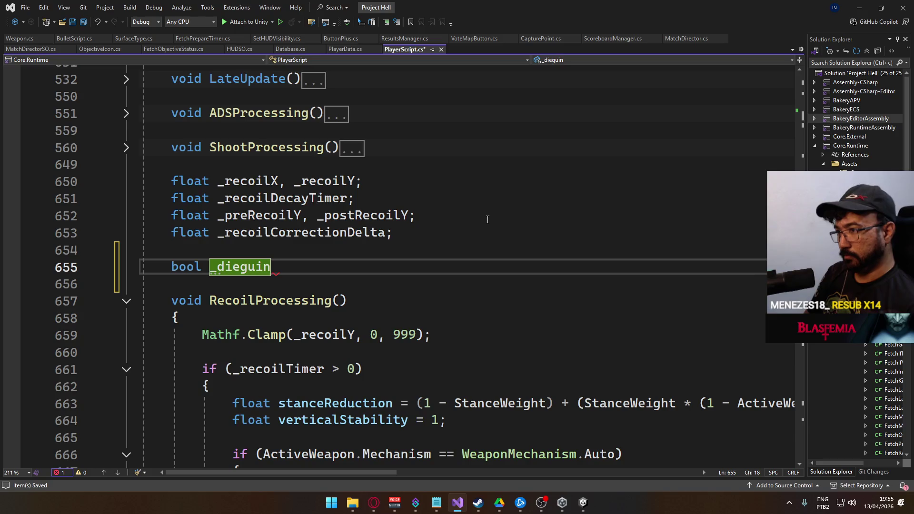
key(Home)
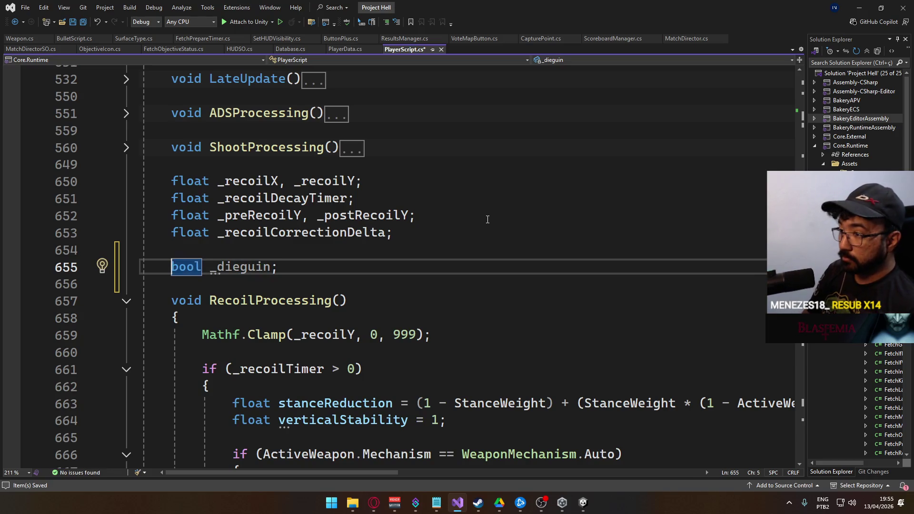
text([Seria)
text(lizeField])
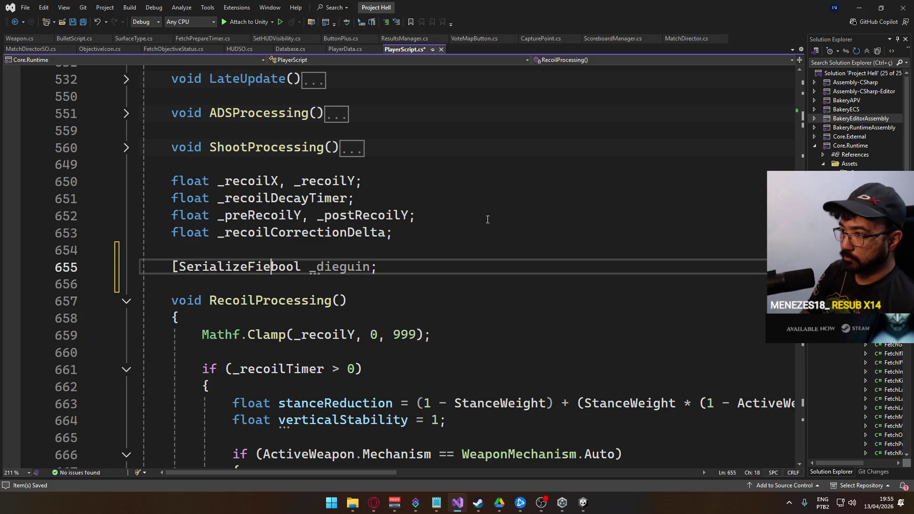
key(ctrl+s)
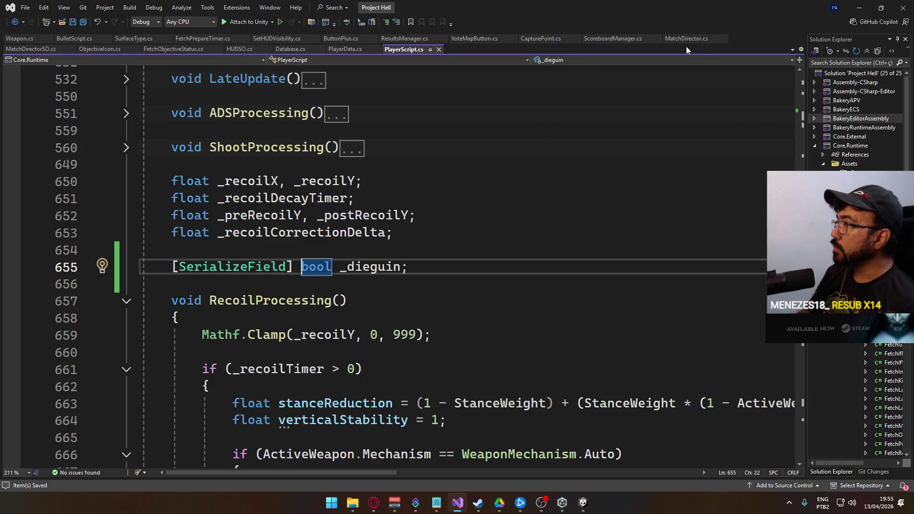
scroll(413, 215, down, 3)
scroll(352, 193, up, 1)
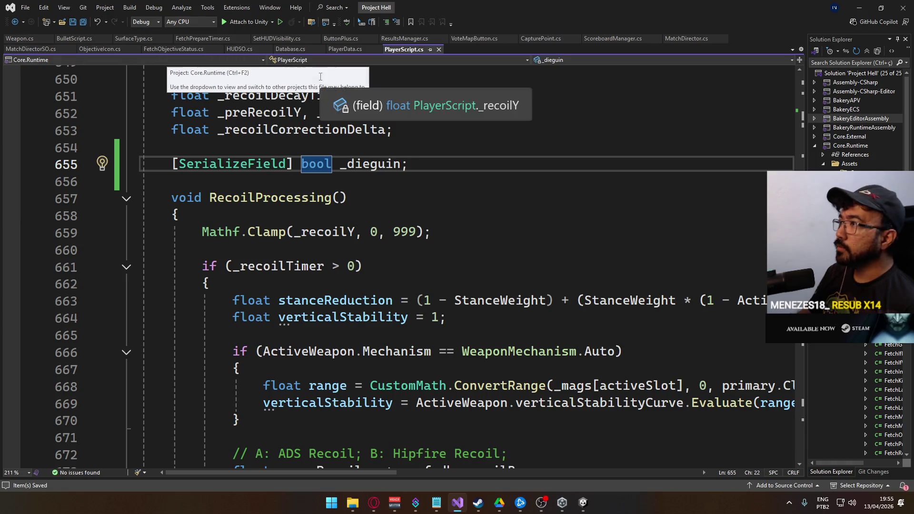
click(562, 502)
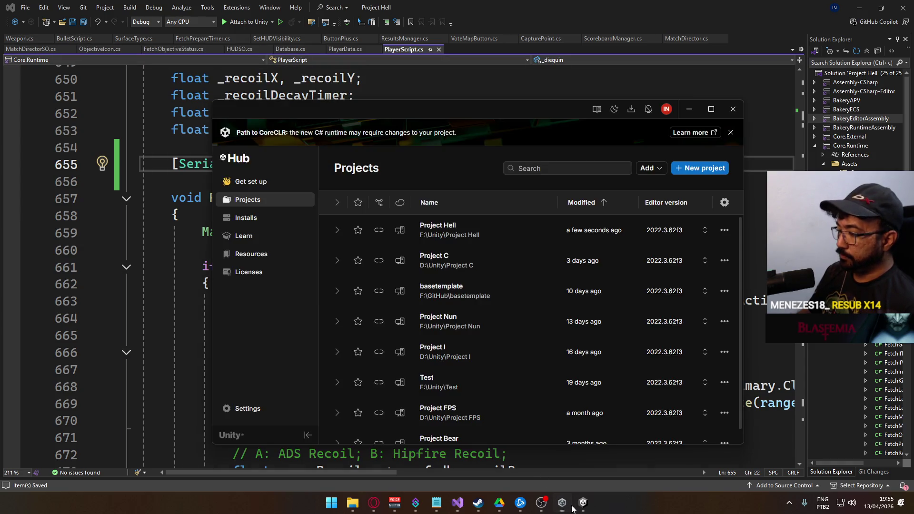
- Inspect RecoilPattern AKM in ScriptableObjects > Weapons and open its RecoilPatternSO script
click(583, 502)
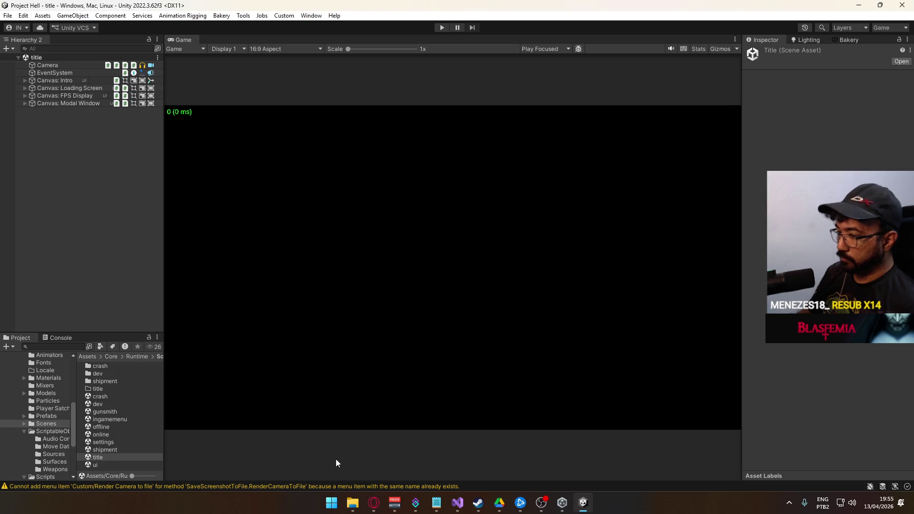
click(50, 434)
double_click(141, 395)
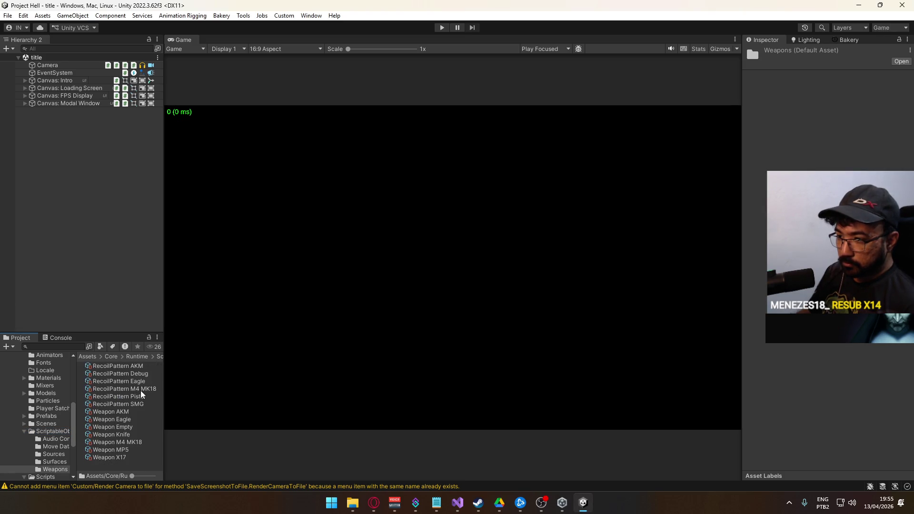
click(138, 366)
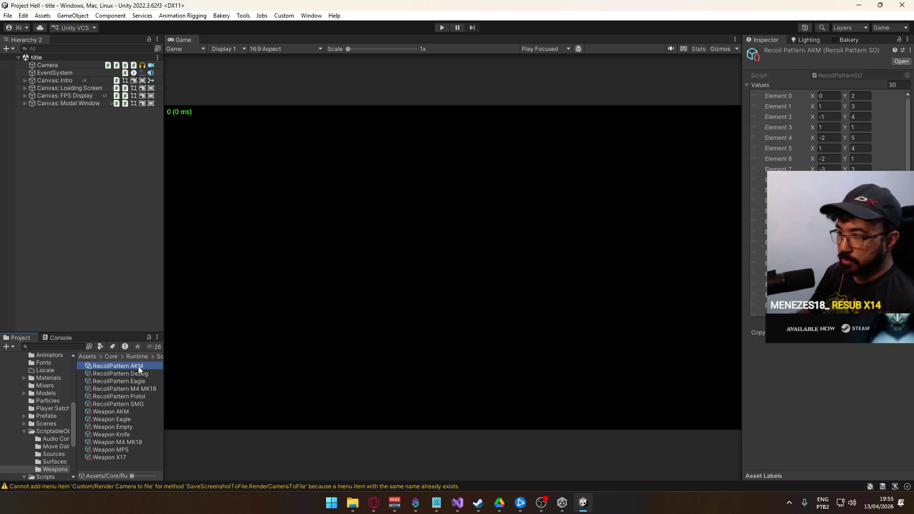
double_click(844, 75)
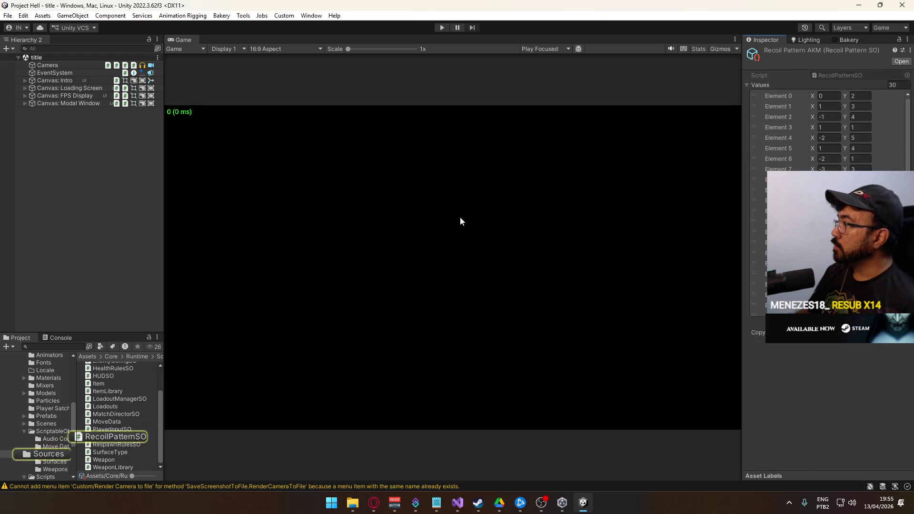
scroll(267, 219, down, 1)
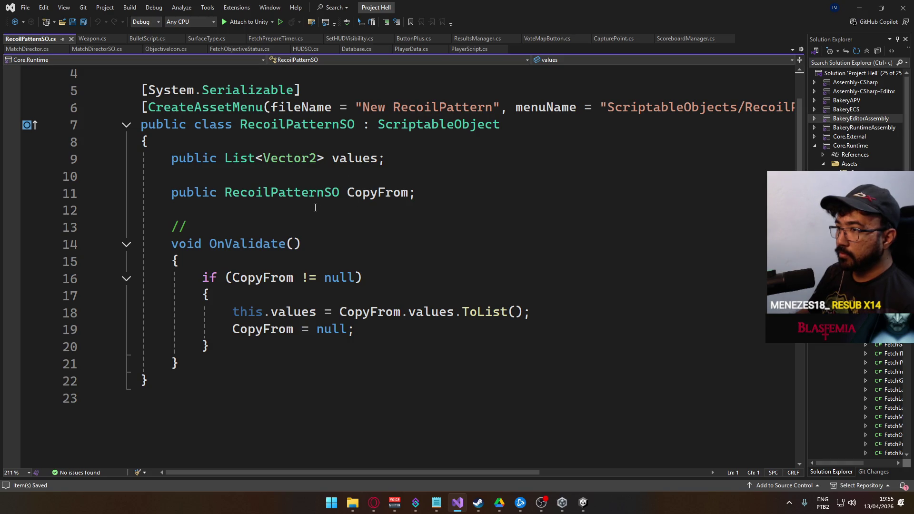
- Declare 'public AnimationCurve recoilCurve;' after OnValidate in RecoilPatternSO.cs and save
click(237, 374)
key(Return)
key(Return)
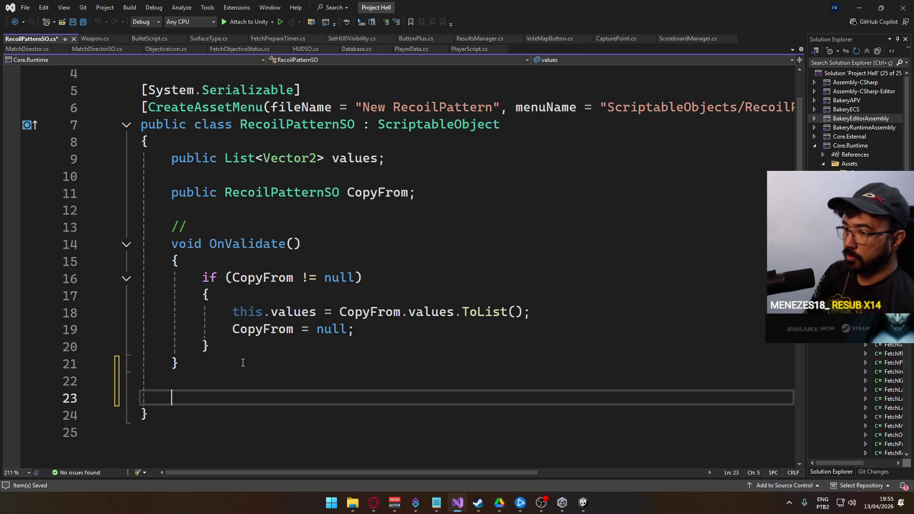
text(public List<)
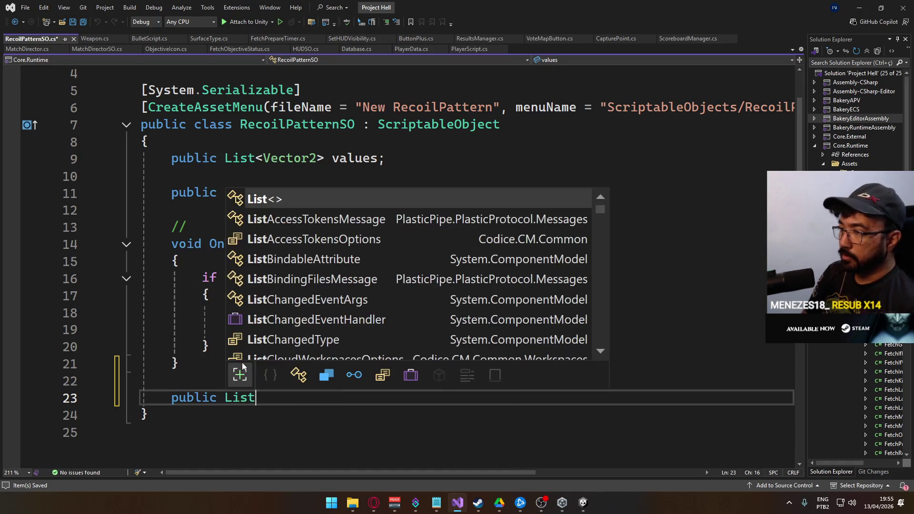
key(BackSpace)
key(BackSpace)
key(BackSpace)
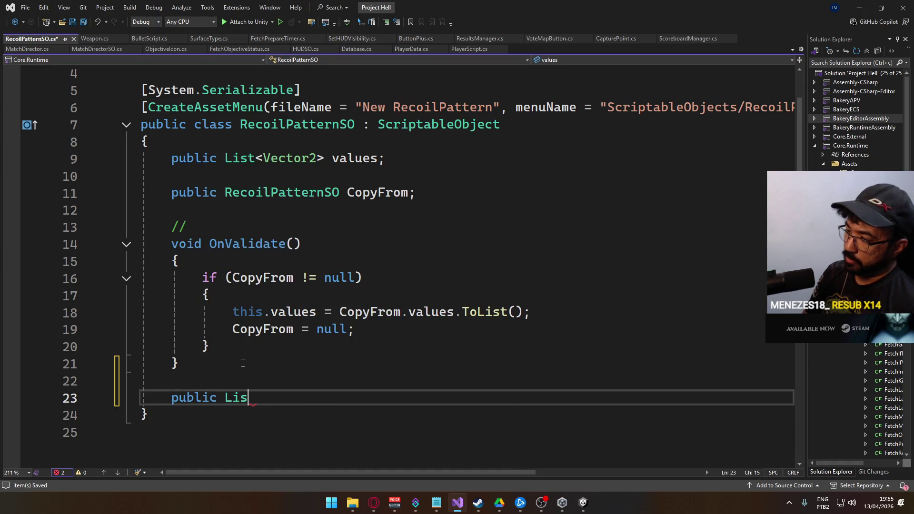
text(AnimationCu)
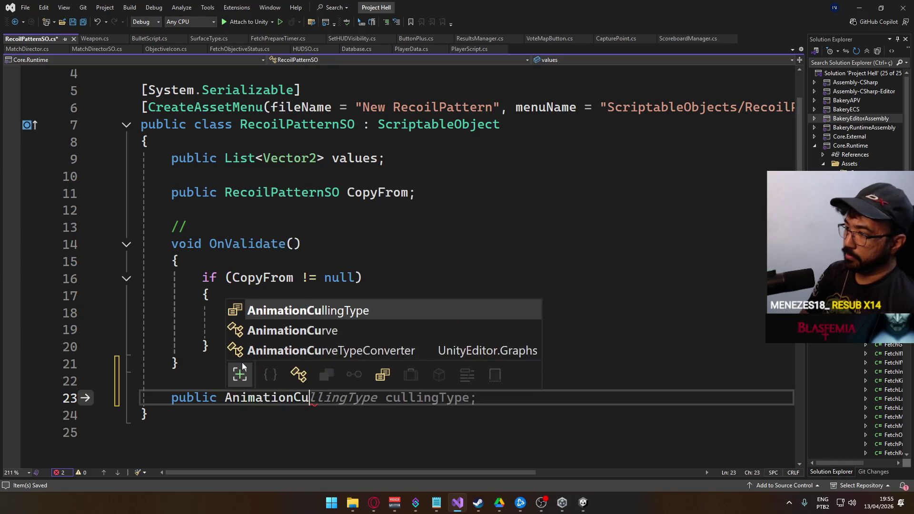
key(Tab)
key(BackSpace)
key(BackSpace)
key(BackSpace)
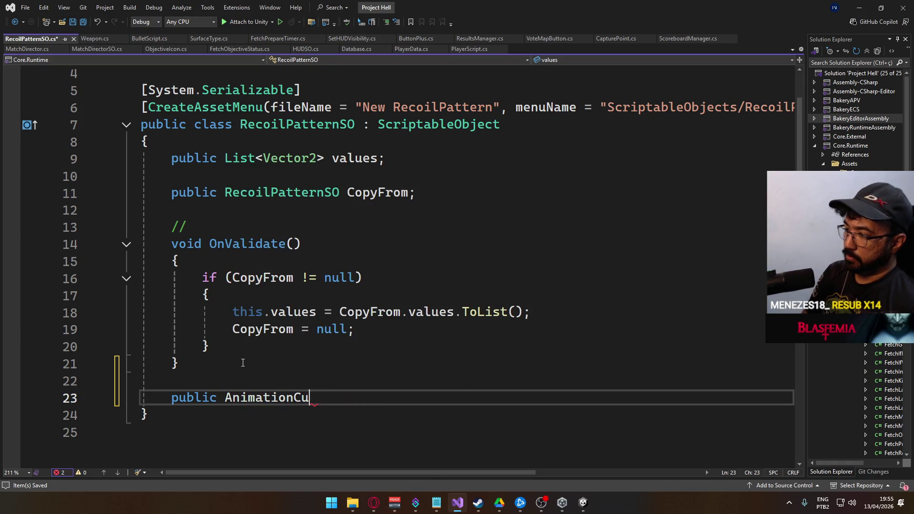
text(rve)
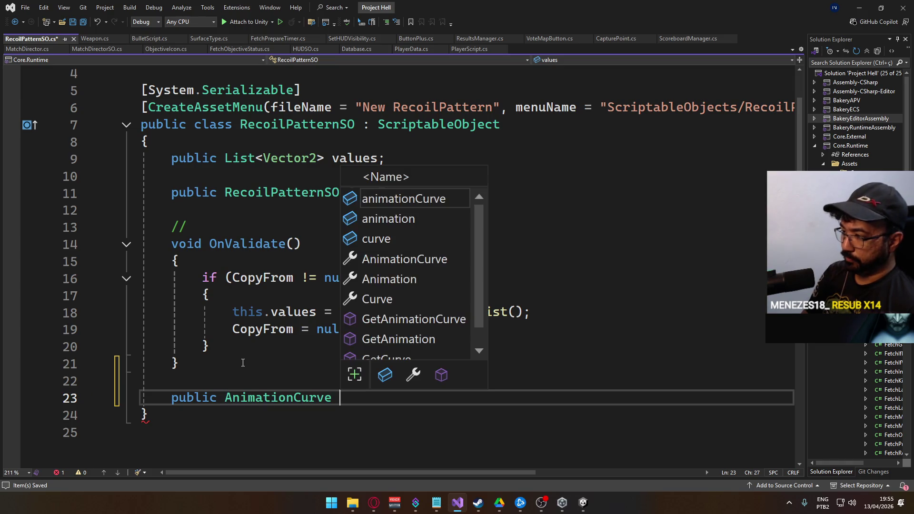
text( recoilCurv)
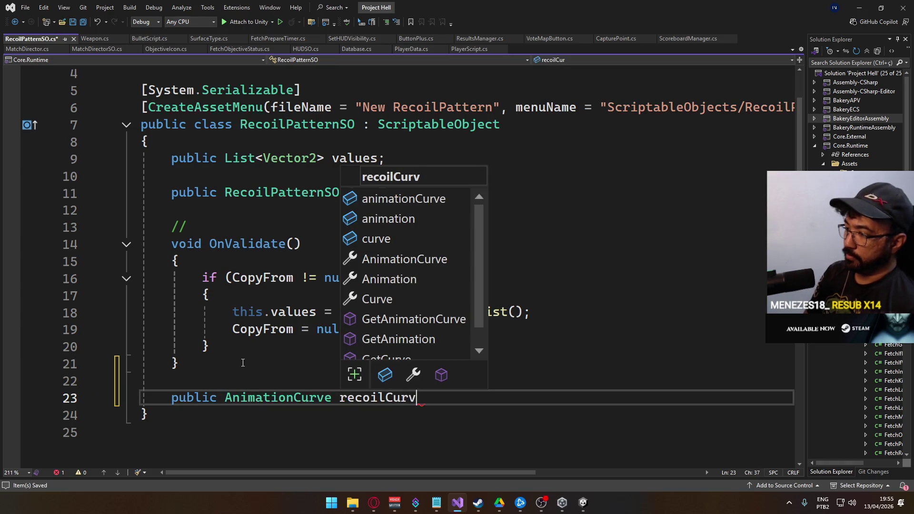
text(e;)
key(ctrl+s)
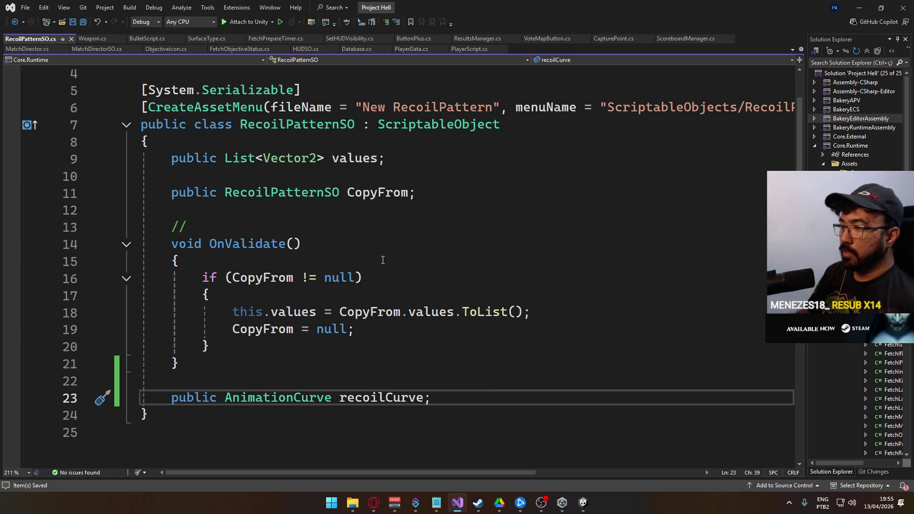
click(93, 39)
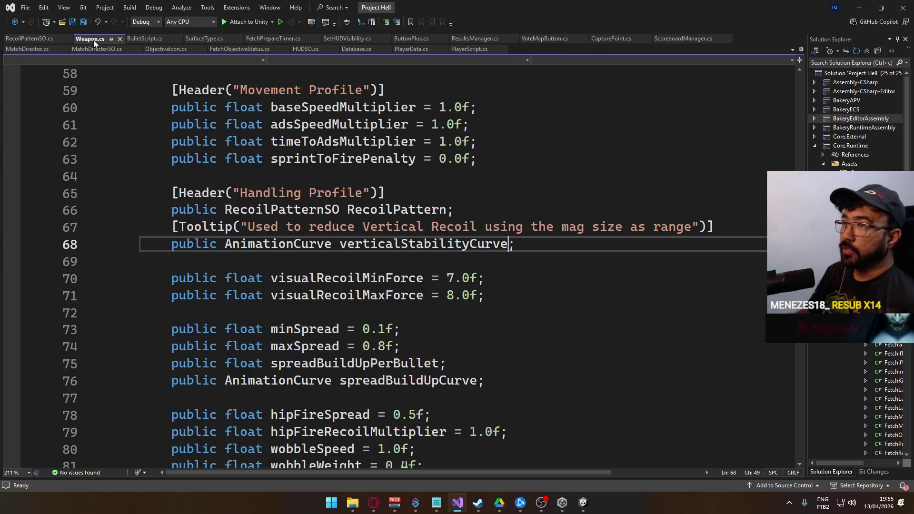
- Move the range declaration out of the if block to blank line 665 in RecoilProcessing
click(478, 48)
scroll(384, 265, down, 2)
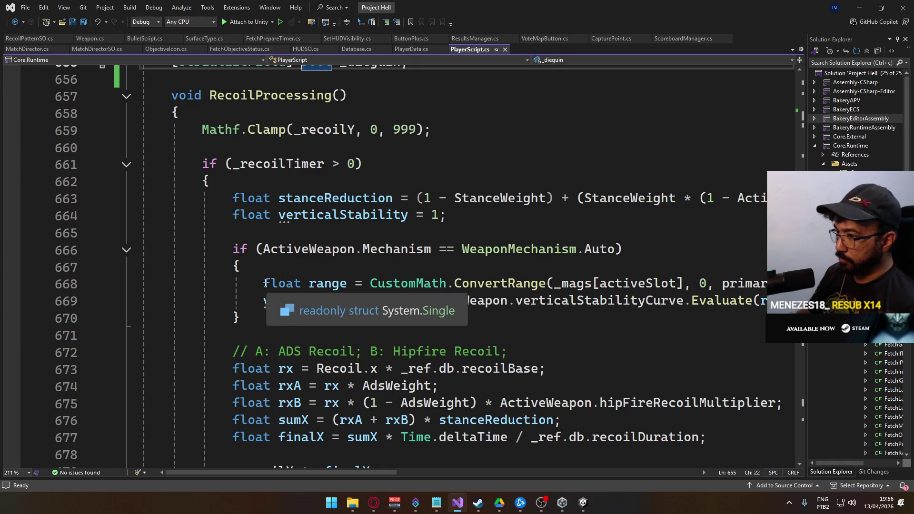
double_click(281, 283)
key(End)
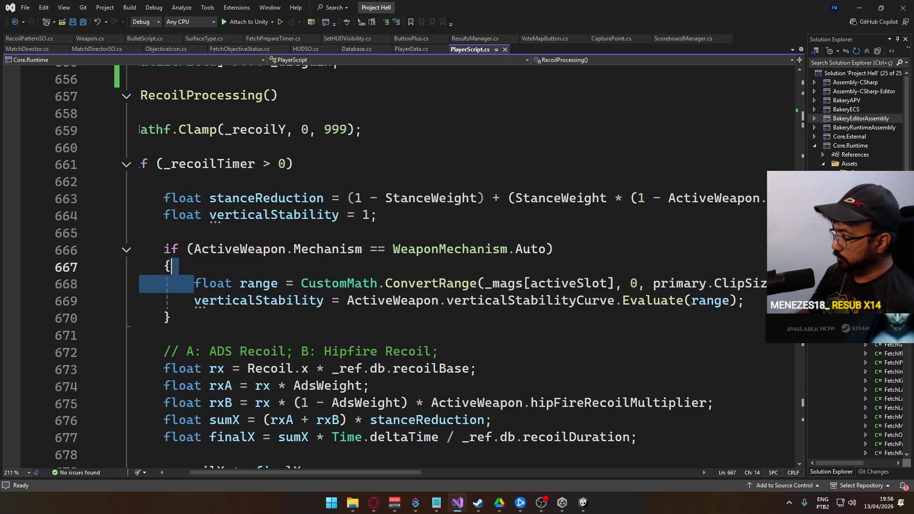
key(shift+Home)
key(BackSpace)
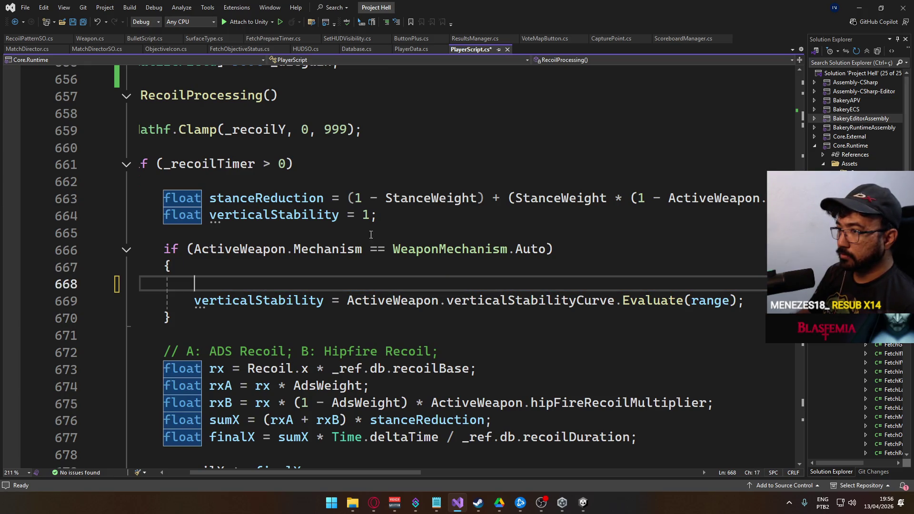
click(433, 214)
click(441, 230)
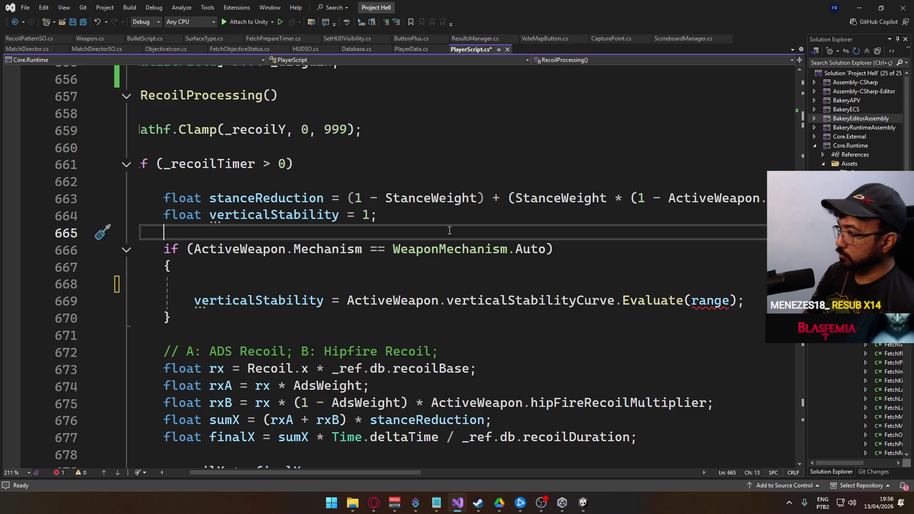
text(float range = CustomMath.ConvertRange(_mags[activeSlot], 0, primary.ClipSize);)
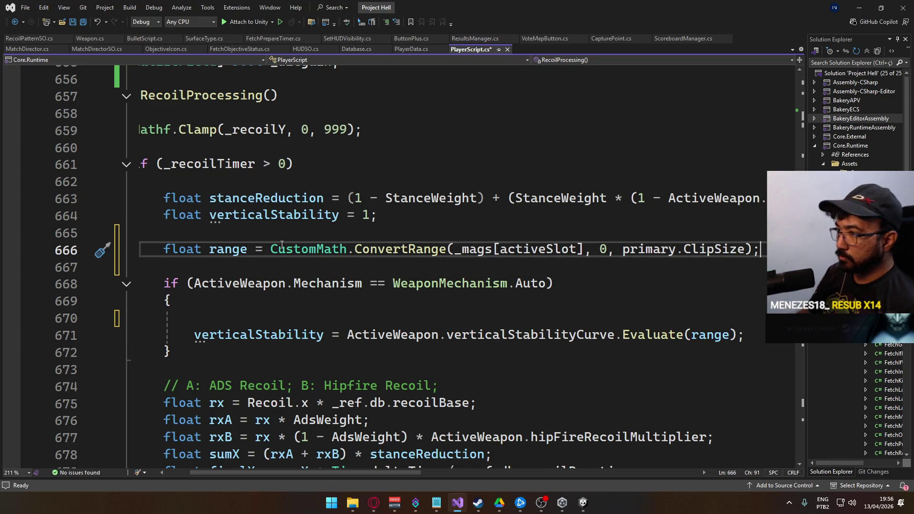
- Rename the range variable to magRange in its declaration and in the Evaluate call
double_click(227, 249)
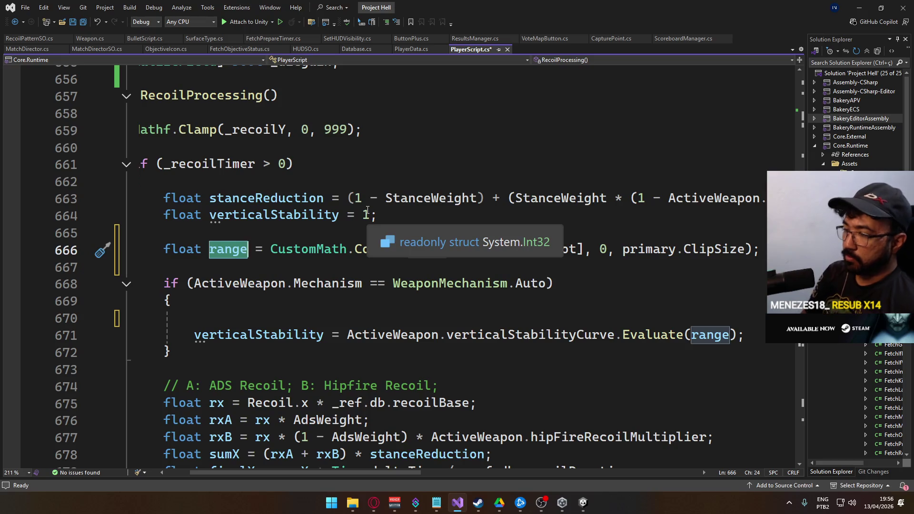
text(magRange)
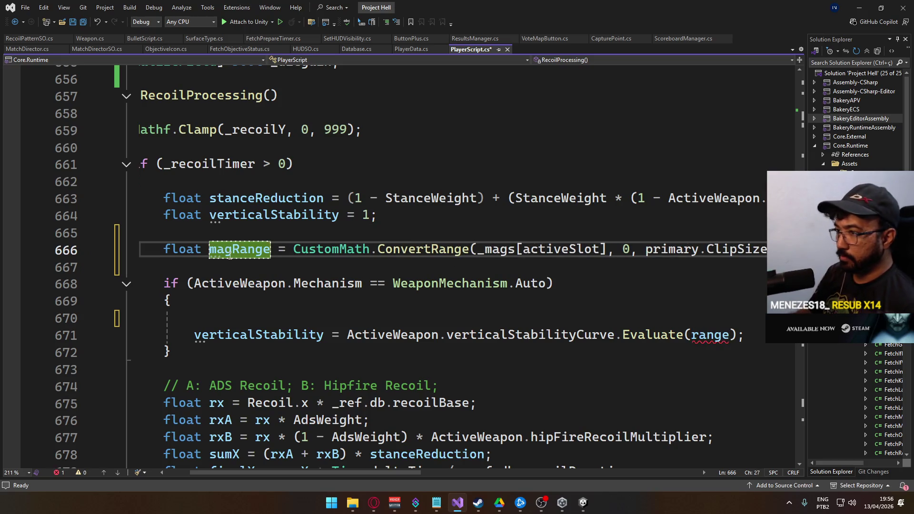
double_click(721, 335)
text(magRange)
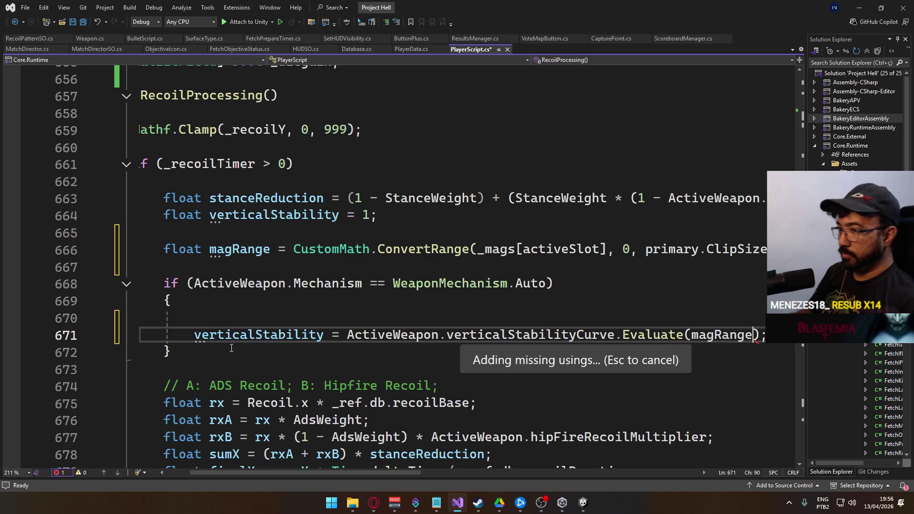
- Remove the braces and extra blank lines around the auto-weapon block
key(Down)
key(BackSpace)
key(Up)
key(Up)
key(Up)
key(BackSpace)
click(595, 289)
key(Delete)
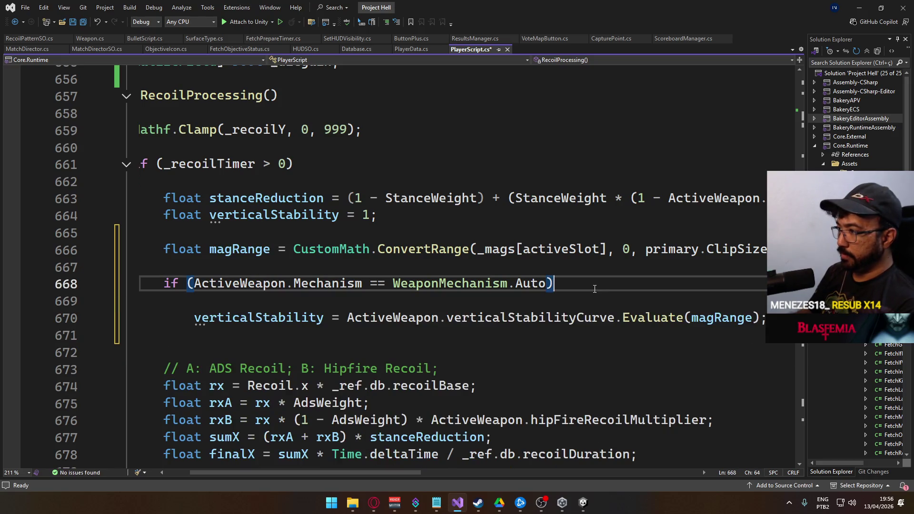
key(shift+Down)
key(Delete)
click(303, 318)
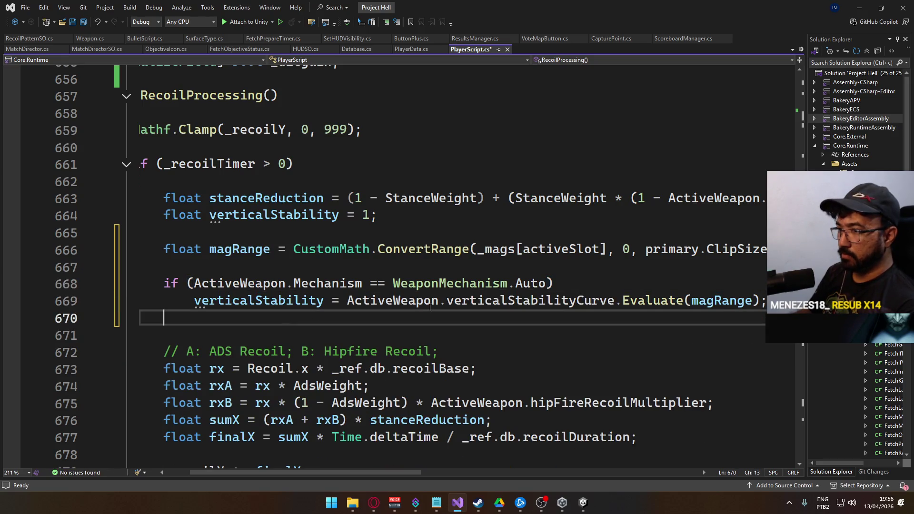
key(Delete)
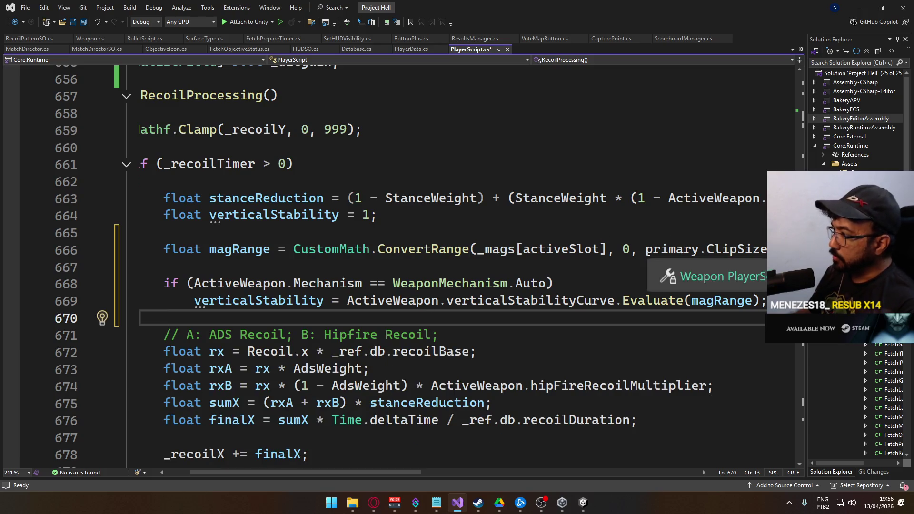
- Replace primary with ActiveWeapon.ClipSize in the magRange line and save PlayerScript.cs
double_click(671, 249)
text(ActiveWeapon.)
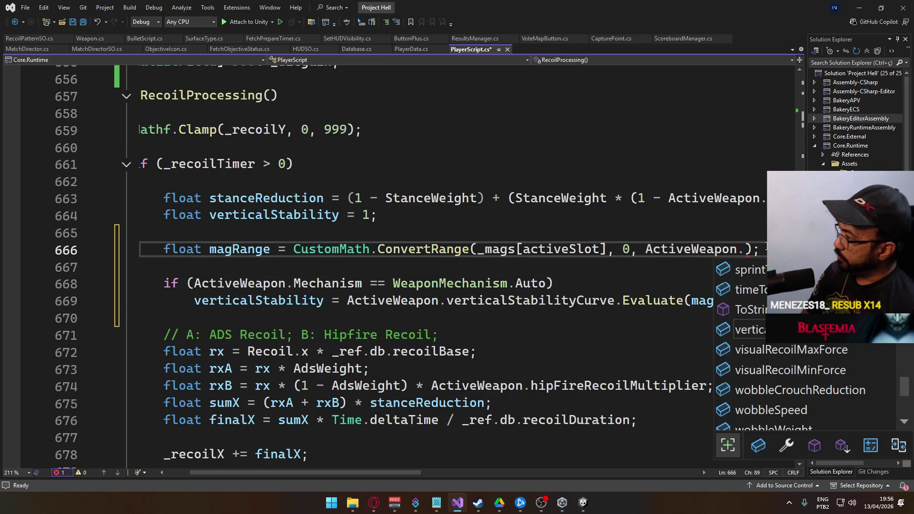
text(mag)
key(BackSpace)
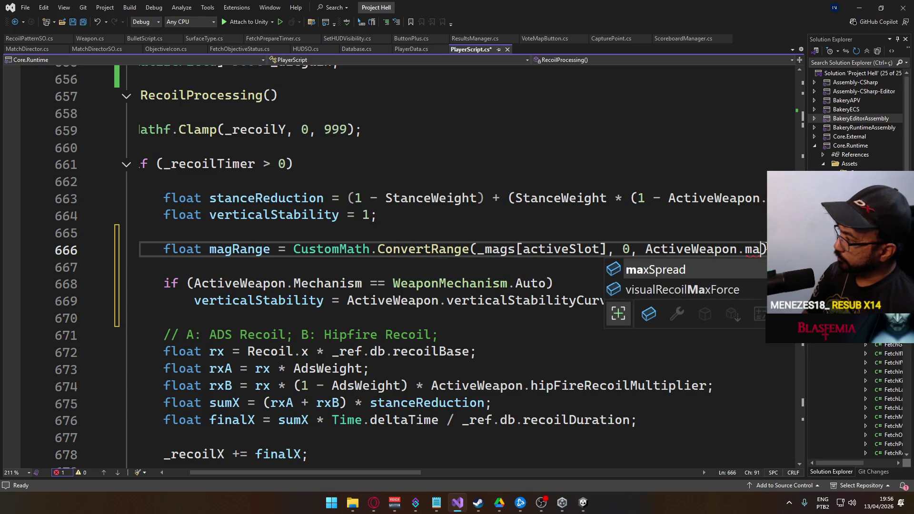
key(BackSpace)
key(BackSpace)
text(cl)
key(Tab)
key(ctrl+s)
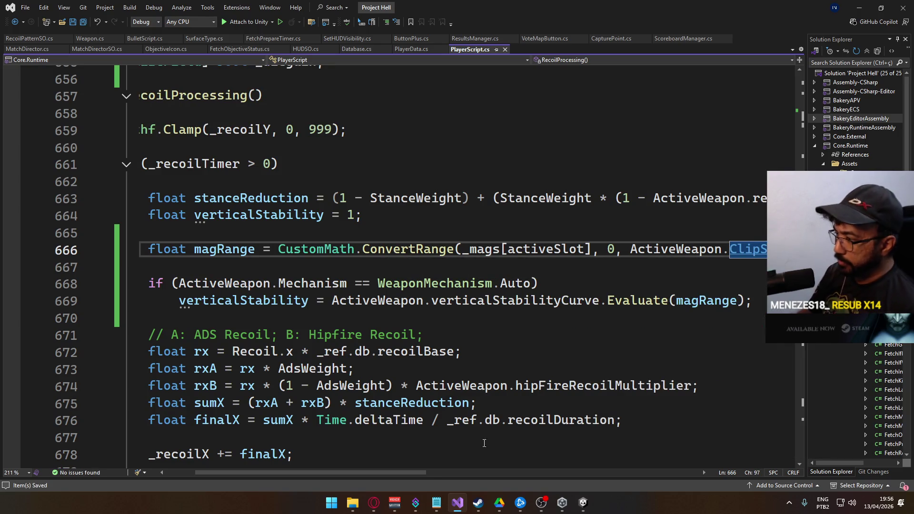
click(385, 459)
click(305, 373)
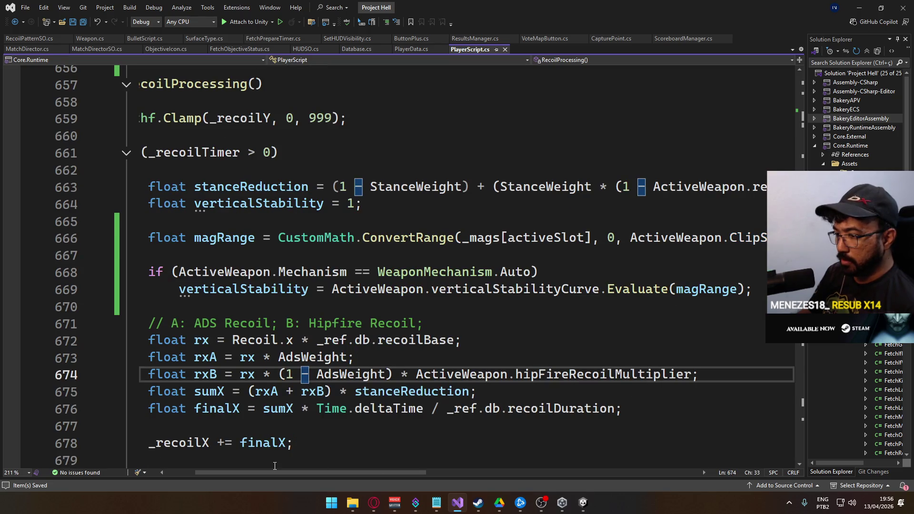
drag(271, 468, 242, 468)
scroll(344, 408, down, 2)
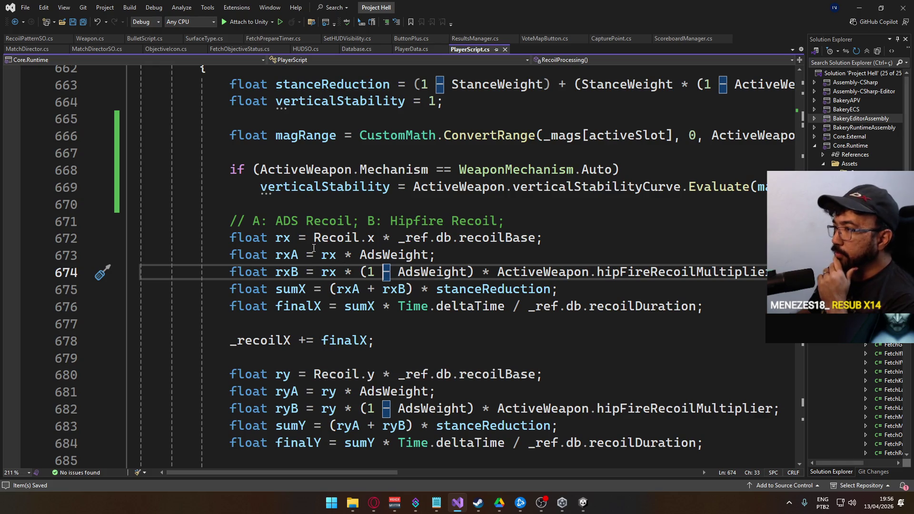
scroll(332, 300, up, 2)
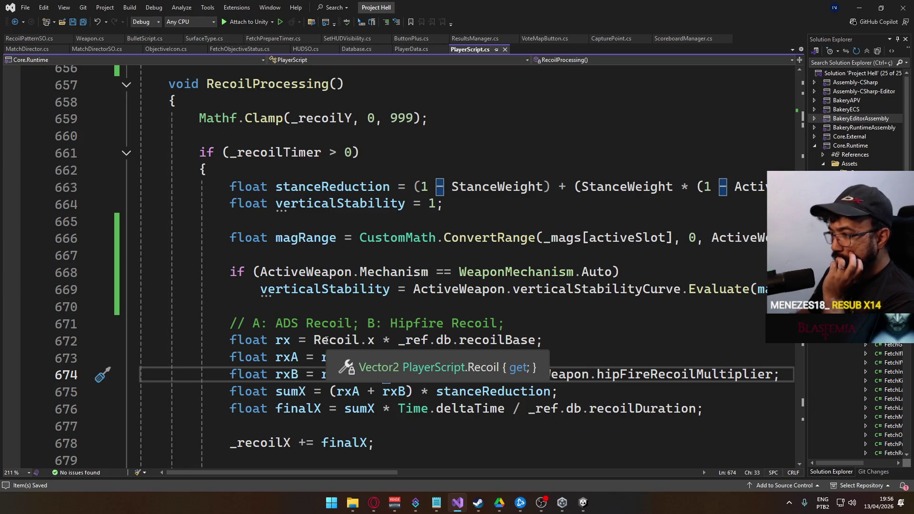
ctrl+click(327, 346)
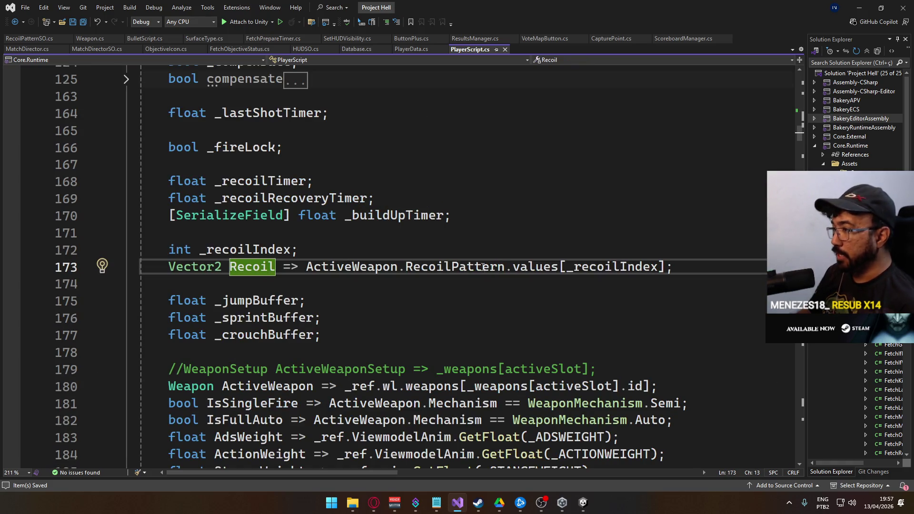
drag(673, 267, 306, 267)
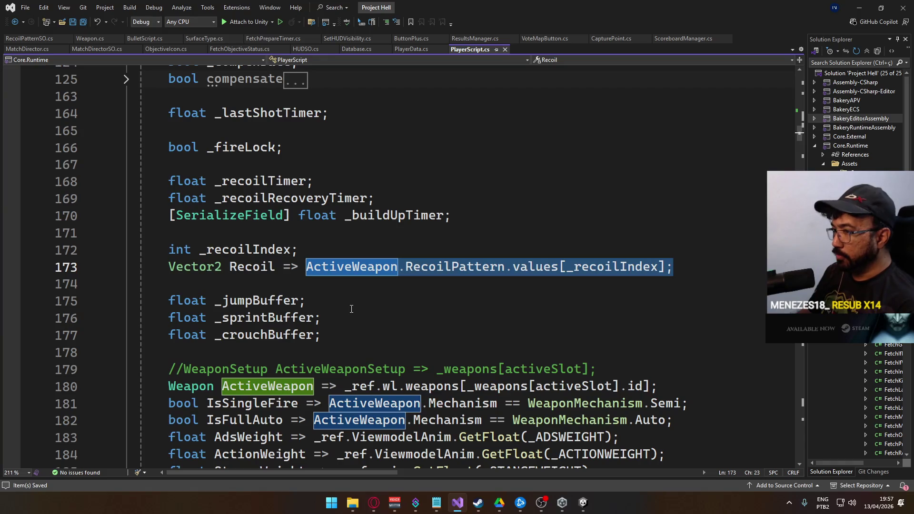
scroll(457, 359, down, 20)
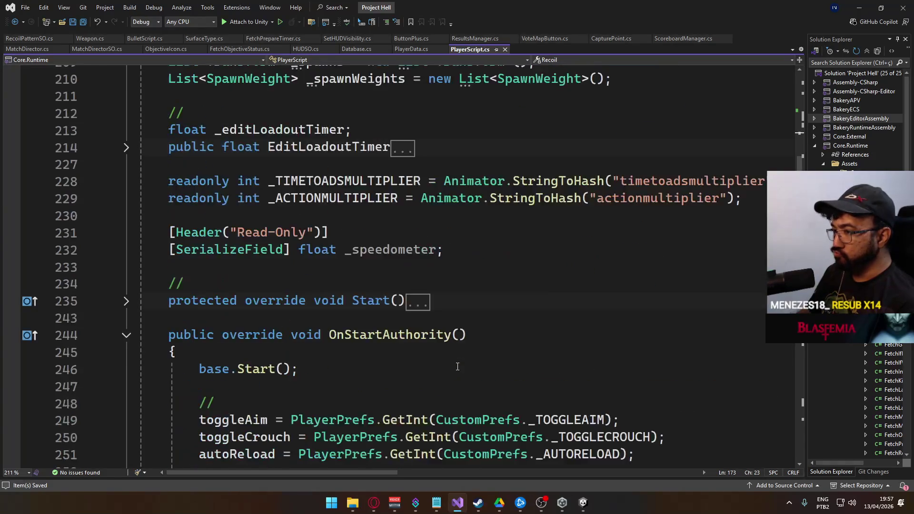
scroll(457, 366, down, 20)
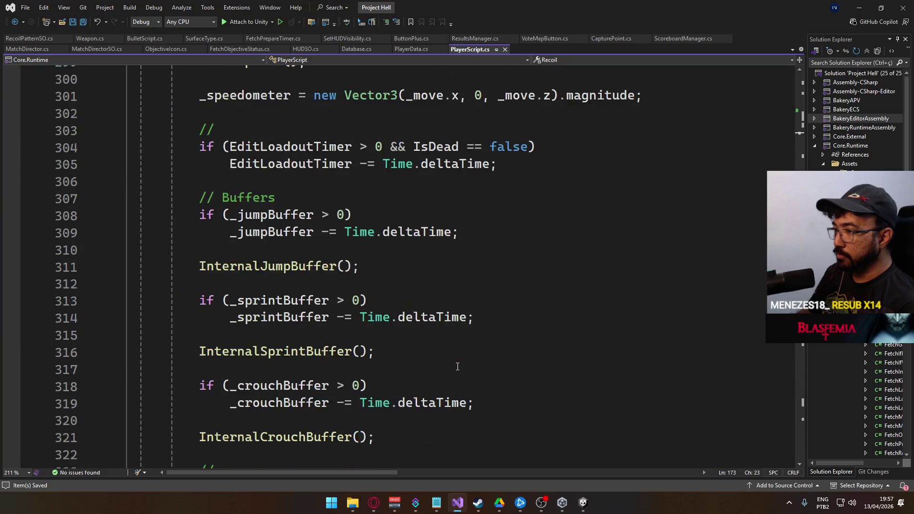
scroll(457, 366, up, 20)
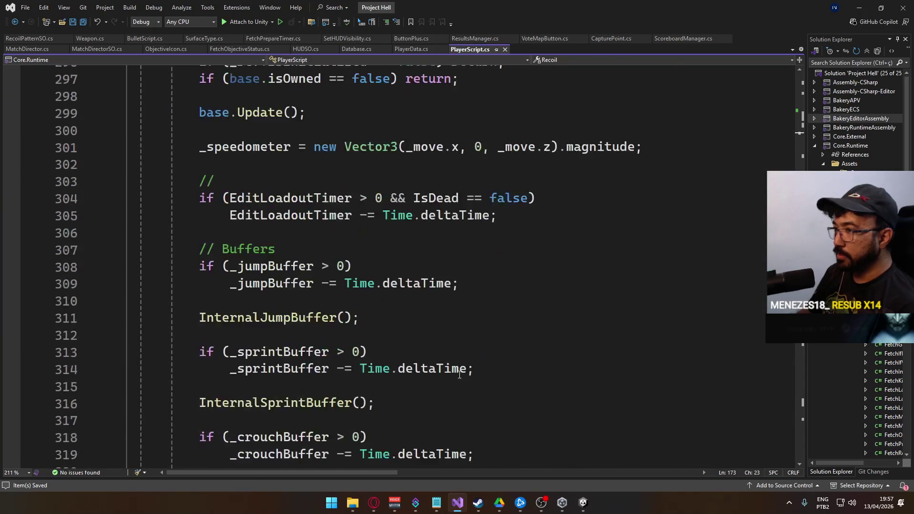
scroll(457, 376, up, 20)
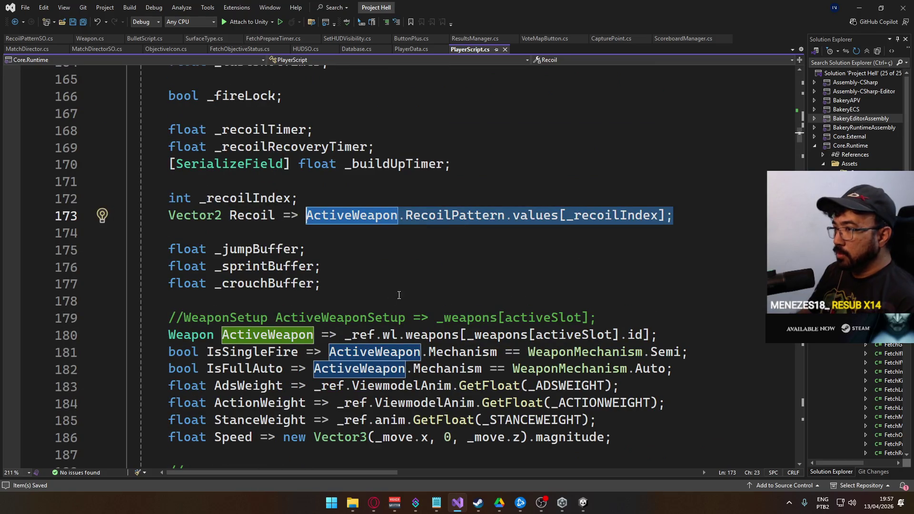
click(791, 382)
mouse_move(790, 379)
mouse_down()
mouse_move(781, 416)
mouse_move(776, 301)
mouse_up()
scroll(419, 287, down, 2)
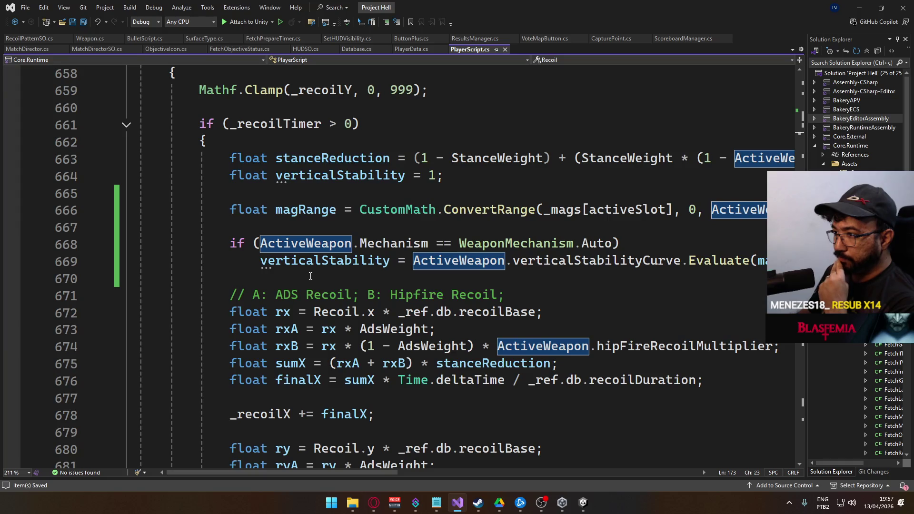
- Add 'Vector2 recoil = Recoil;' on a new line 671
click(310, 276)
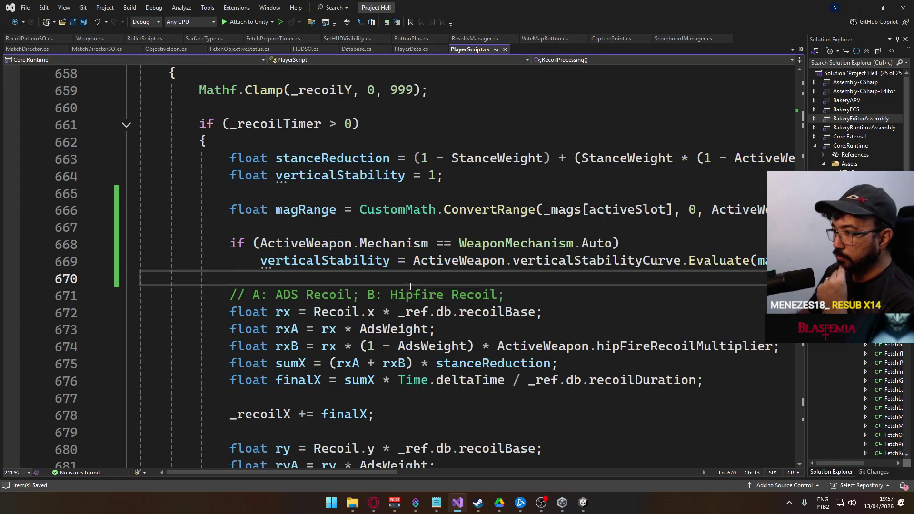
key(Return)
key(Return)
key(Up)
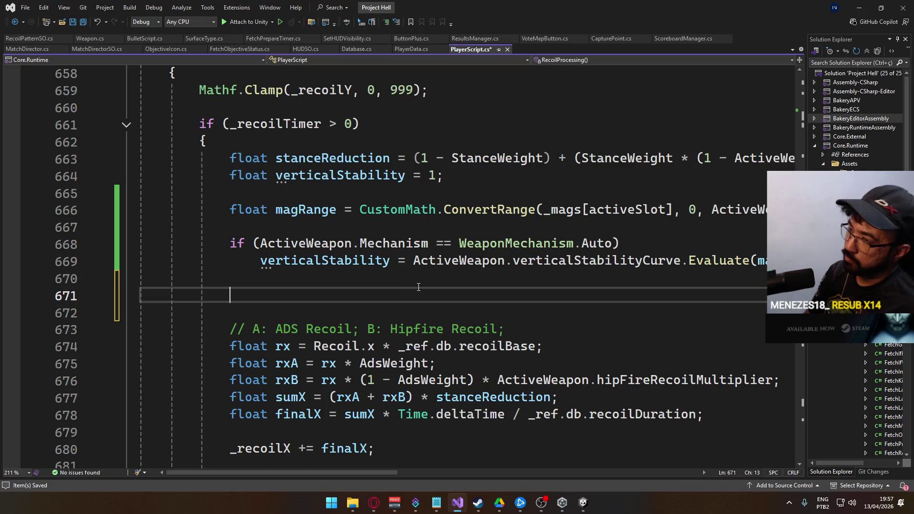
text(Vector2 recoil)
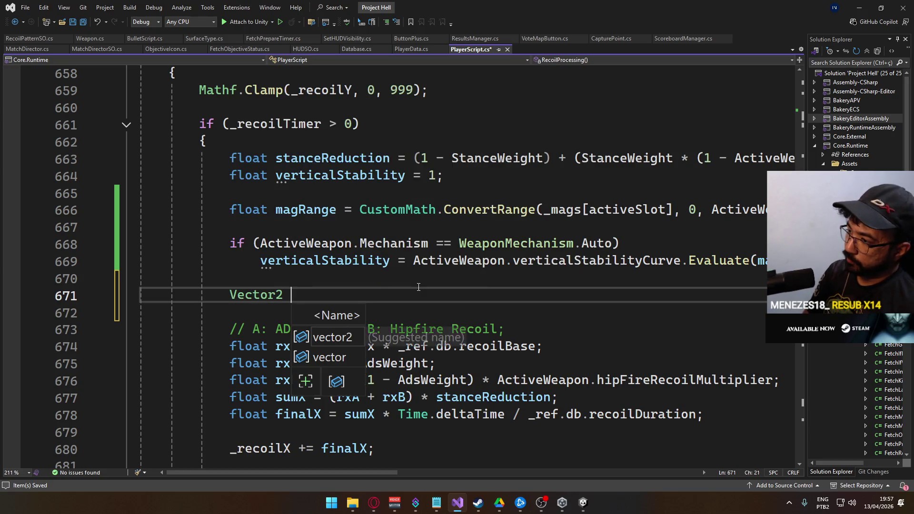
text( =)
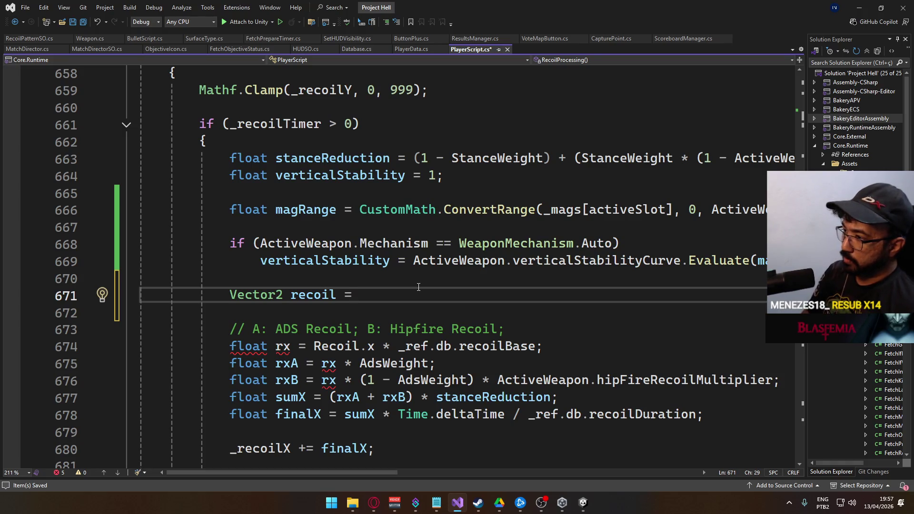
text(Recpo)
key(BackSpace)
key(BackSpace)
text(o)
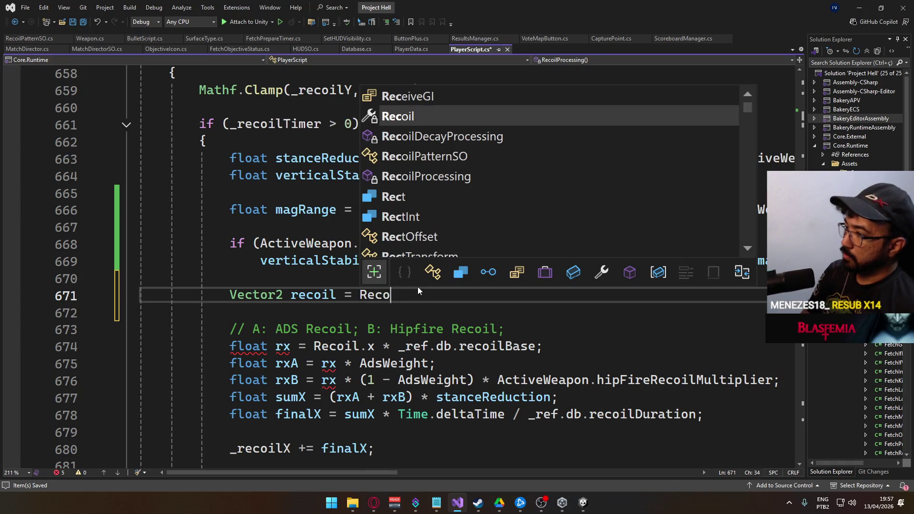
text(il)
key(Escape)
text(;)
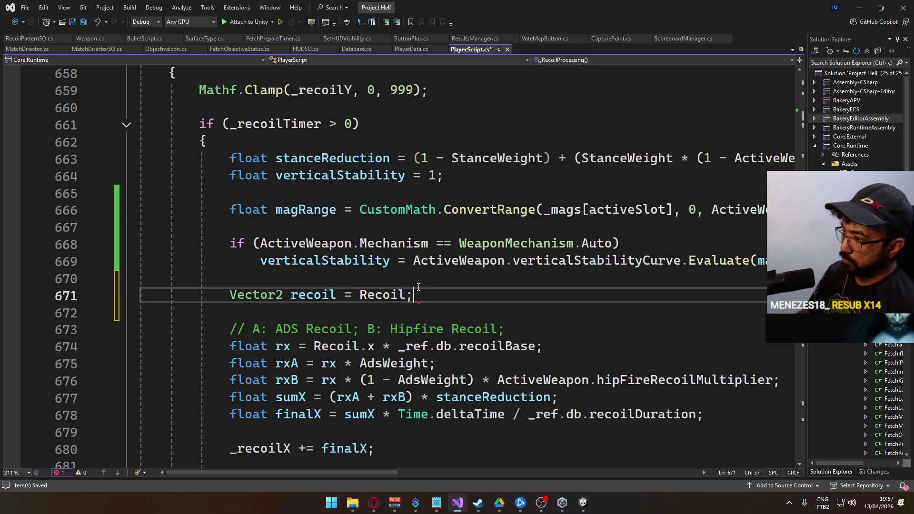
- Replace the Recoil references on lines 674 and 682 with recoil and save the file
click(331, 295)
click(337, 346)
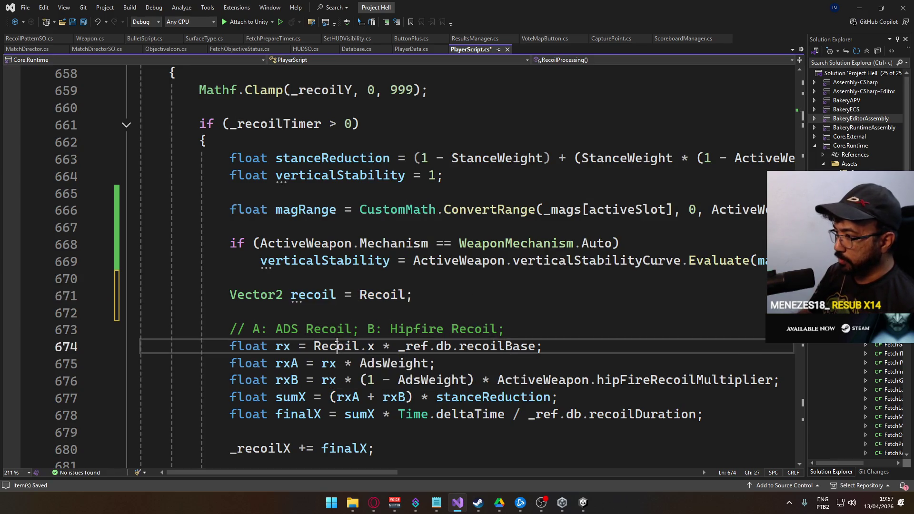
double_click(337, 346)
text(recoil)
scroll(323, 346, down, 3)
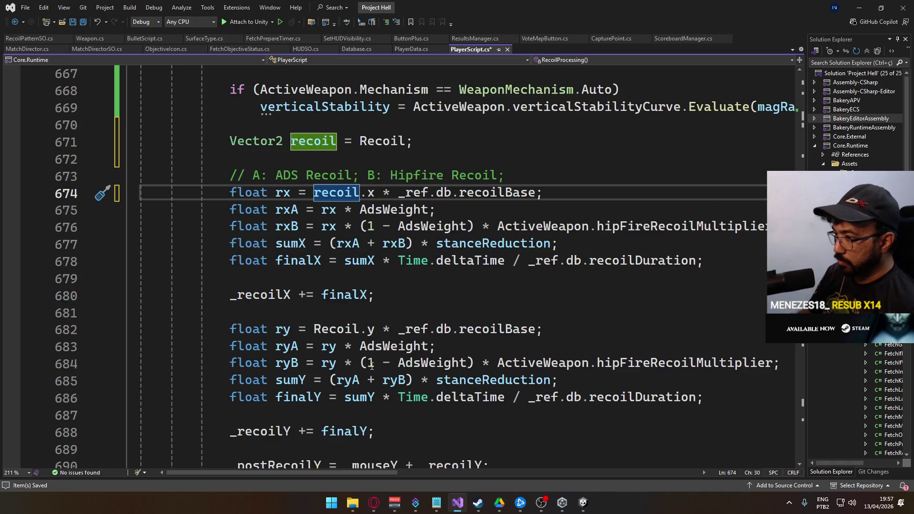
double_click(329, 329)
text(recoil)
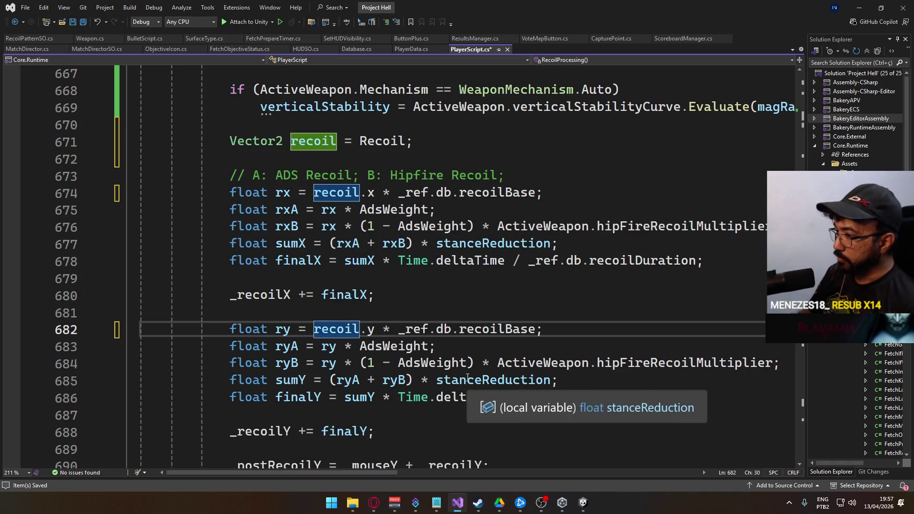
scroll(495, 372, down, 3)
scroll(476, 362, up, 1)
scroll(475, 362, up, 4)
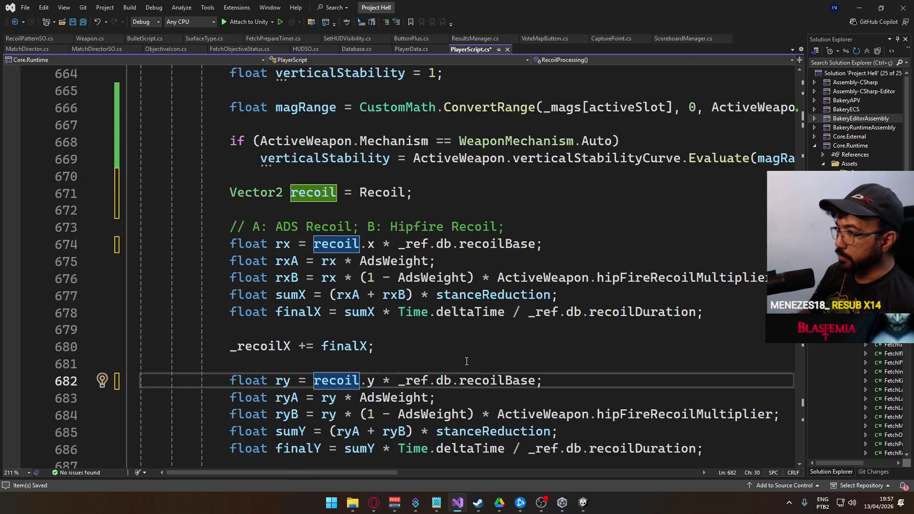
key(ctrl+s)
- Add an if (_dieguin == true) condition after the recoil declaration
click(419, 244)
key(Return)
key(Return)
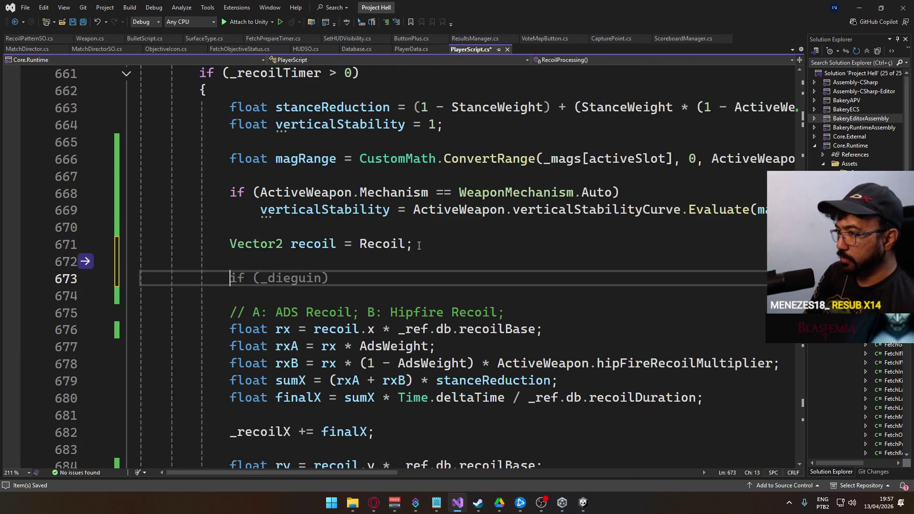
text(if (_di)
key(Tab)
text(== tru)
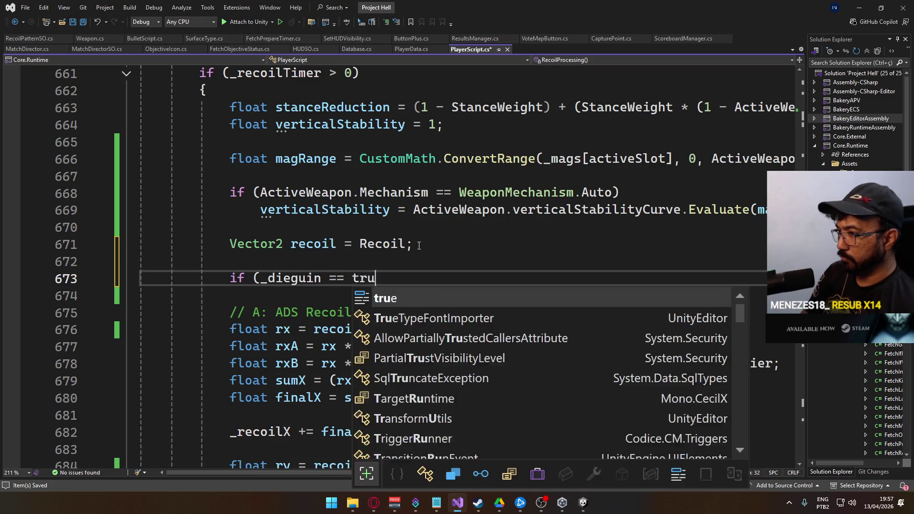
text(e))
key(Return)
- Write ActiveWeapon.RecoilPattern.recoilCurve.Evaluate(magRange); under the if condition
text({)
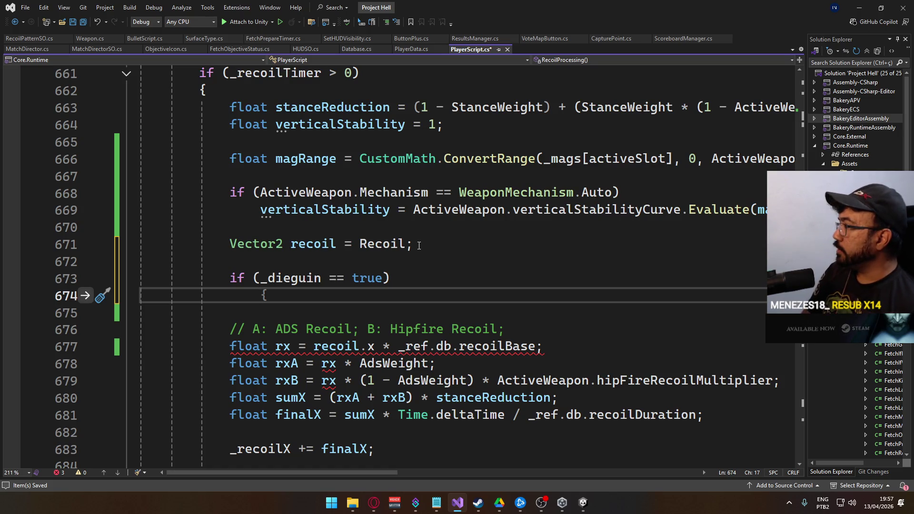
text(Act)
text(.)
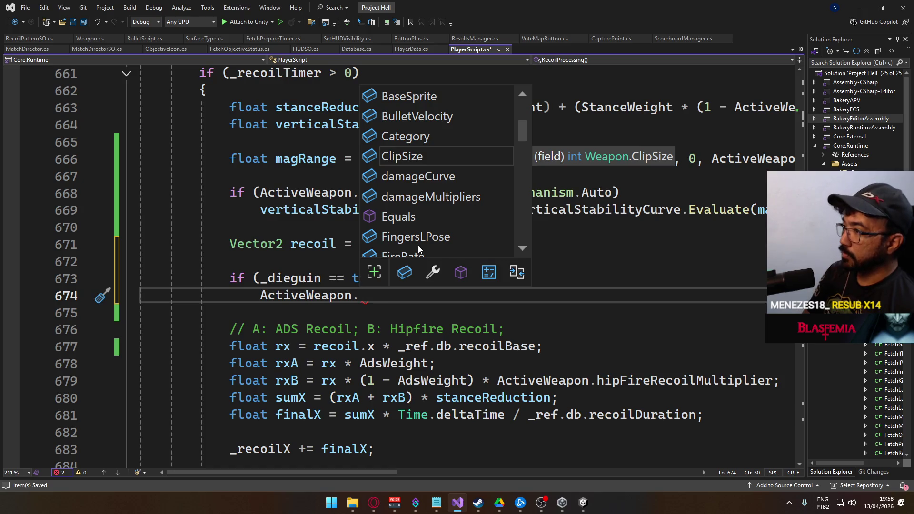
text(rec)
key(Down)
key(Down)
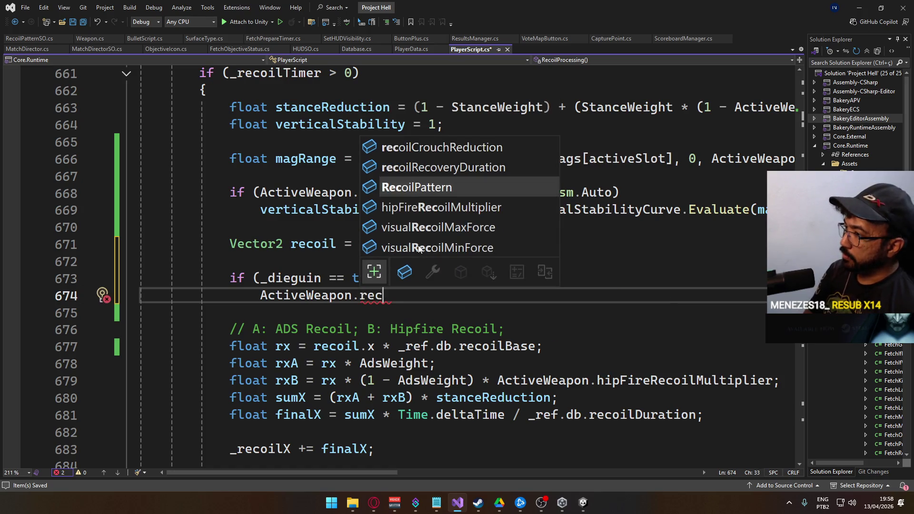
key(Tab)
text(.cur)
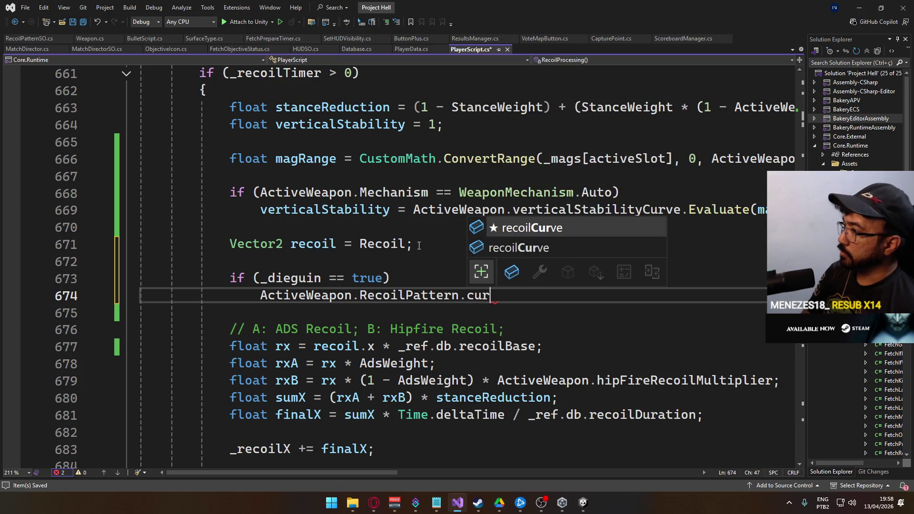
key(Tab)
text(.E)
key(Tab)
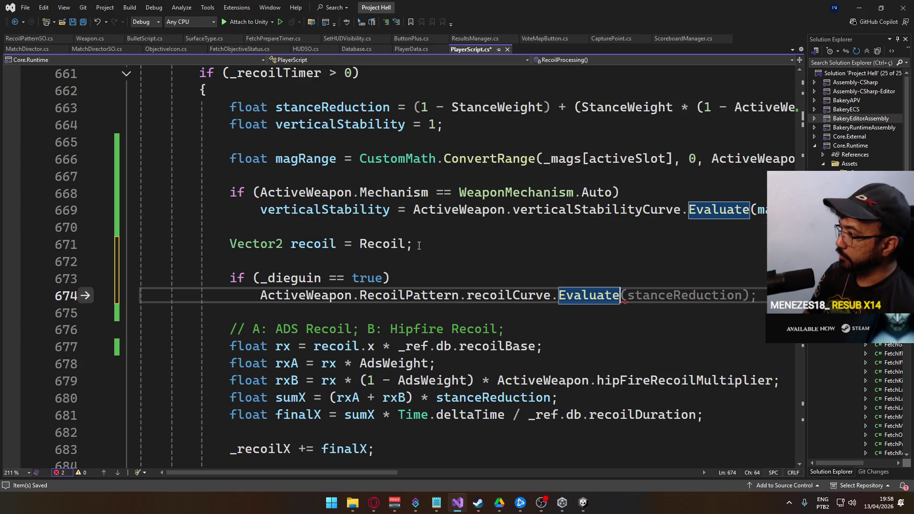
text((ma)
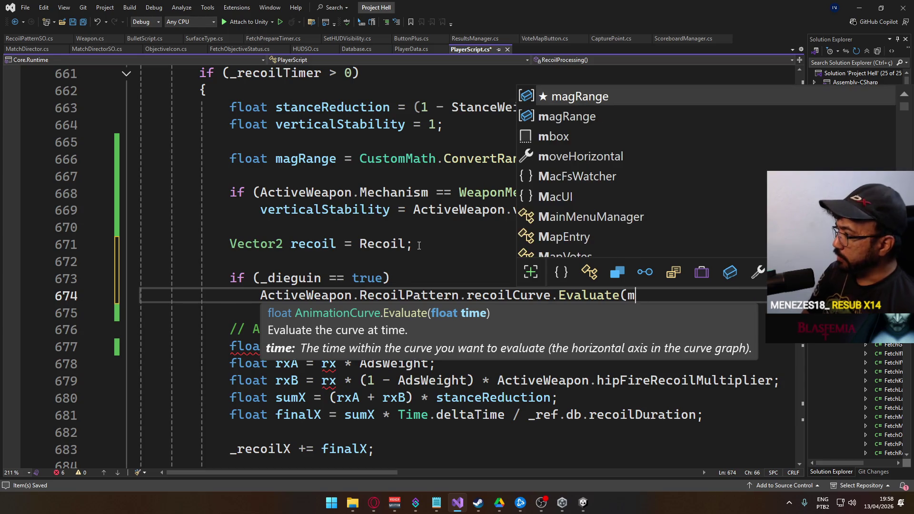
key(Tab)
text();)
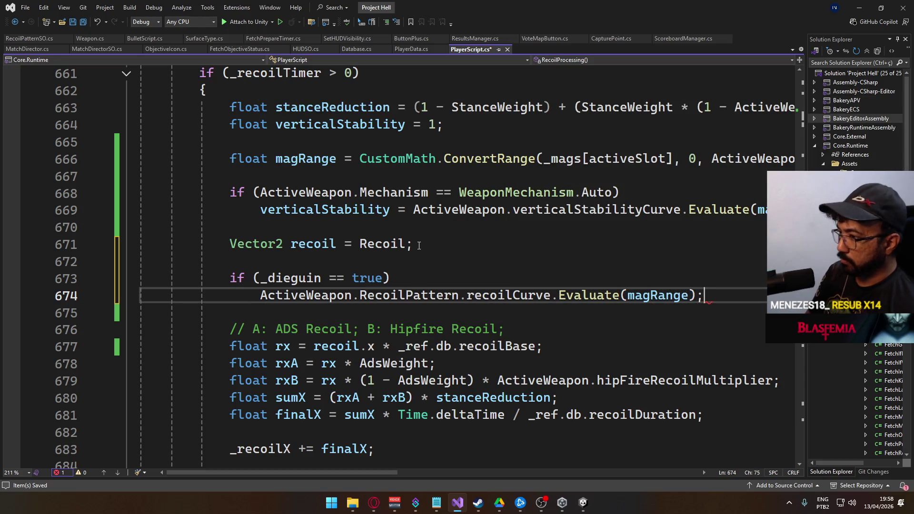
- Wrap the Evaluate line in its own { } braces below the if
key(Home)
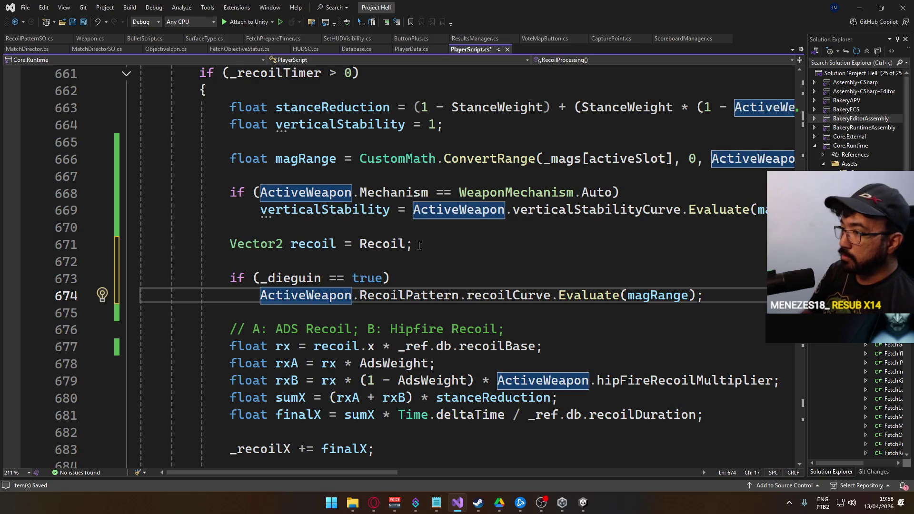
key(Up)
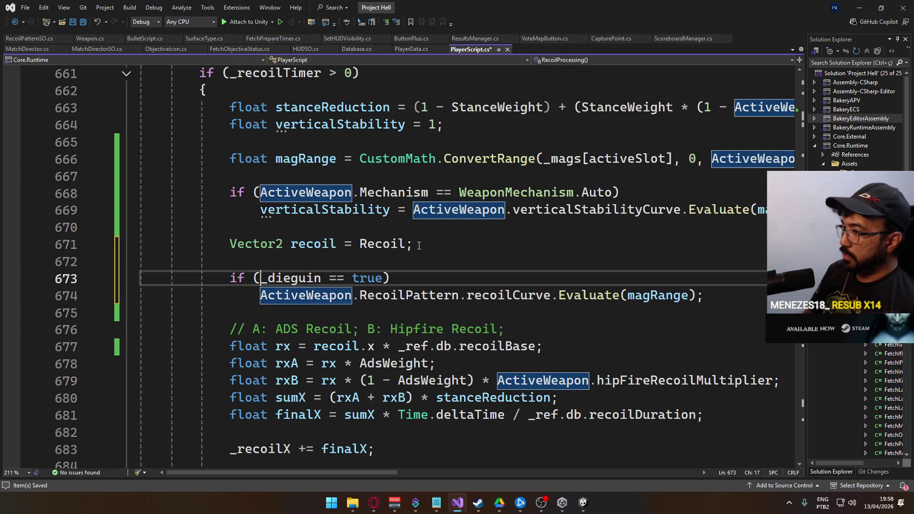
key(End)
key(Return)
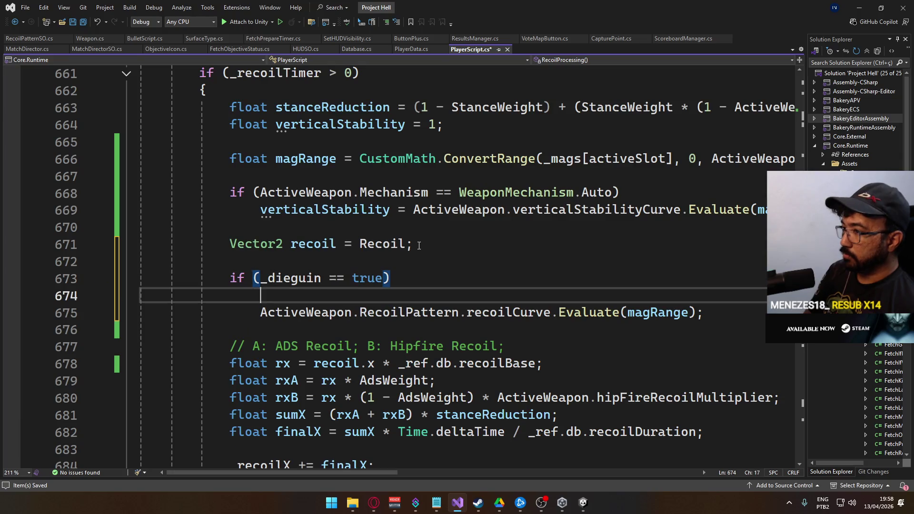
text({)
key(Down)
key(End)
key(Return)
text(})
key(Up)
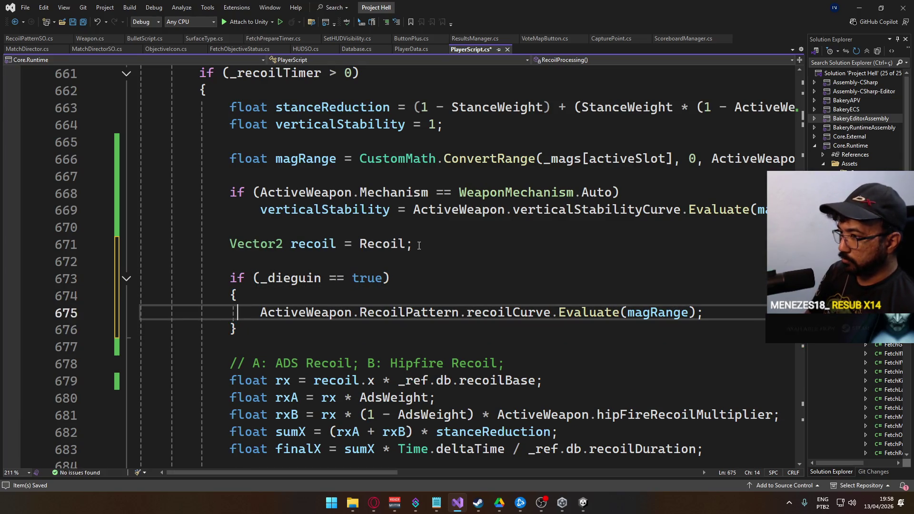
key(Down)
key(Up)
key(Home)
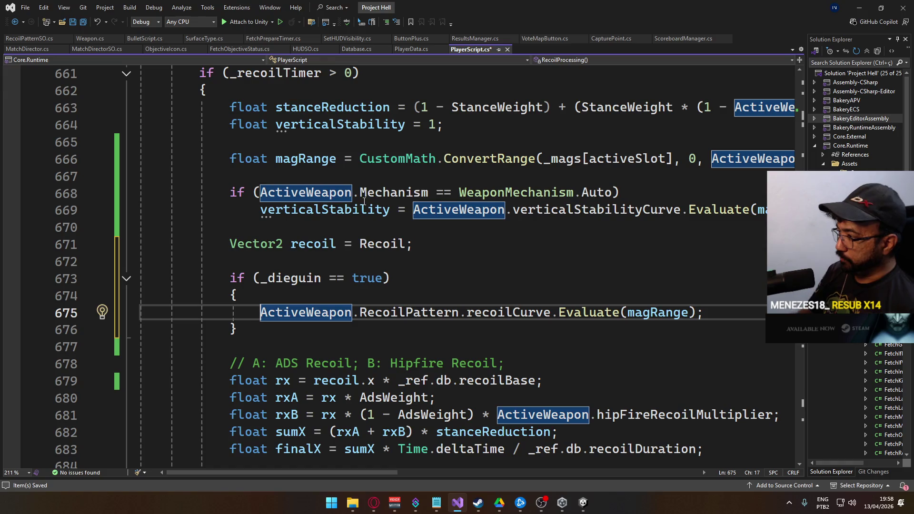
mouse_move(574, 313)
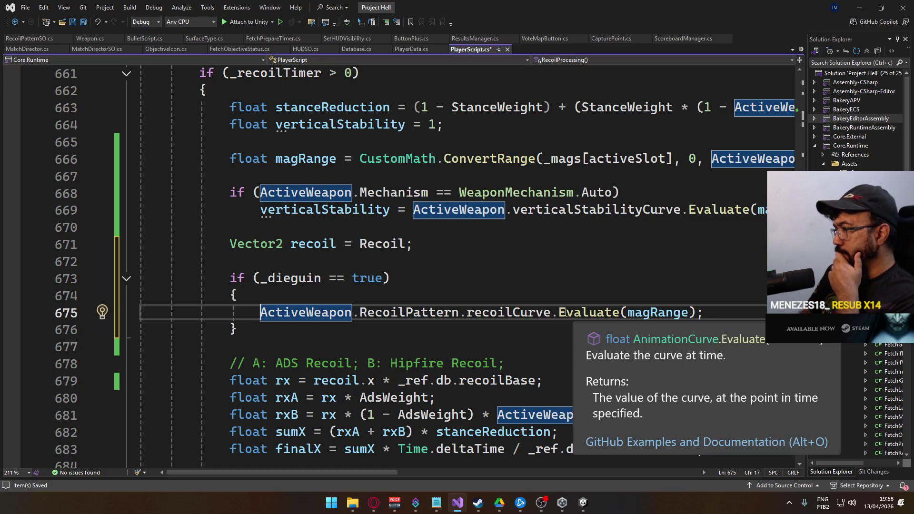
- Delete Evaluate(magRange) so the line reads recoilCurve.;
double_click(565, 312)
shift+click(698, 312)
key(Delete)
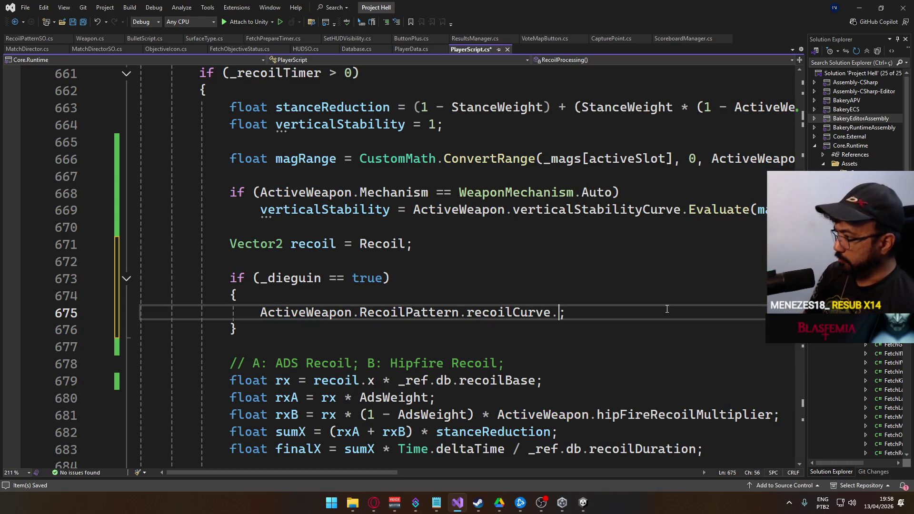
key(ctrl+space)
text(eva)
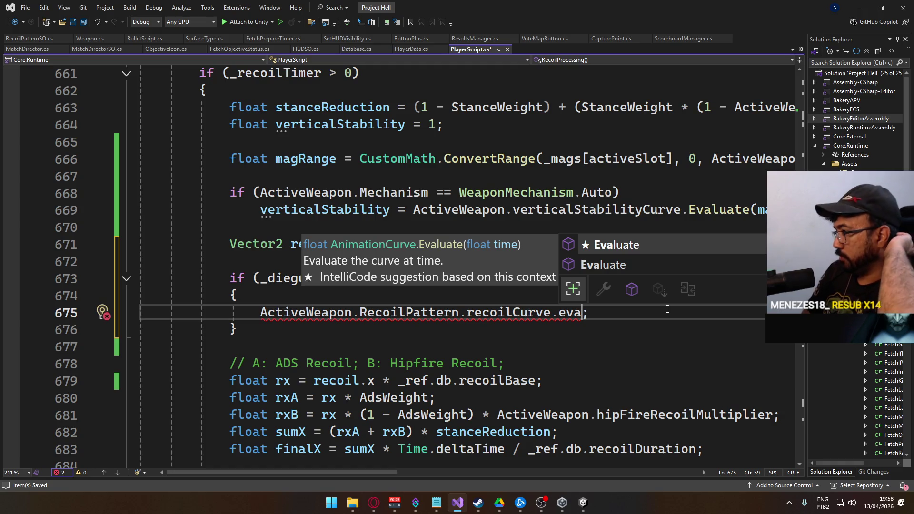
key(Down)
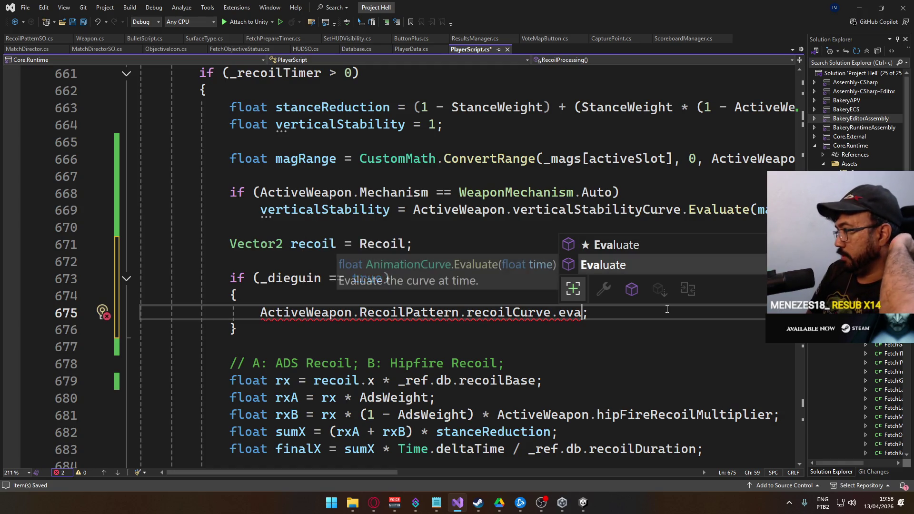
key(BackSpace)
key(BackSpace)
key(BackSpace)
text(.)
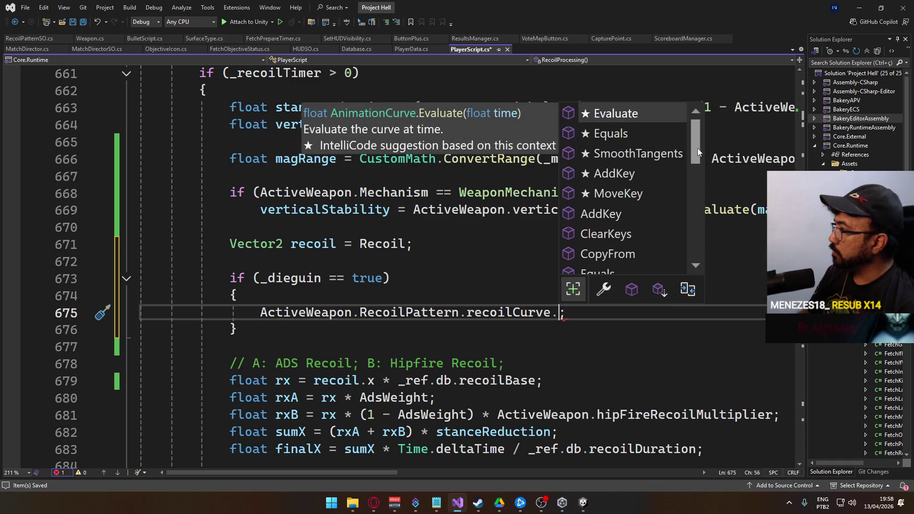
- Browse the AnimationCurve members, reading the keys and Evaluate descriptions, then switch to the browser
mouse_move(696, 148)
mouse_down()
mouse_move(684, 213)
mouse_move(727, 202)
mouse_move(748, 224)
mouse_up()
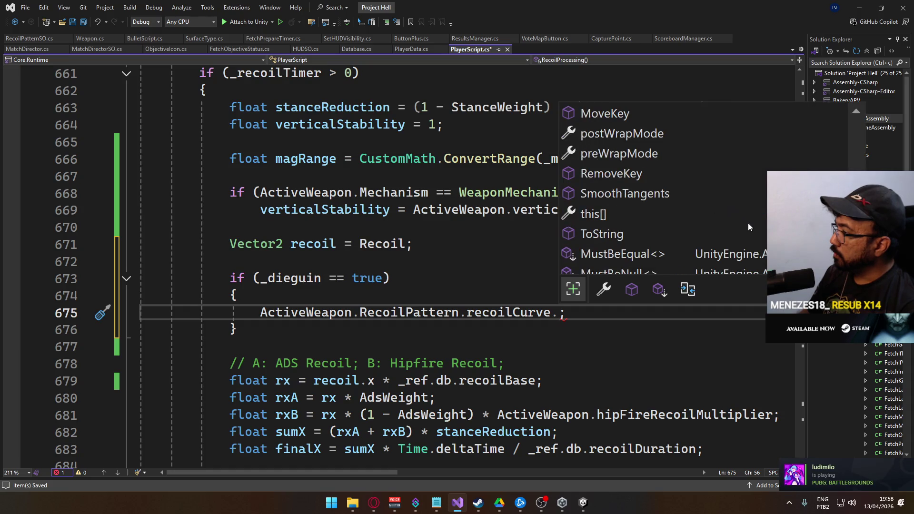
scroll(749, 223, down, 1)
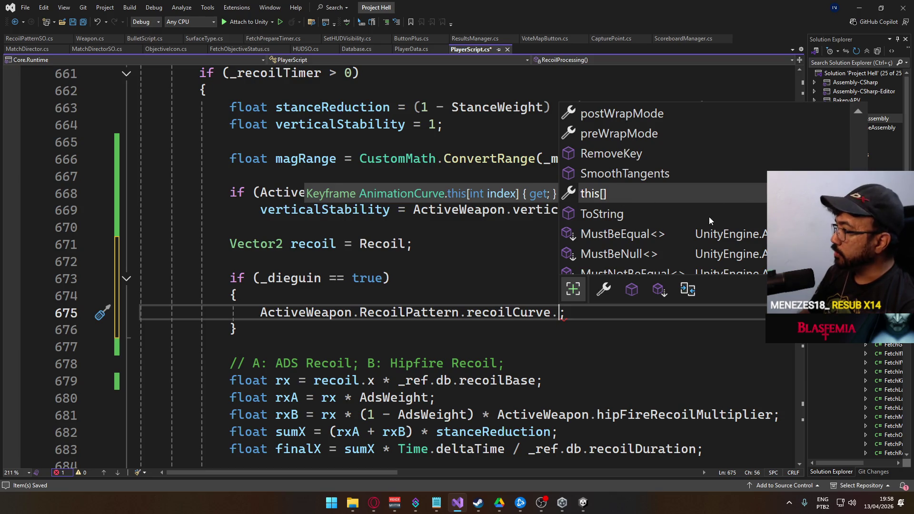
scroll(709, 216, down, 2)
scroll(696, 221, up, 3)
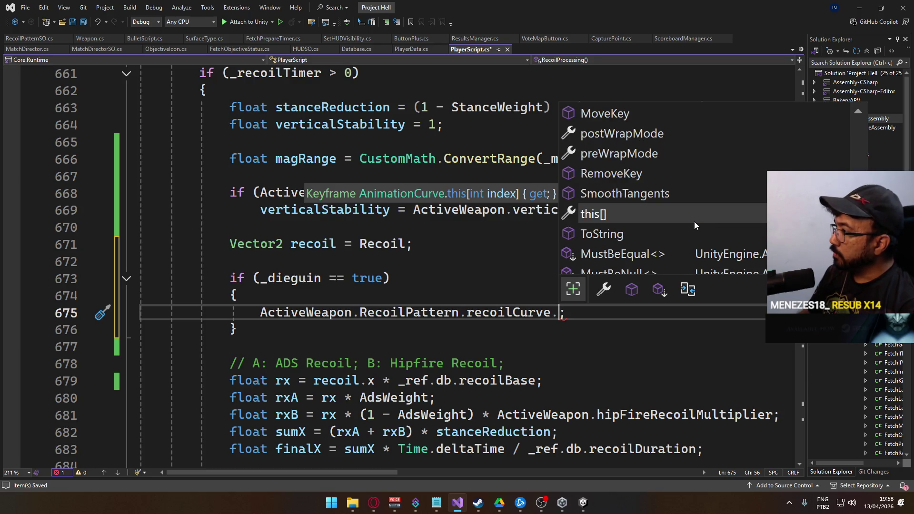
scroll(693, 222, up, 6)
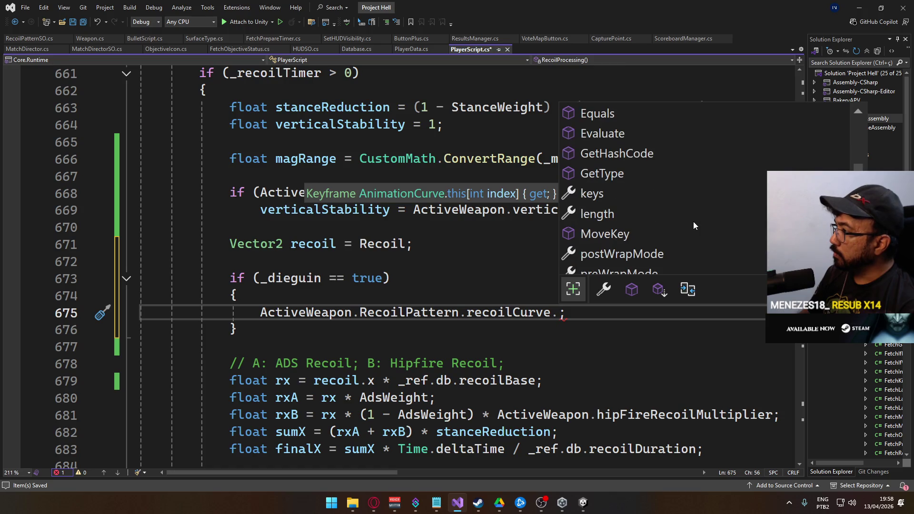
click(618, 197)
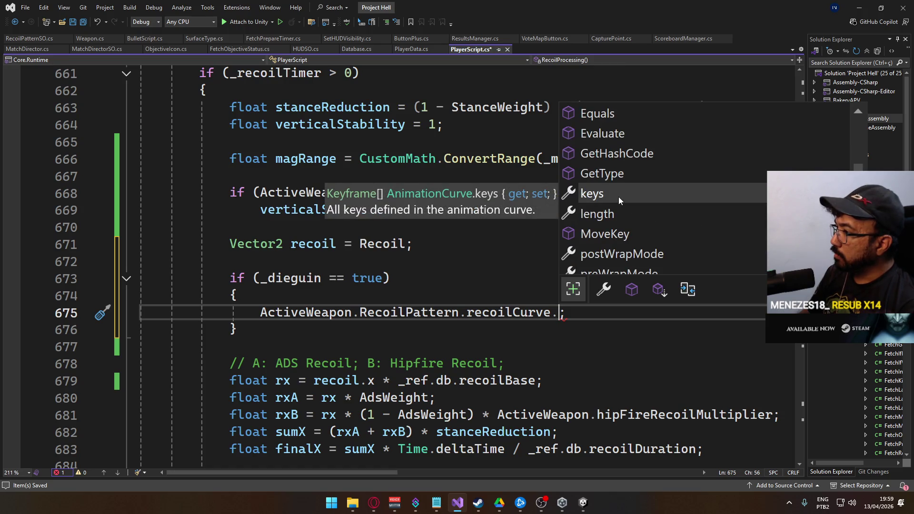
scroll(623, 198, up, 3)
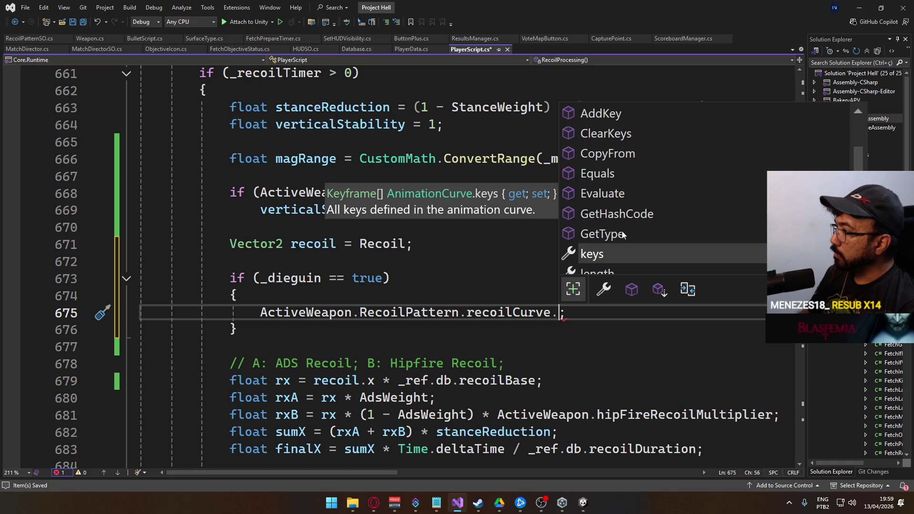
click(624, 199)
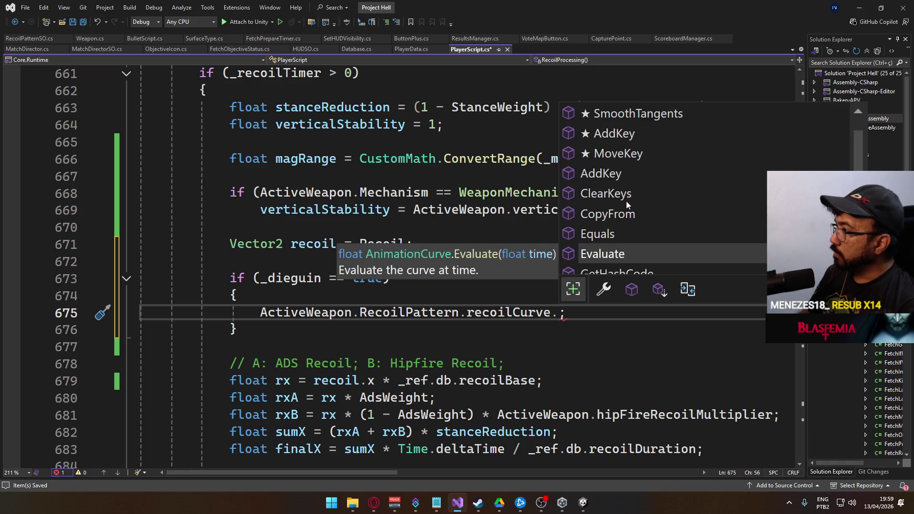
scroll(627, 201, up, 2)
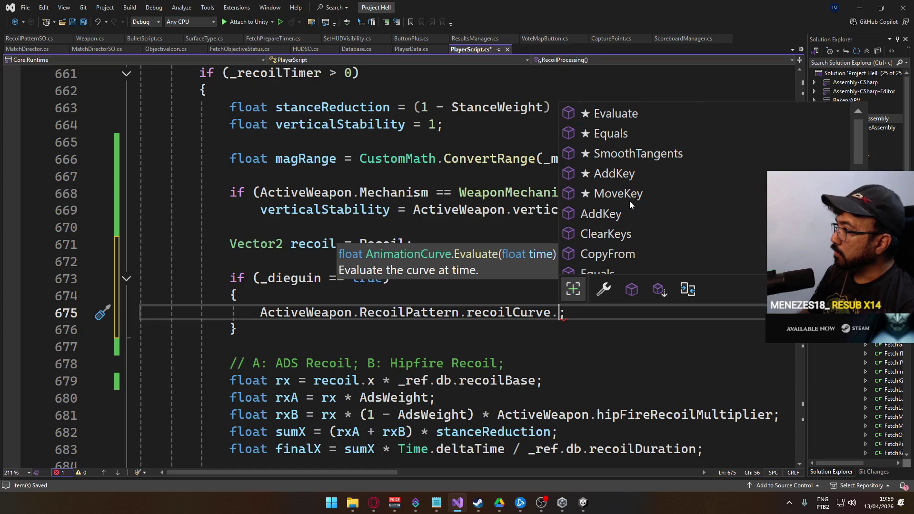
key(alt+Tab)
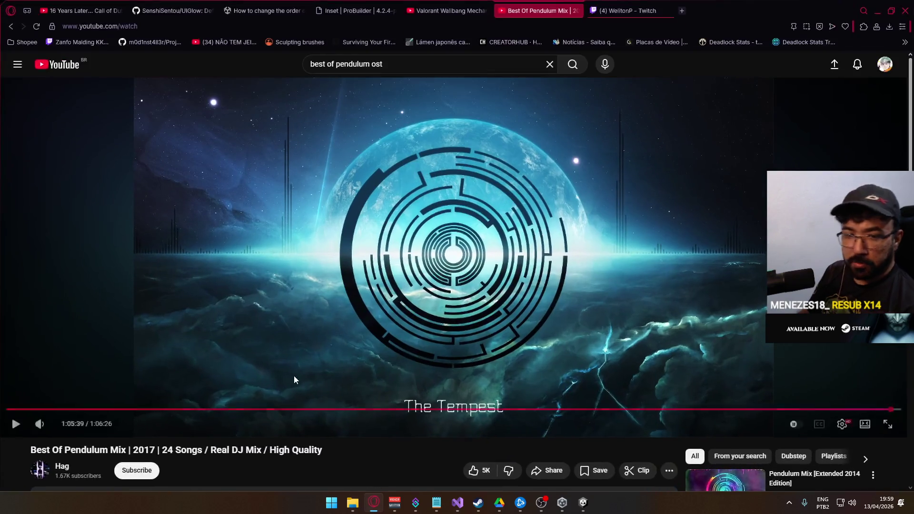
- Google 'animationcurve unity get time and value' in a new Opera tab, then return to Unity
click(682, 11)
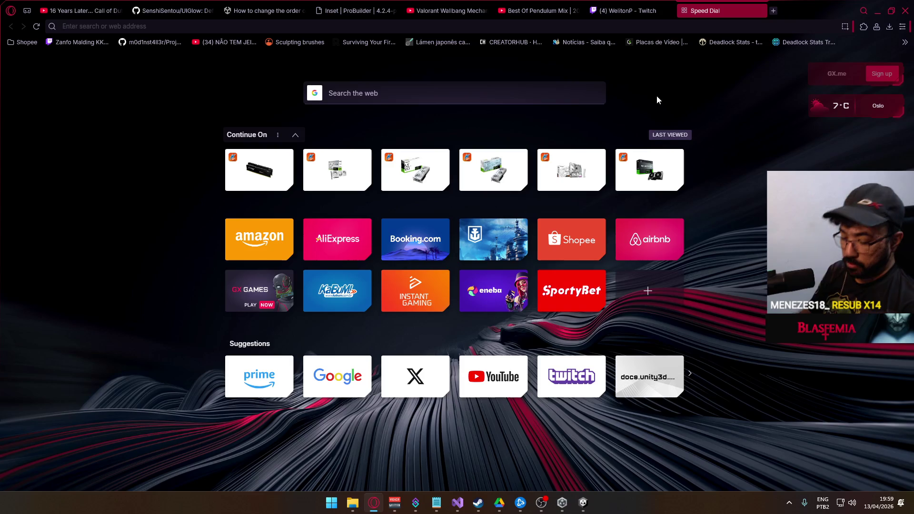
text(animationcurve unity get )
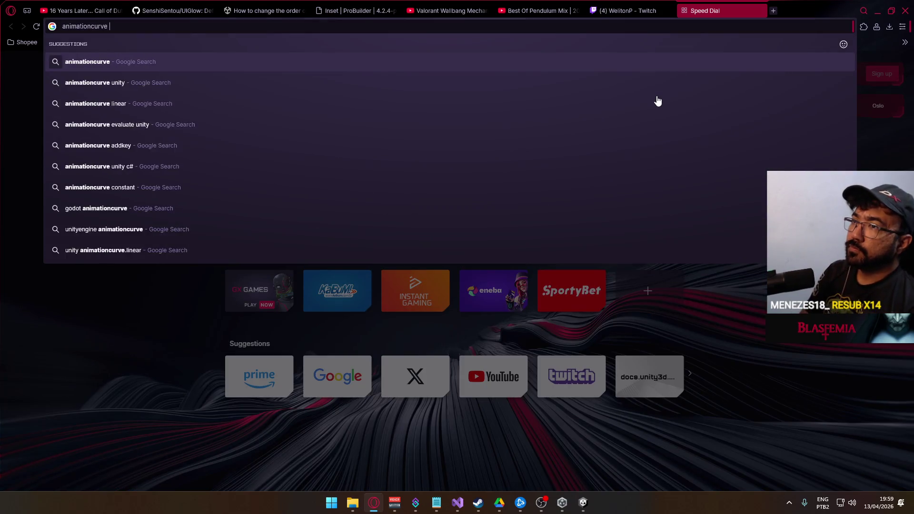
text(time and value)
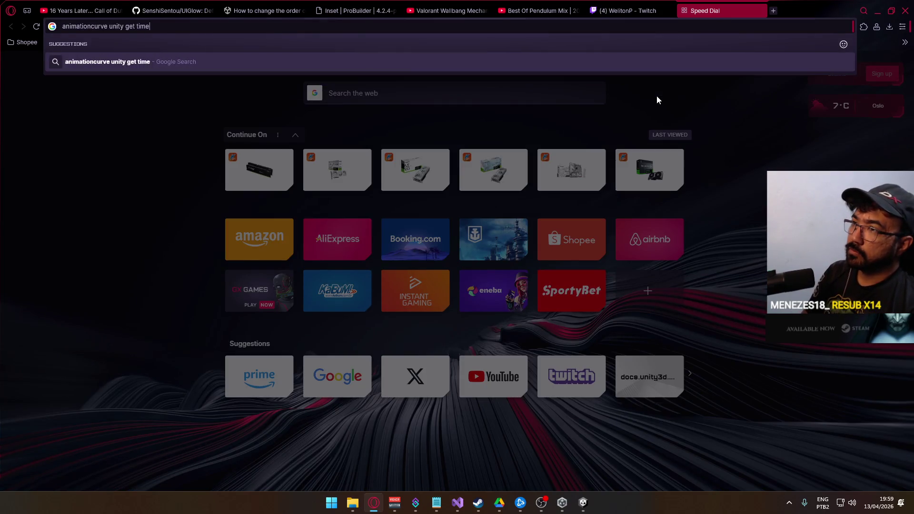
key(Return)
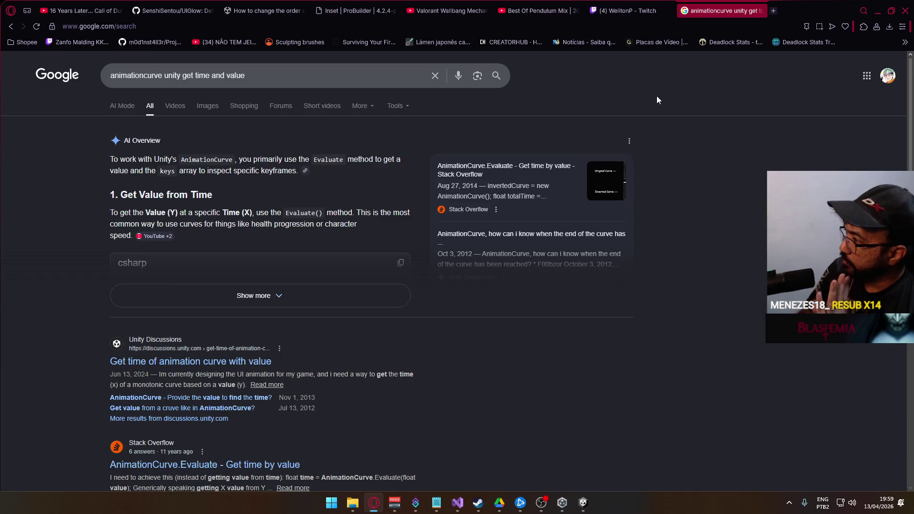
key(alt+Tab)
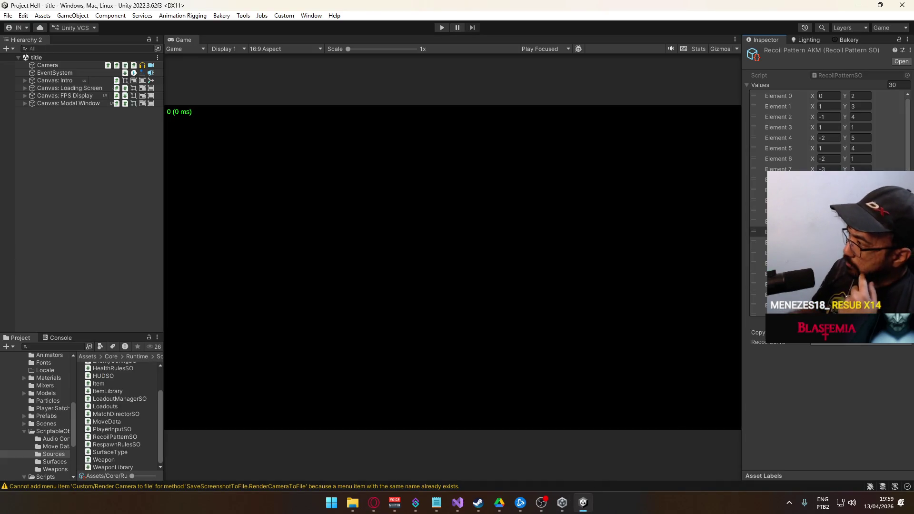
- Open the Recoil Curve in a centred curve editor and add a key at time 0
click(837, 343)
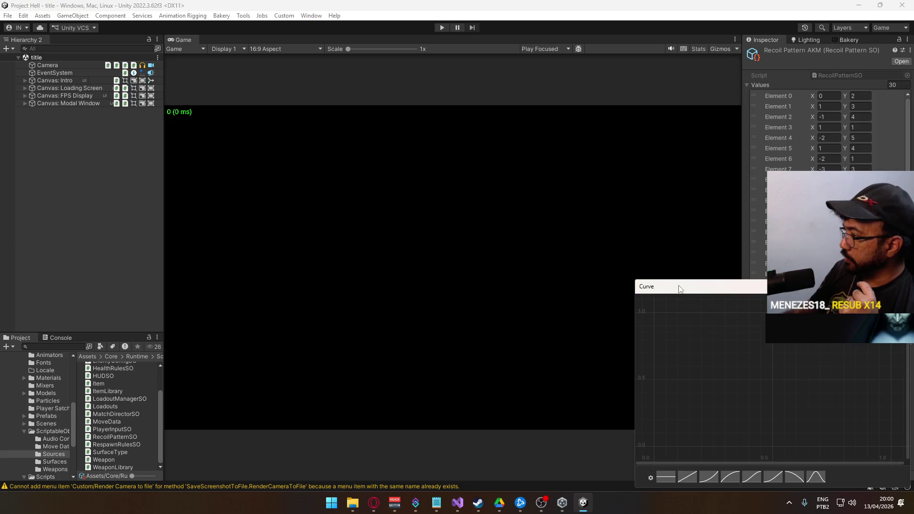
mouse_move(679, 289)
mouse_down()
mouse_move(604, 262)
mouse_move(340, 204)
mouse_up()
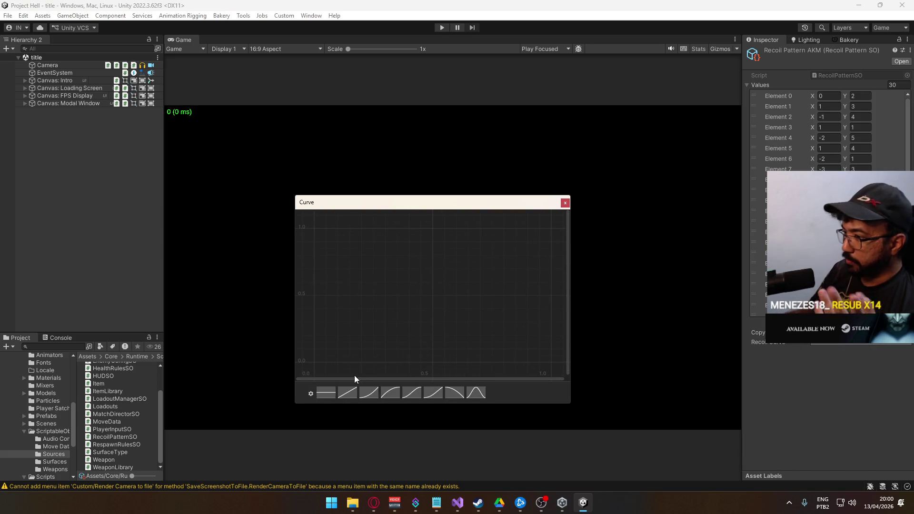
double_click(433, 357)
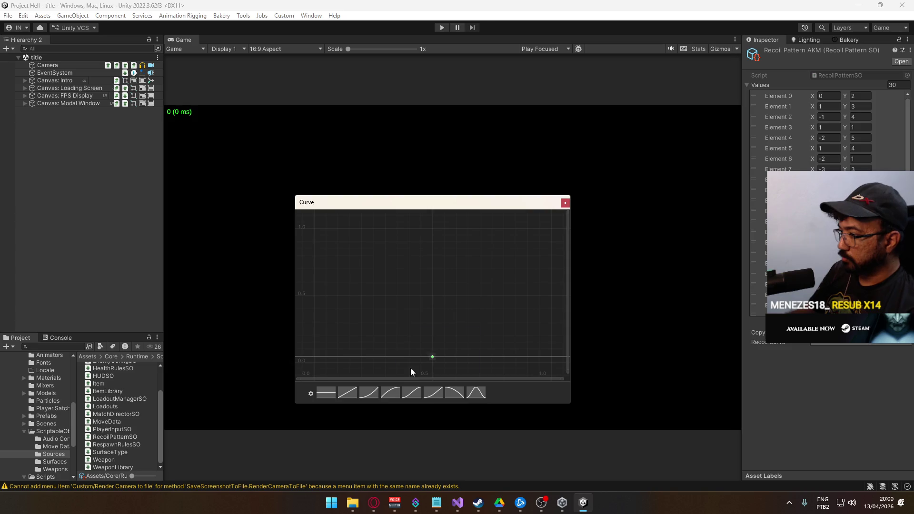
double_click(432, 357)
text(0)
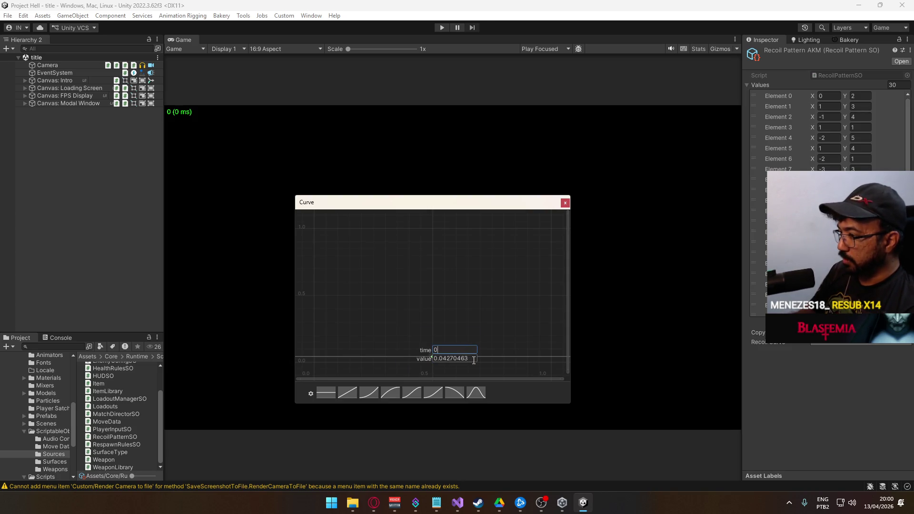
key(Tab)
key(Return)
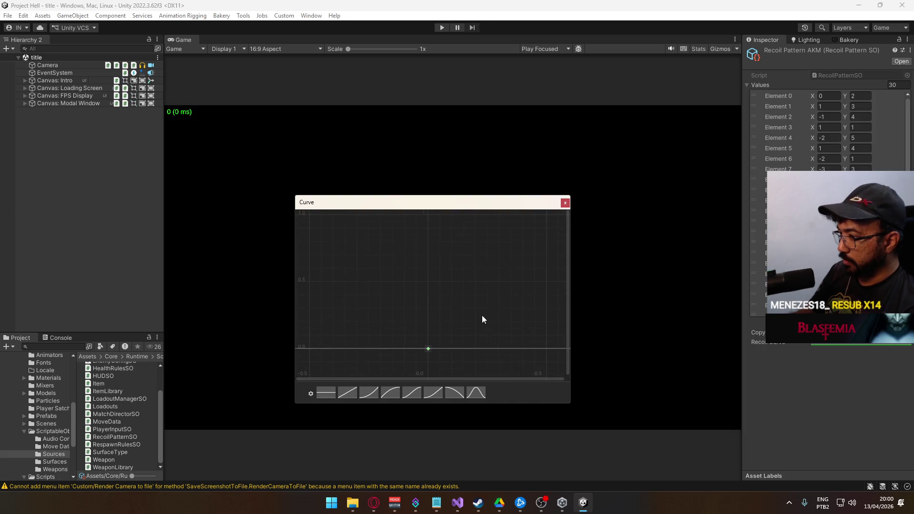
- Add another key and set it exactly to time 0, value 1
double_click(467, 347)
key(Return)
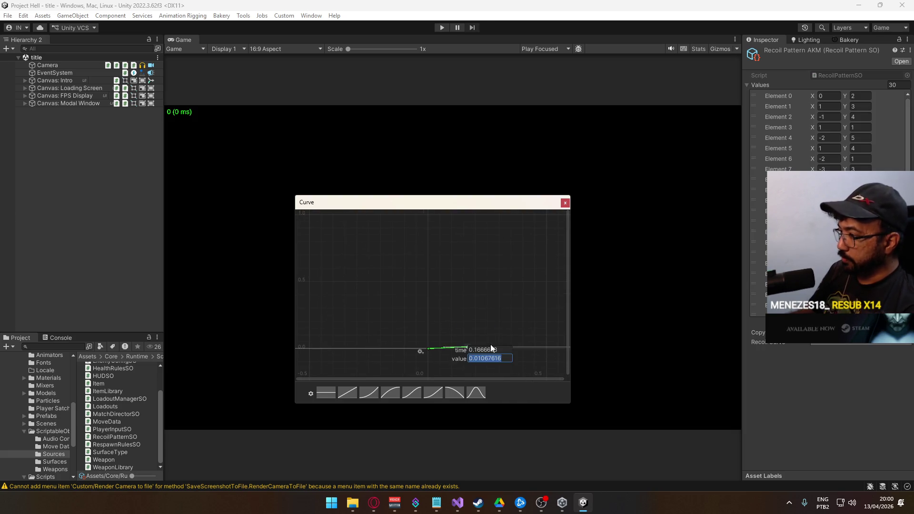
key(Tab)
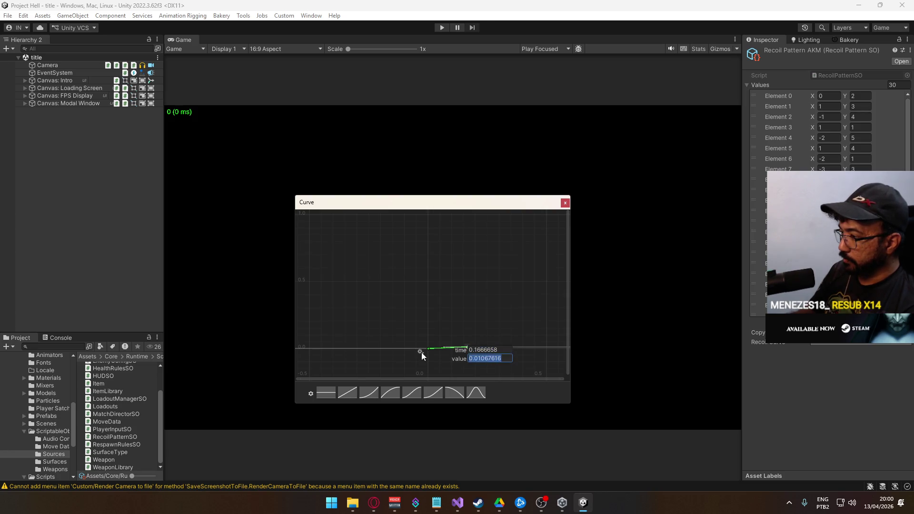
text(1)
key(Tab)
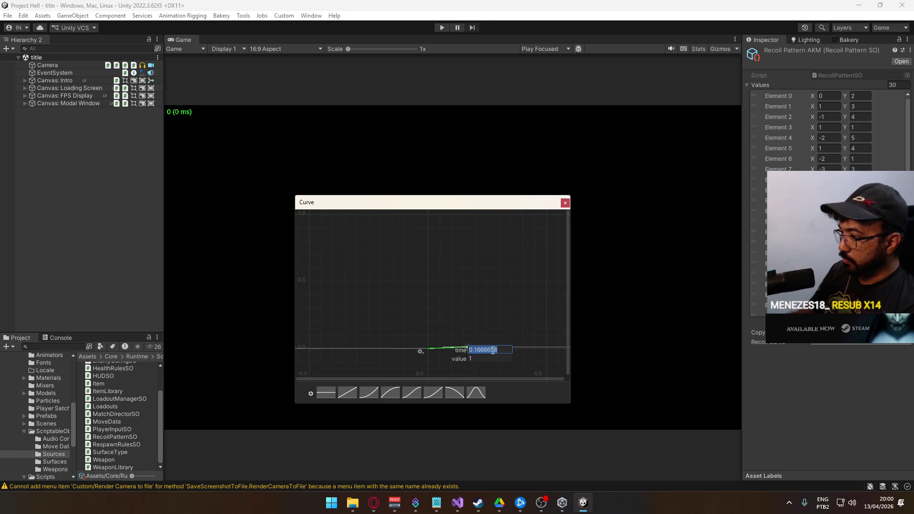
text(0)
key(Return)
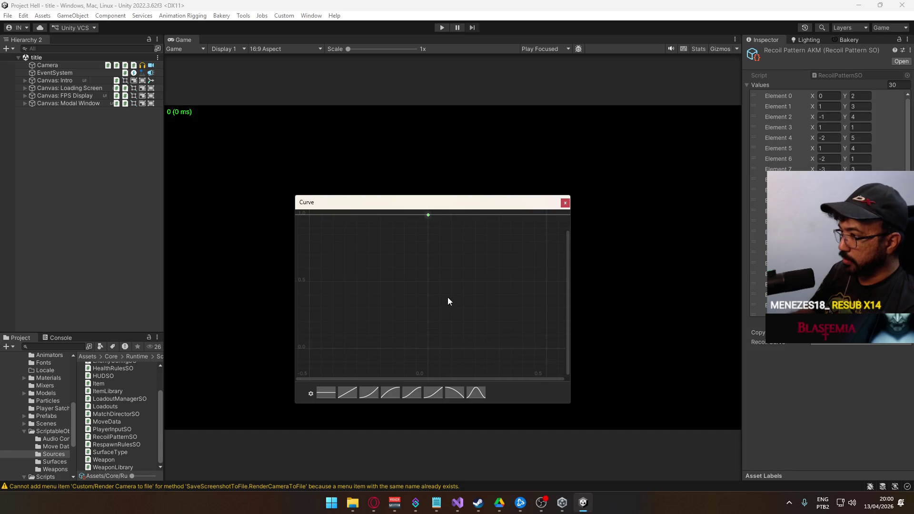
- Pan the graph to centre the key, then close the curve editor
drag(366, 273, 367, 282)
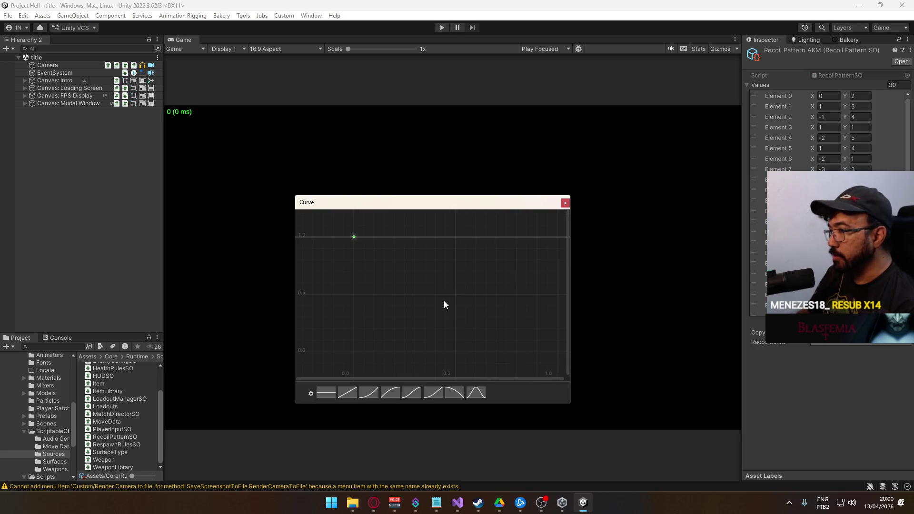
mouse_move(393, 306)
mouse_down()
mouse_move(430, 289)
mouse_move(442, 299)
mouse_move(455, 286)
mouse_up()
scroll(443, 299, down, 1)
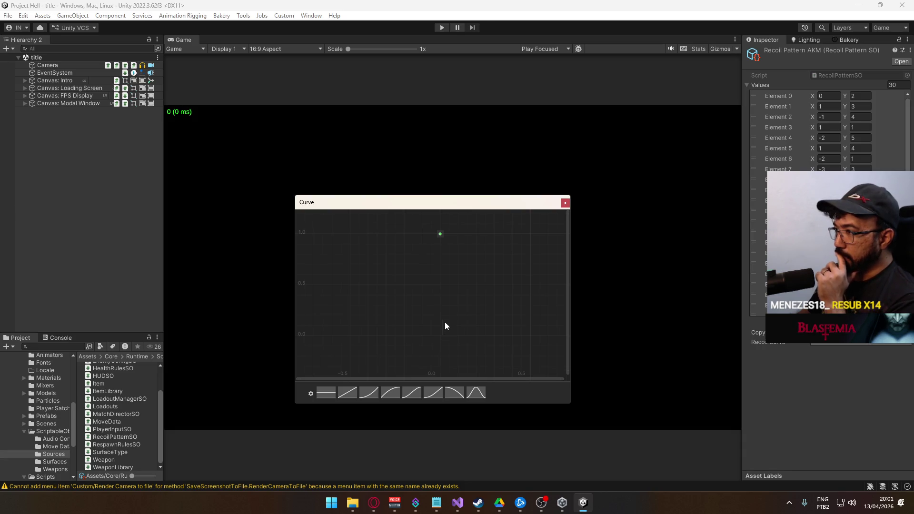
scroll(445, 319, down, 1)
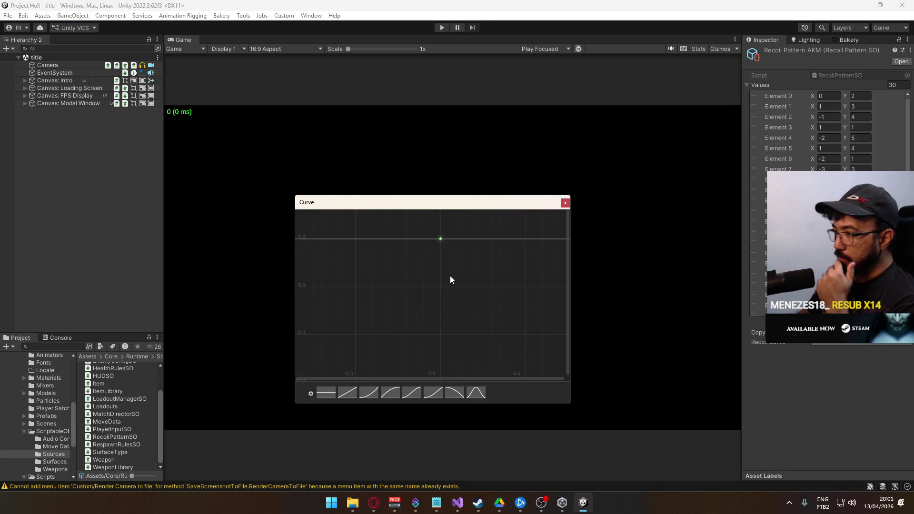
click(565, 204)
mouse_move(372, 501)
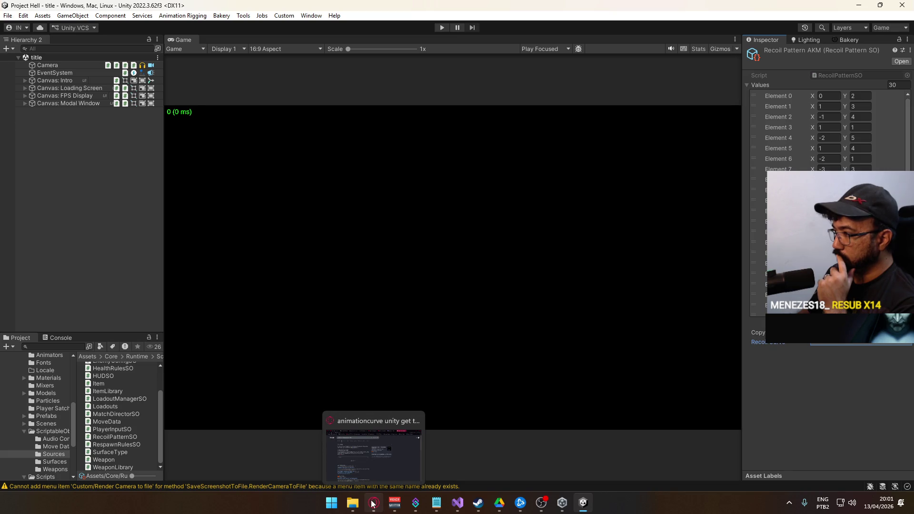
- Search Google for 'unity graph x y' in Opera
click(373, 504)
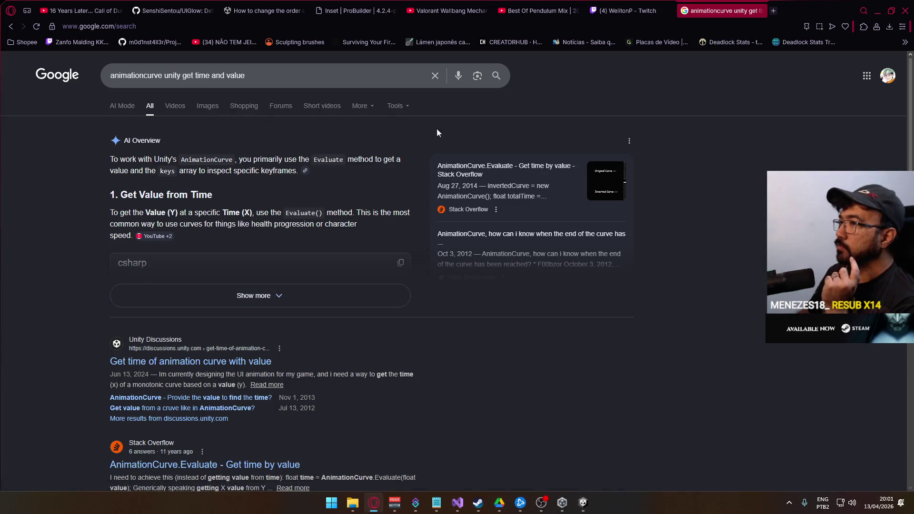
triple_click(295, 81)
text(unity)
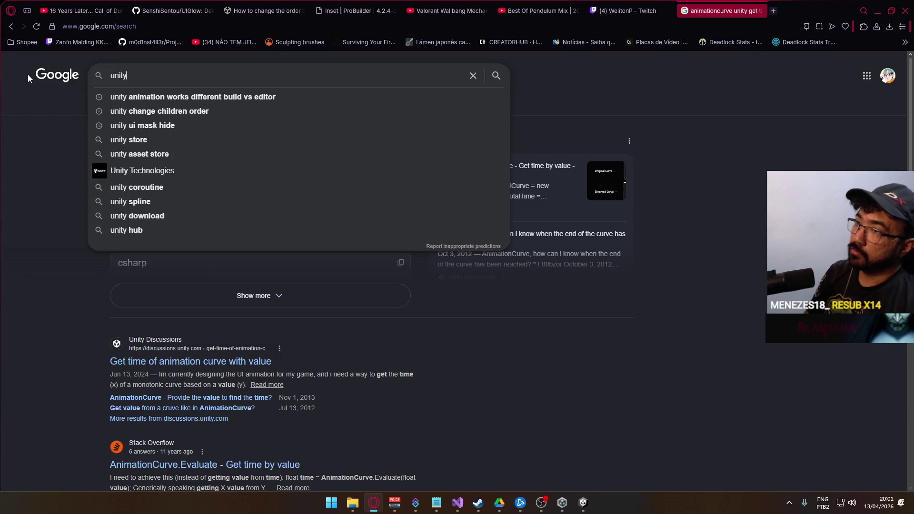
text( anima)
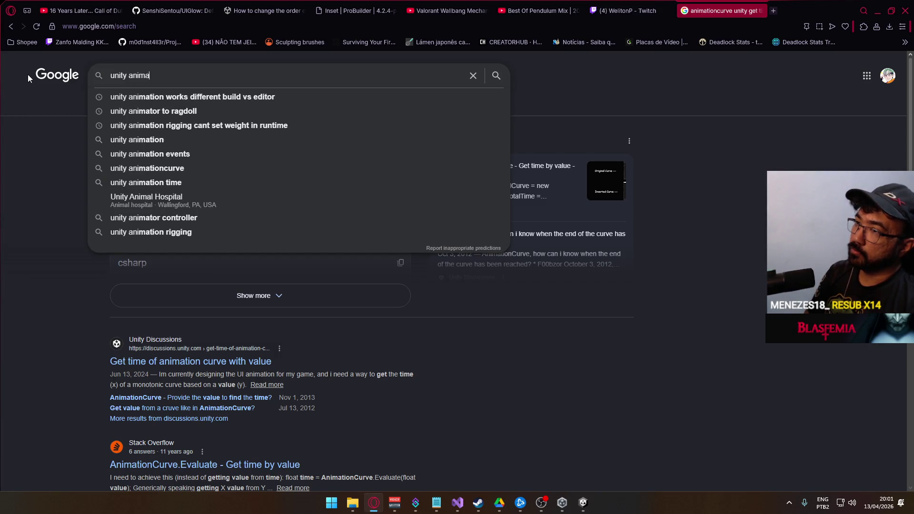
text(tioncurve)
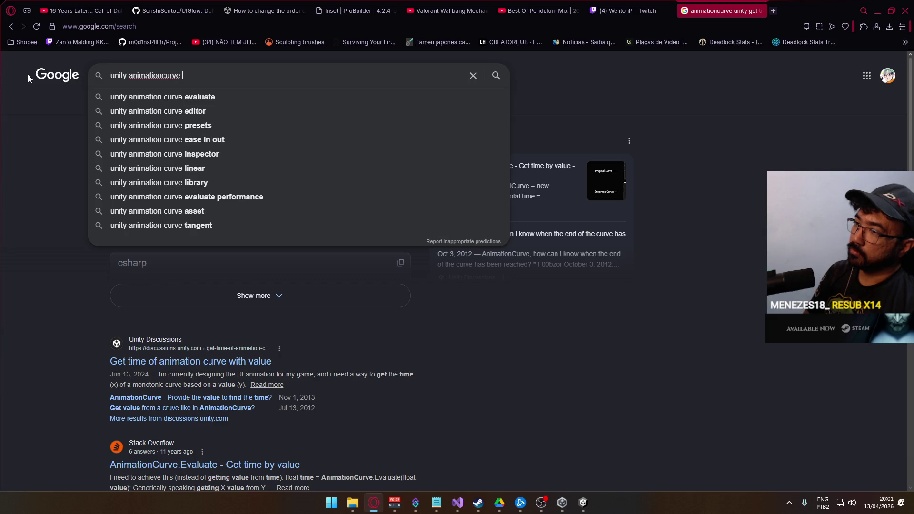
key(BackSpace)
key(BackSpace)
key(BackSpace)
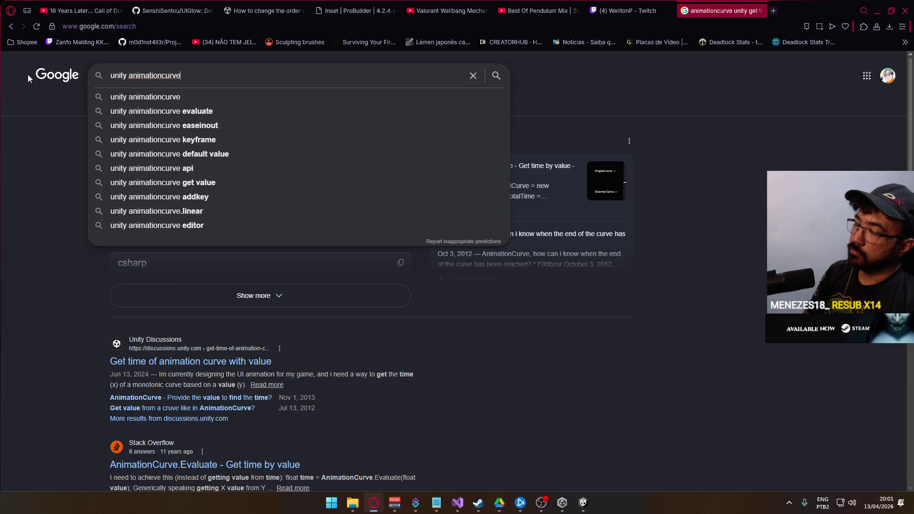
key(BackSpace)
key(BackSpace)
key(BackSpace)
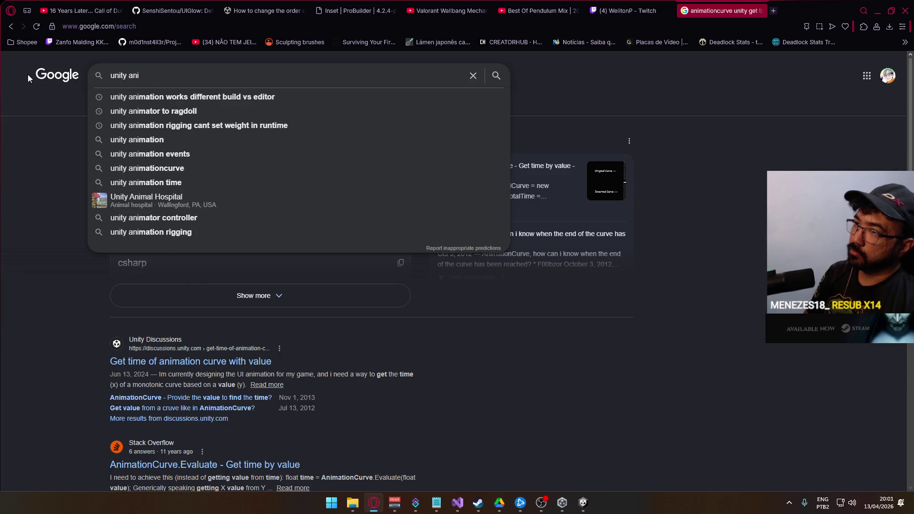
text(graph x y)
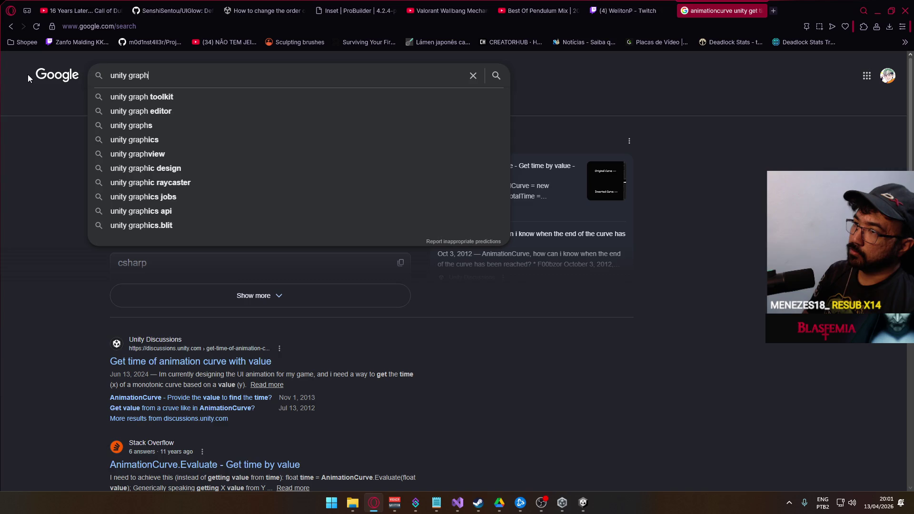
key(Return)
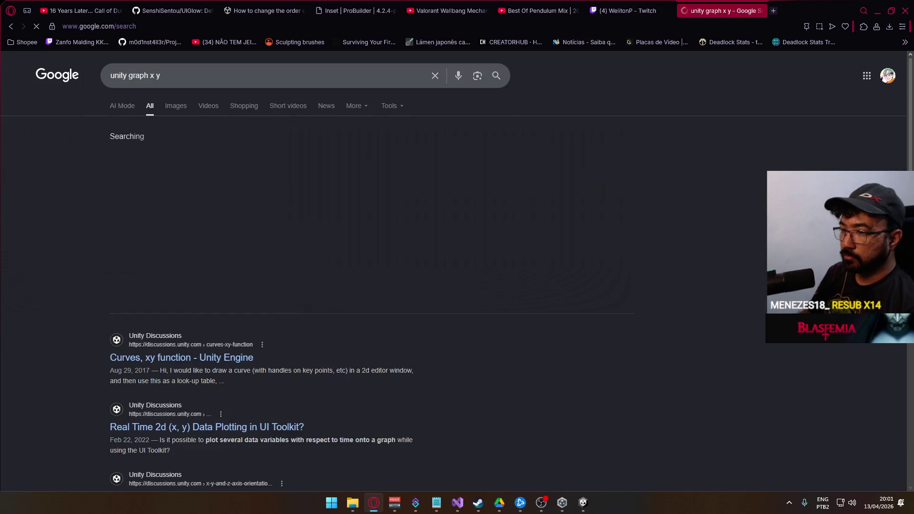
- Read the 'Curves, xy function' discussion thread, close it and return to Unity
click(228, 357)
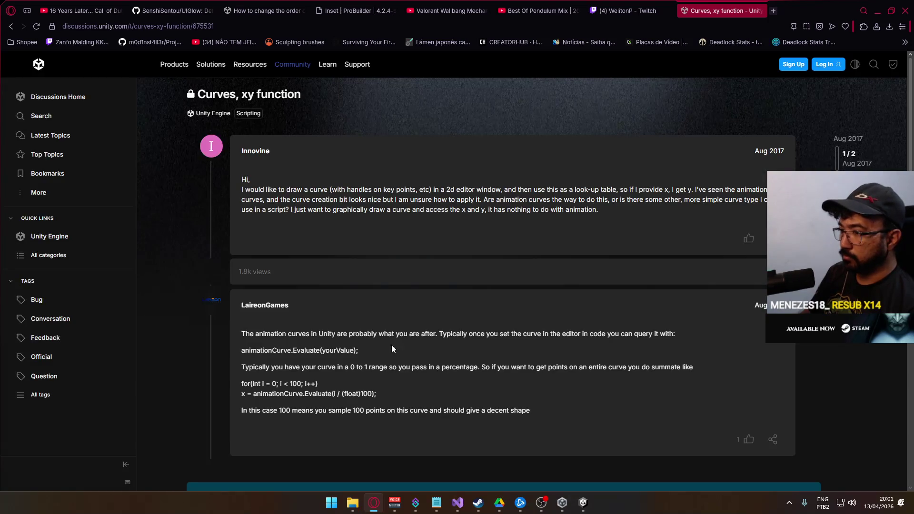
scroll(426, 348, down, 3)
scroll(425, 348, up, 3)
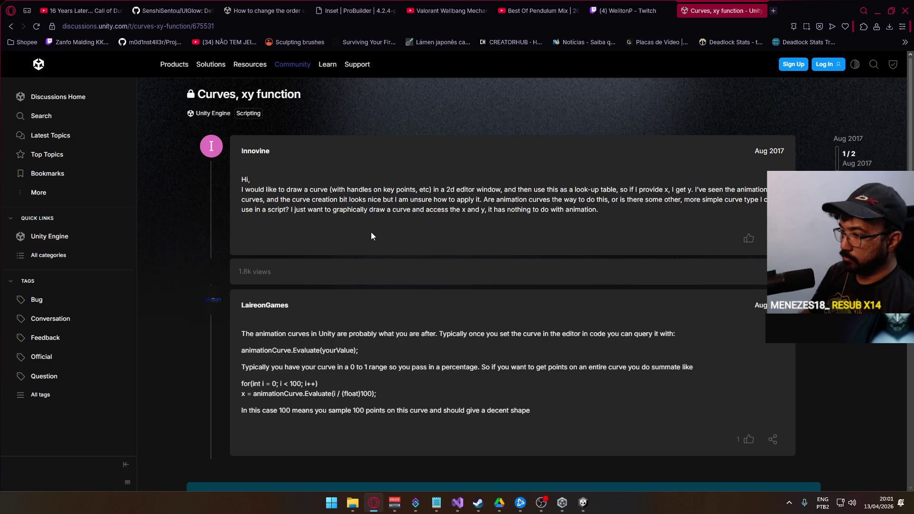
click(760, 10)
key(alt+Tab)
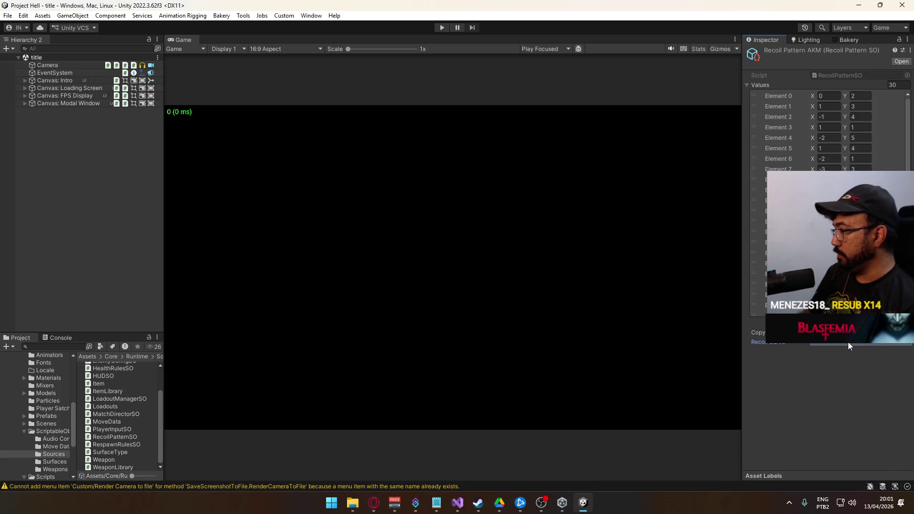
- Reopen the Recoil Curve, apply the flat preset at 1.0, widen the window, stretch time to 0–1
click(849, 343)
drag(713, 295, 361, 213)
click(318, 402)
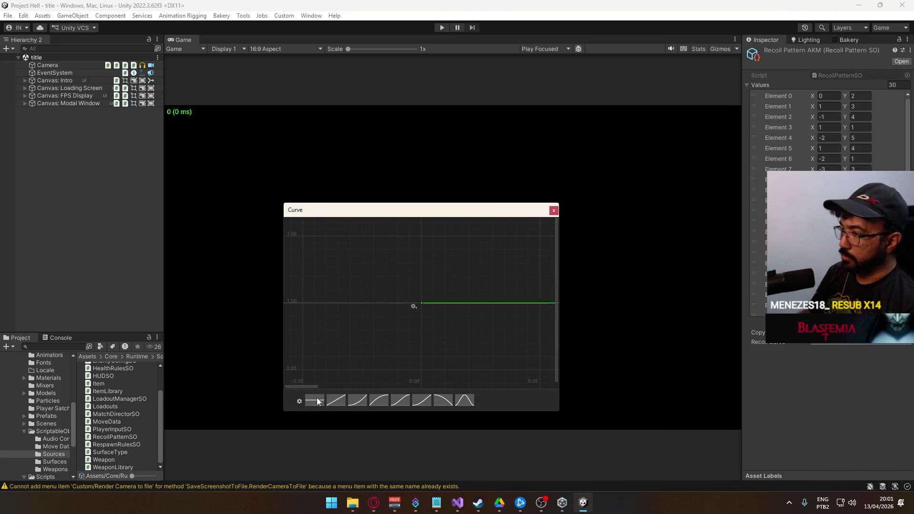
drag(559, 267, 708, 276)
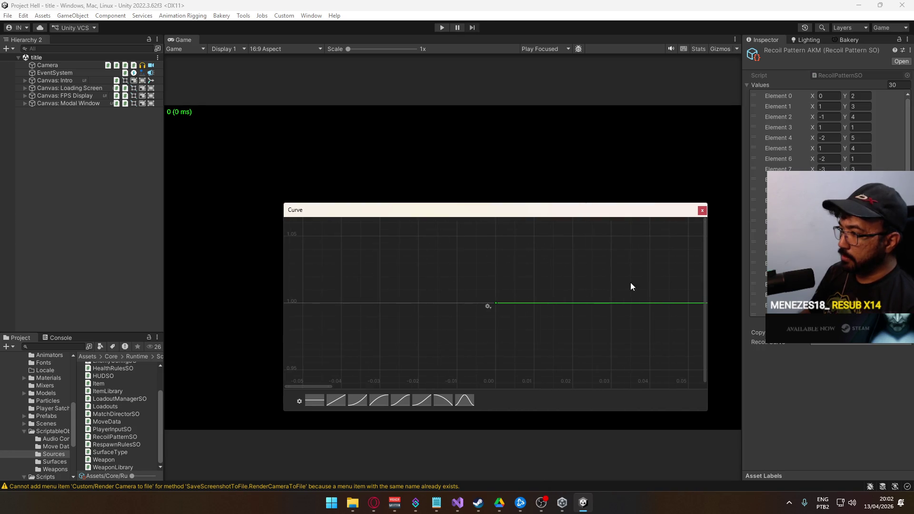
drag(330, 386, 700, 386)
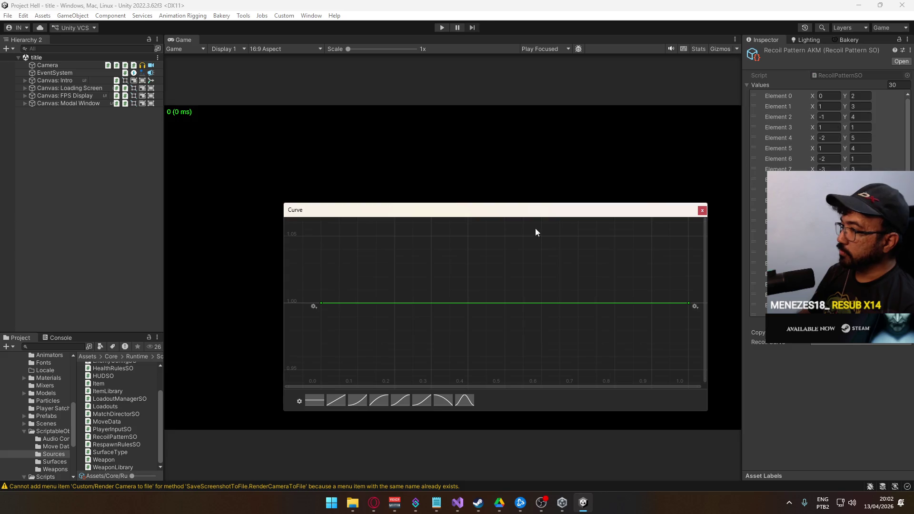
- Add a middle key to the flat recoil curve and raise it into a peak near time 0.585
double_click(427, 302)
mouse_move(427, 303)
mouse_down()
mouse_move(428, 288)
mouse_move(457, 271)
mouse_move(452, 278)
mouse_up()
click(321, 303)
drag(344, 300, 356, 305)
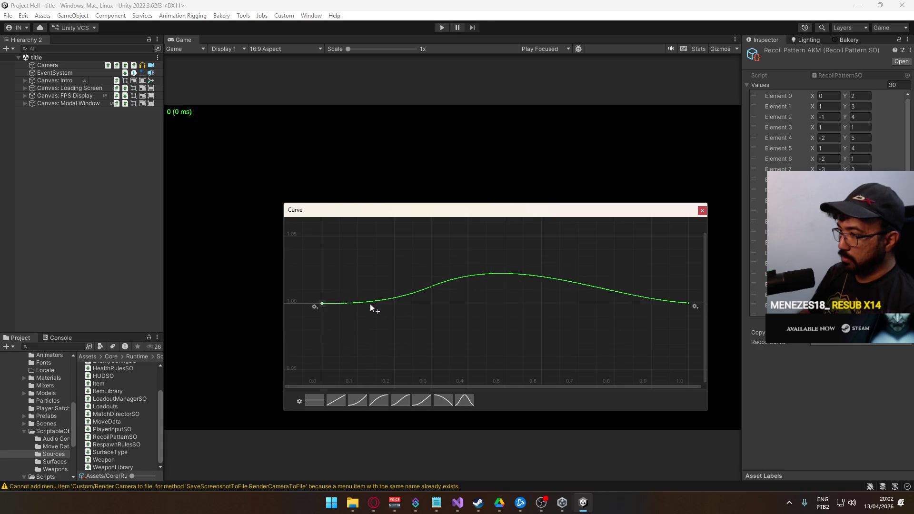
click(430, 287)
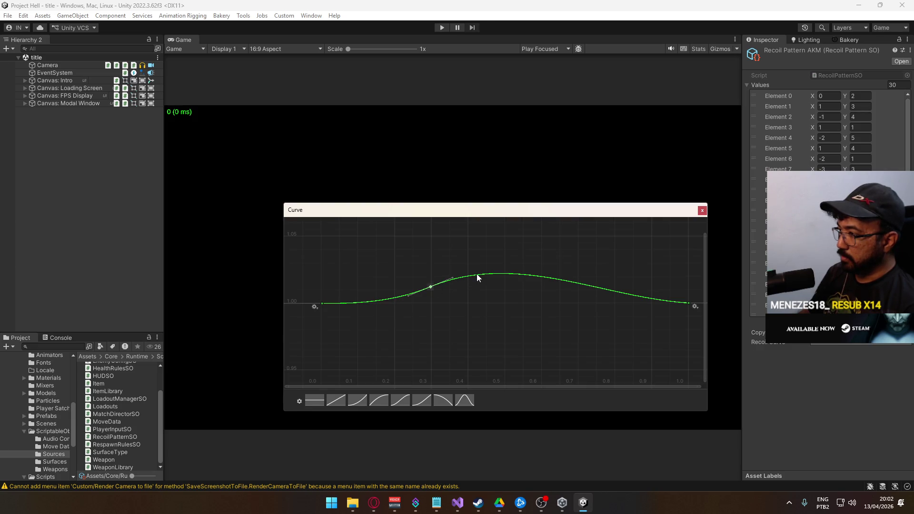
drag(431, 287, 536, 272)
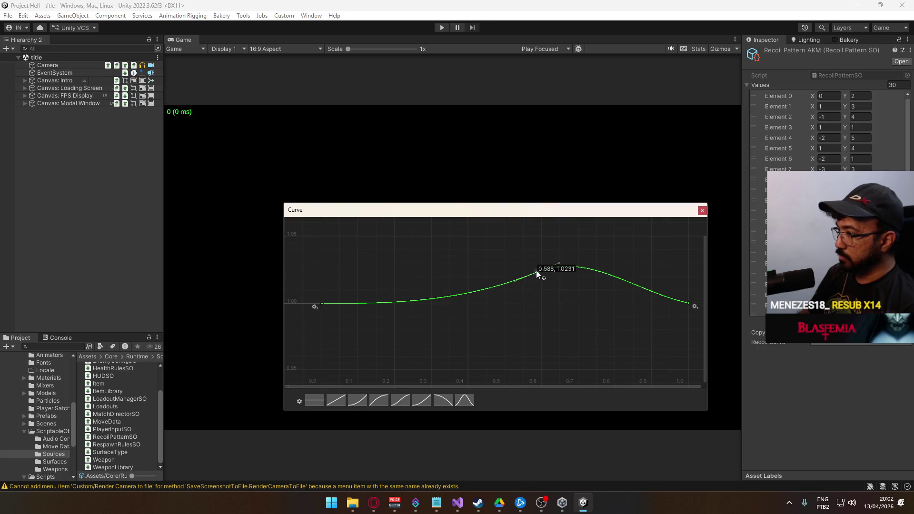
- Add a right-side key and lower the end key so the curve plunges after the peak
double_click(591, 270)
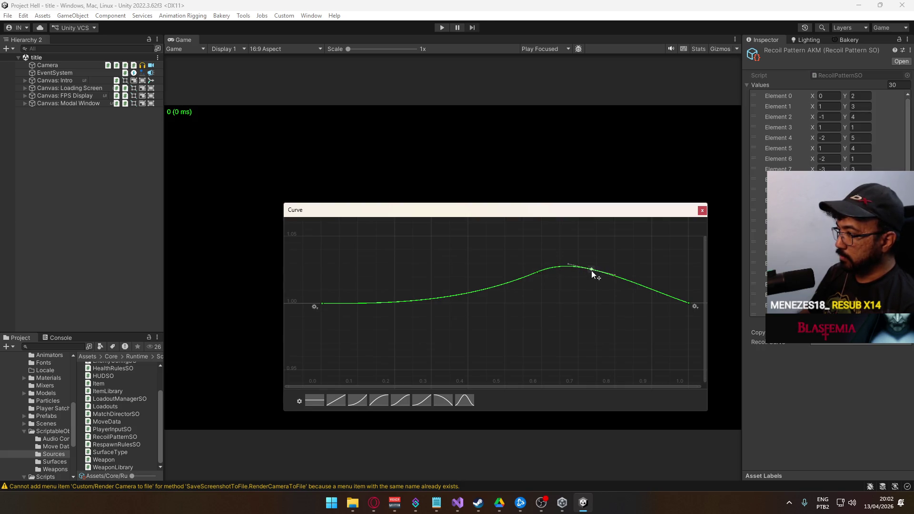
drag(591, 271, 595, 321)
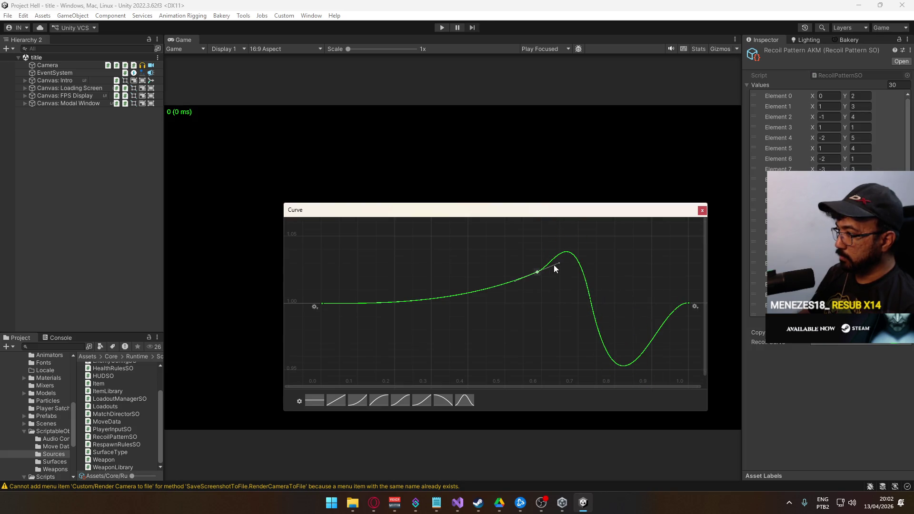
drag(559, 263, 559, 261)
click(590, 299)
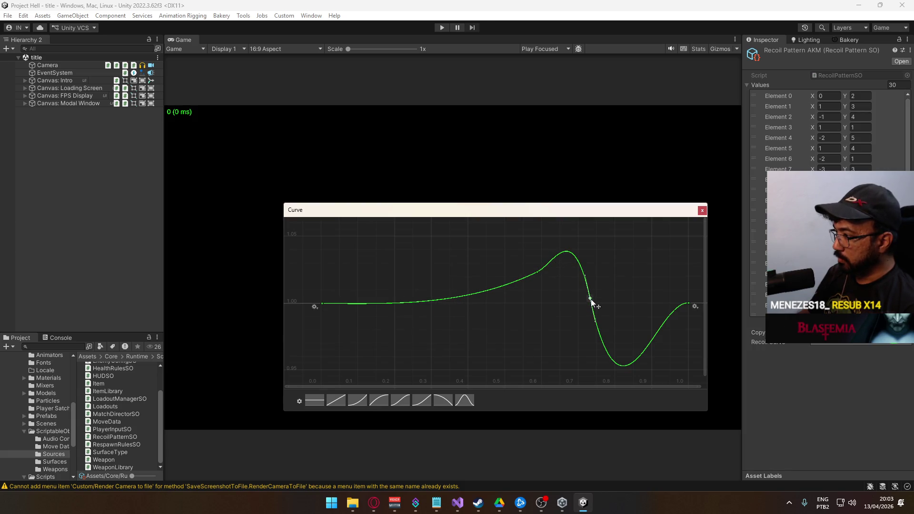
drag(591, 298, 596, 291)
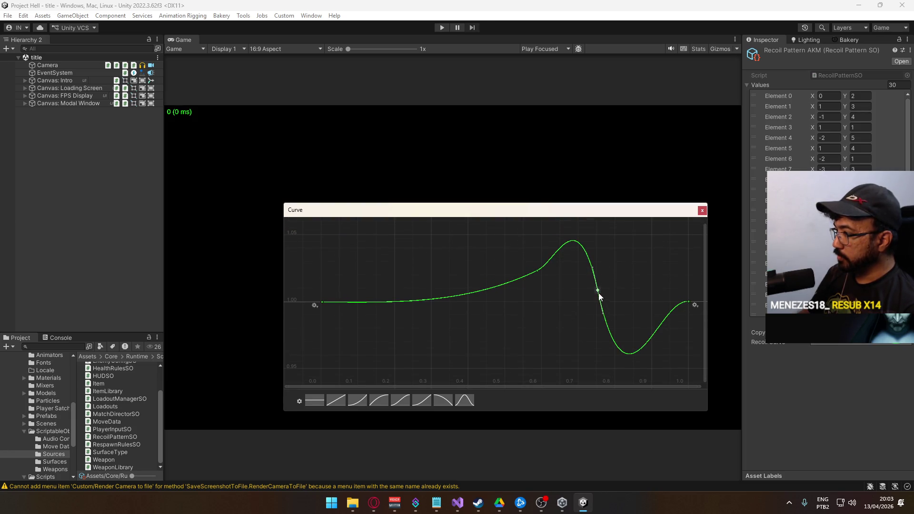
drag(598, 290, 617, 287)
click(689, 302)
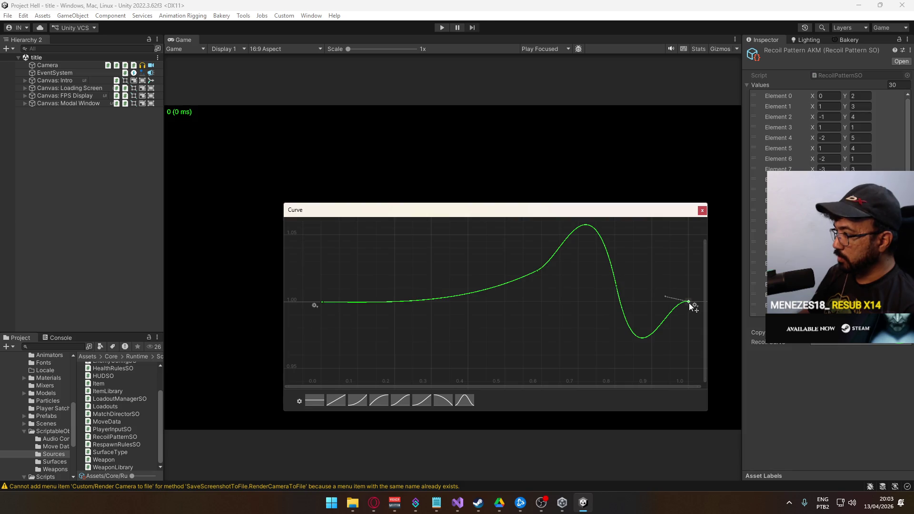
drag(688, 302, 685, 362)
drag(617, 287, 678, 302)
- Frame the curve and refine the slopes of the rising and descending keys
key(a)
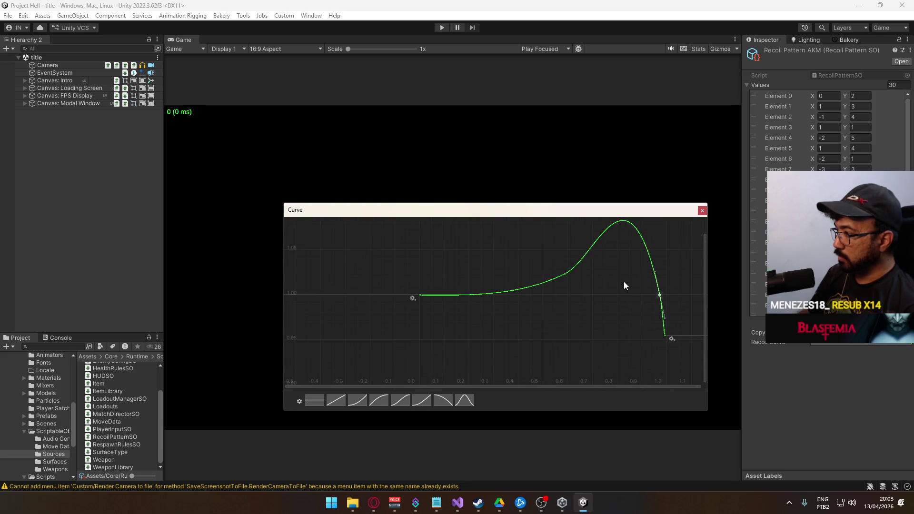
drag(507, 301, 512, 301)
click(599, 320)
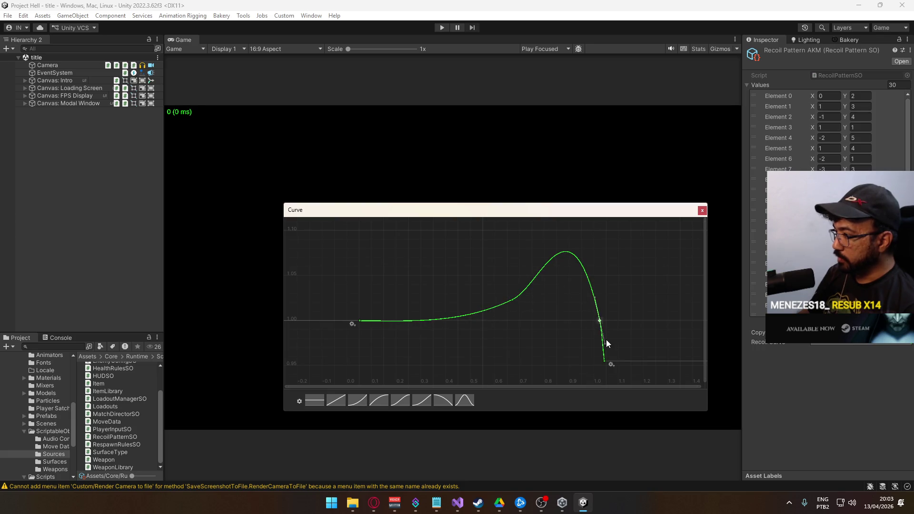
drag(606, 341, 604, 342)
scroll(526, 332, down, 2)
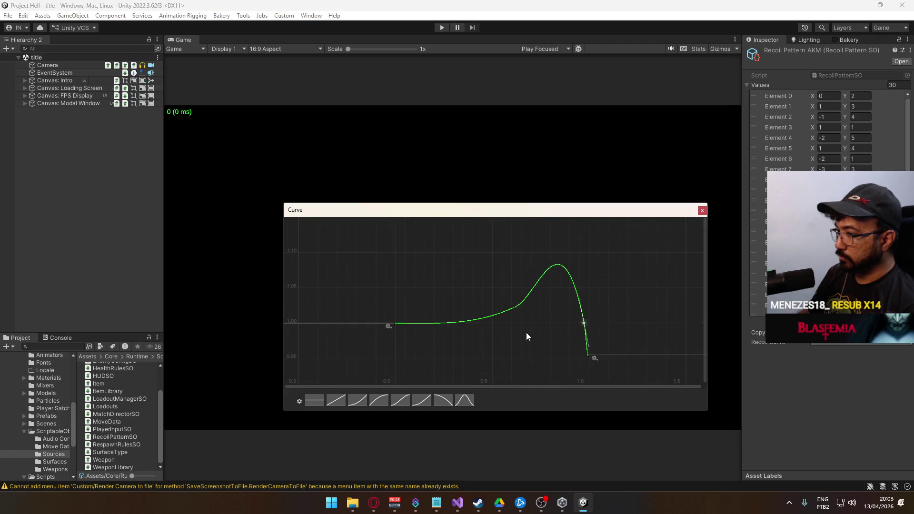
click(516, 307)
drag(522, 310, 537, 294)
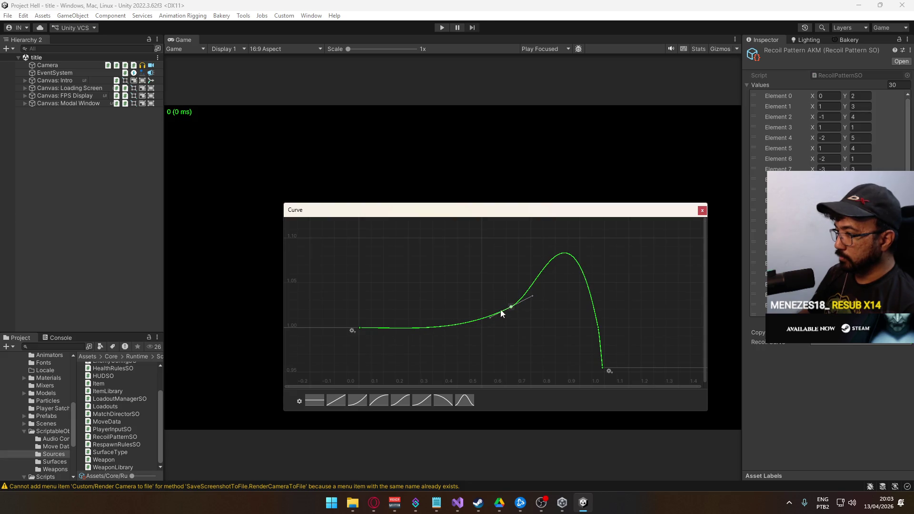
click(513, 322)
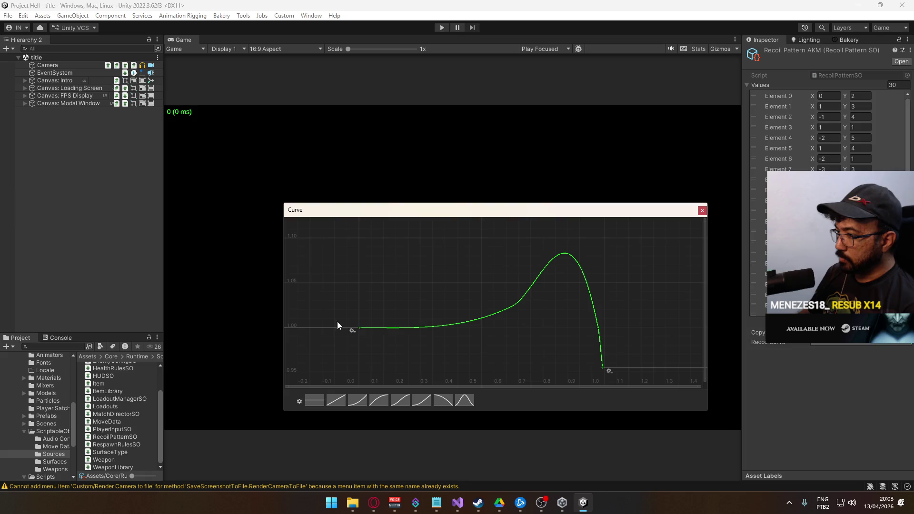
click(360, 328)
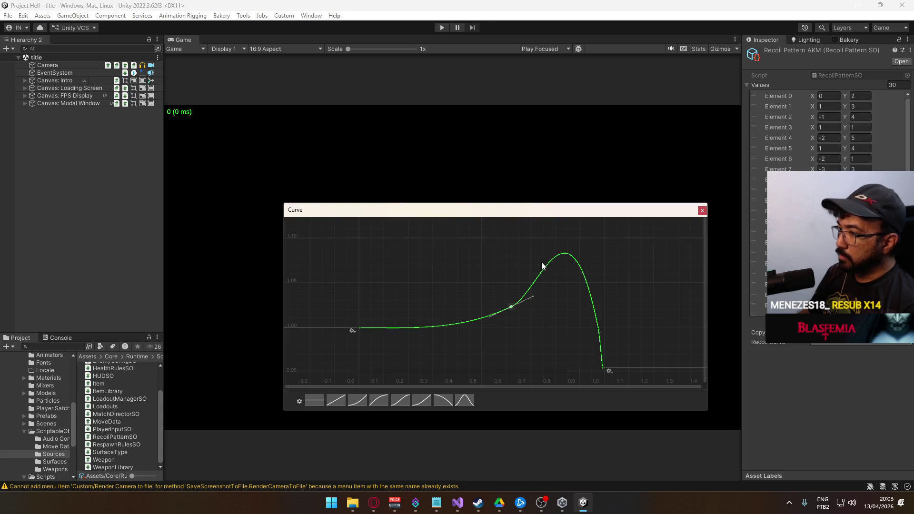
- Add a key on the rising slope at 0.621, then close the Curve window
mouse_move(569, 326)
mouse_down()
mouse_move(533, 289)
mouse_move(509, 323)
mouse_move(539, 355)
mouse_move(518, 313)
mouse_move(552, 333)
mouse_up()
click(547, 310)
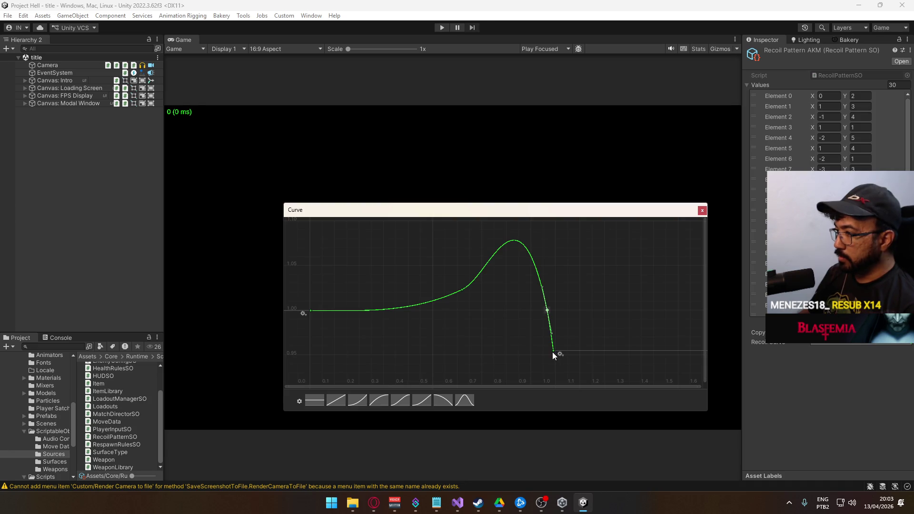
mouse_move(496, 298)
mouse_down()
mouse_move(519, 307)
mouse_move(540, 299)
mouse_move(517, 317)
mouse_up()
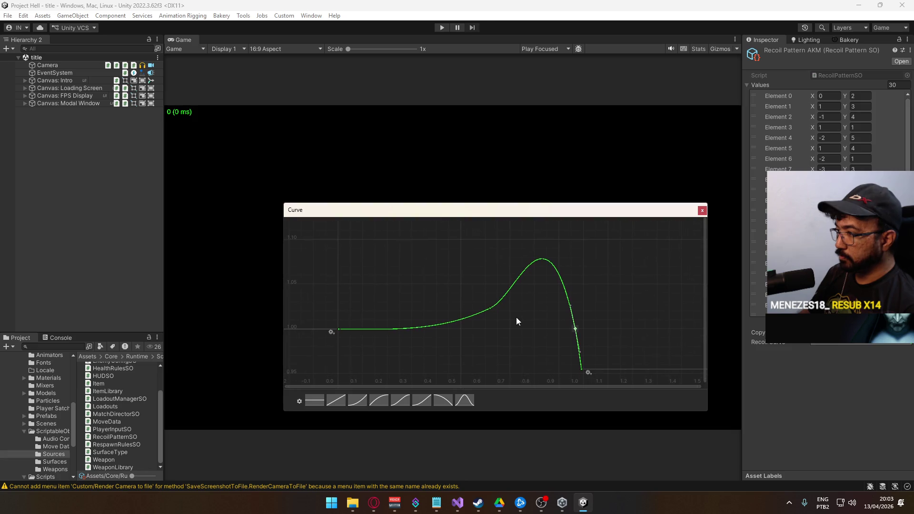
double_click(489, 308)
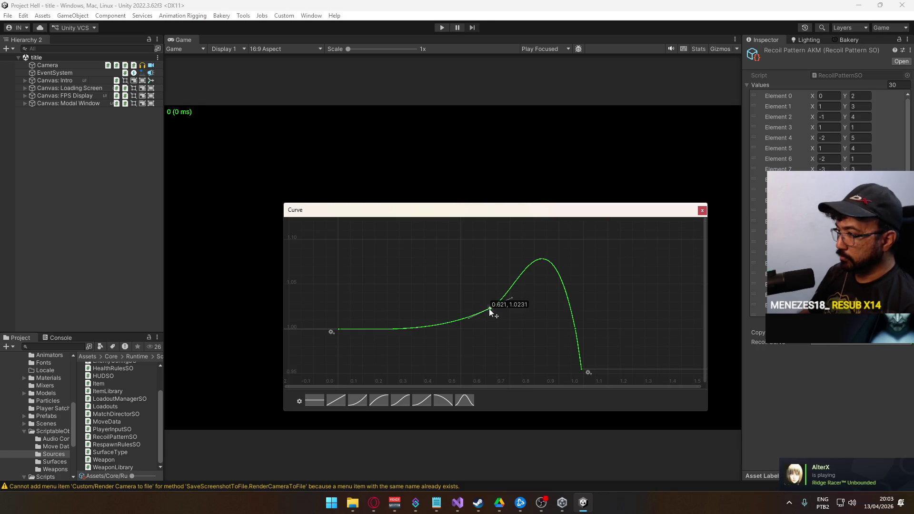
drag(489, 308, 489, 309)
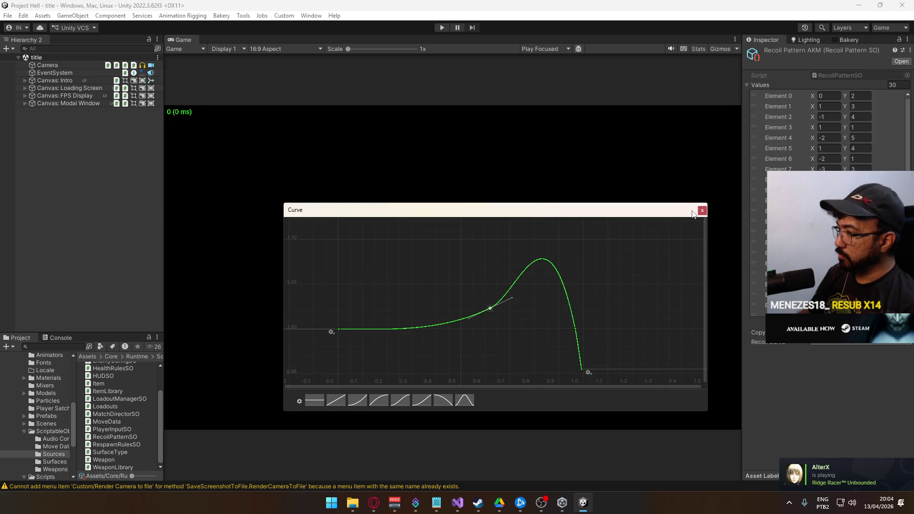
click(702, 211)
click(457, 502)
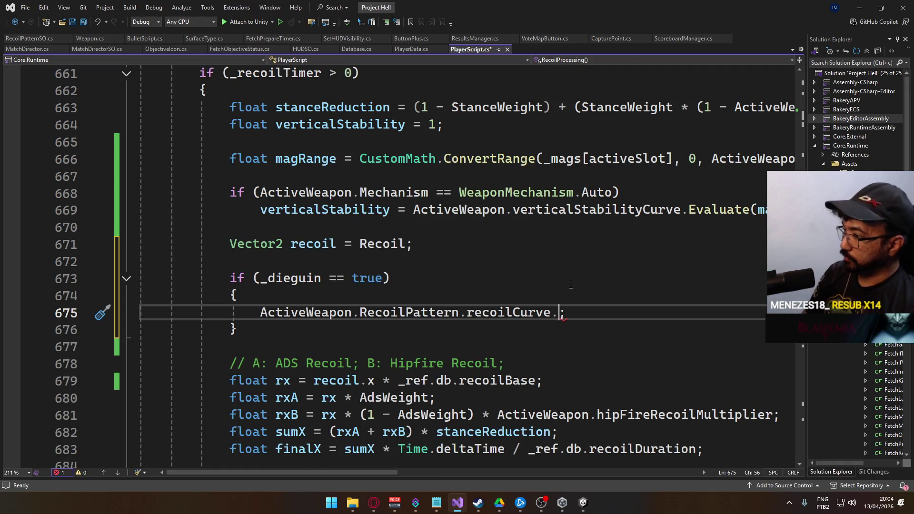
- Make line 675 read float x = ActiveWeapon.RecoilPattern.recoilCurve.Evaluate(magRange) * 100
text(eva)
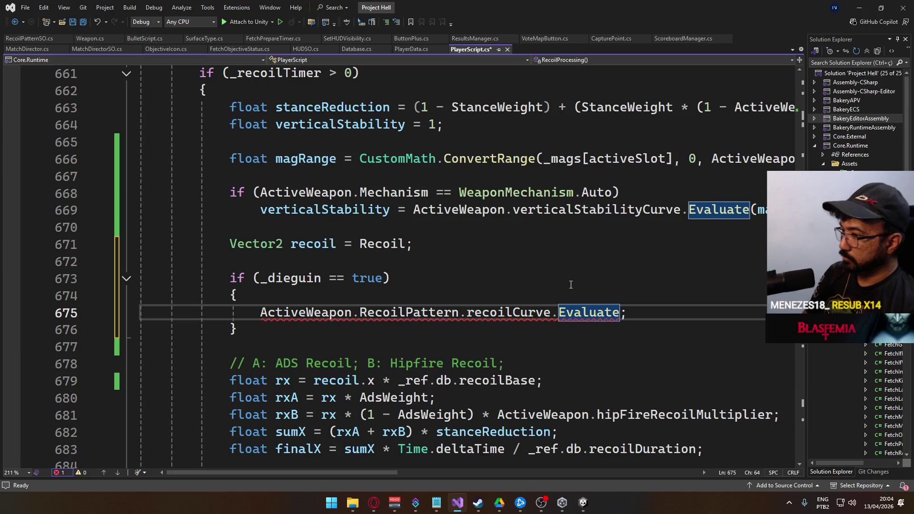
text((magra)
key(Tab)
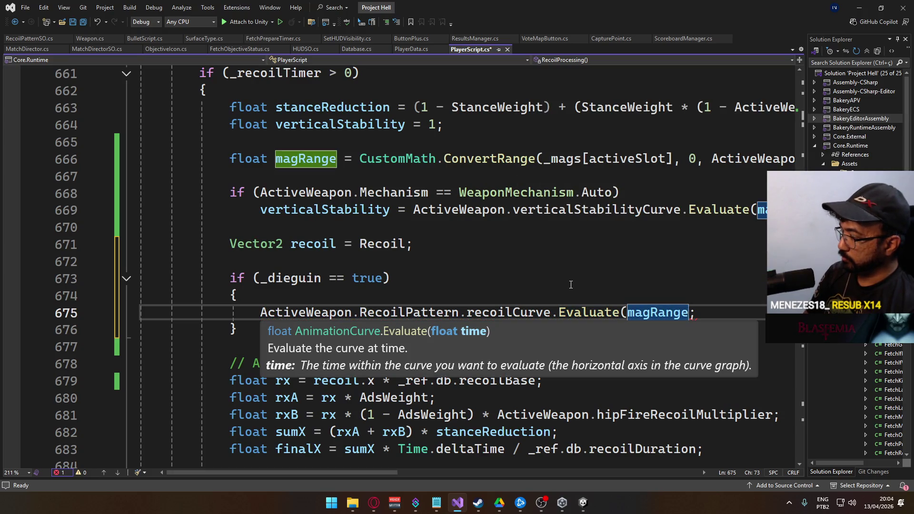
text() * 100)
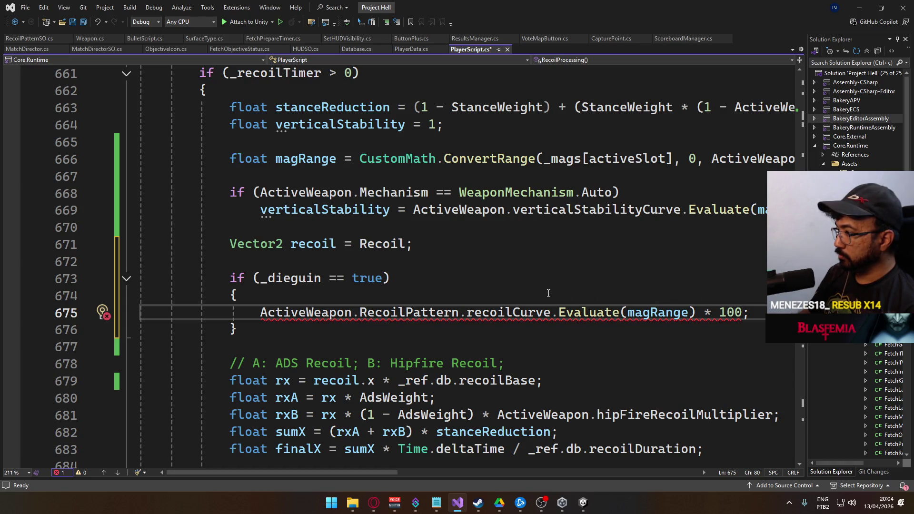
click(261, 313)
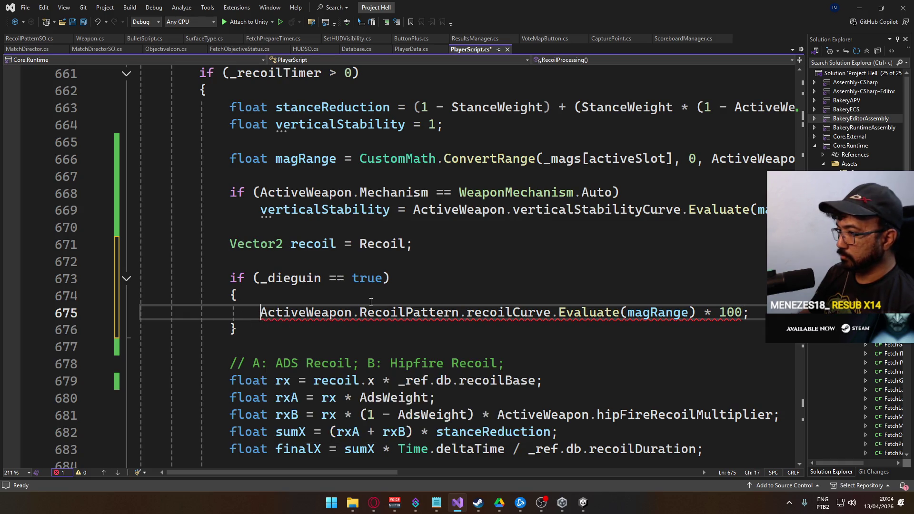
text(float x )
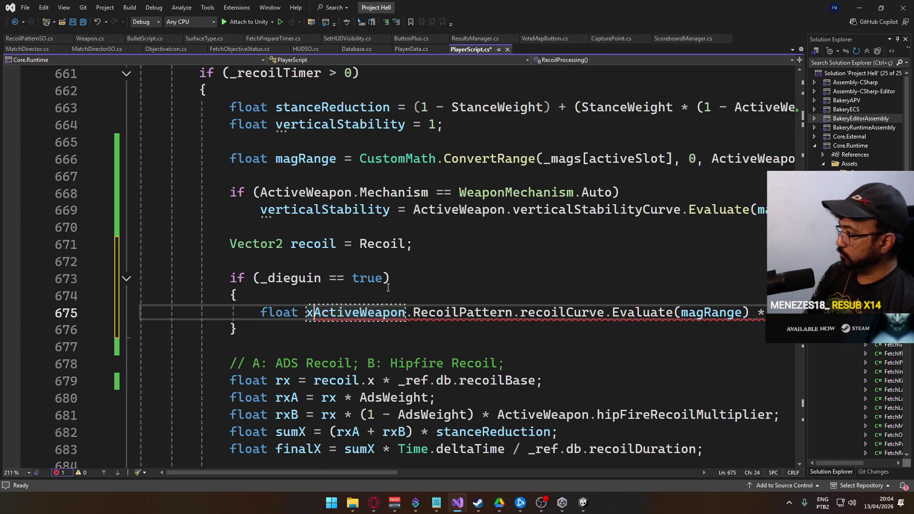
text(=)
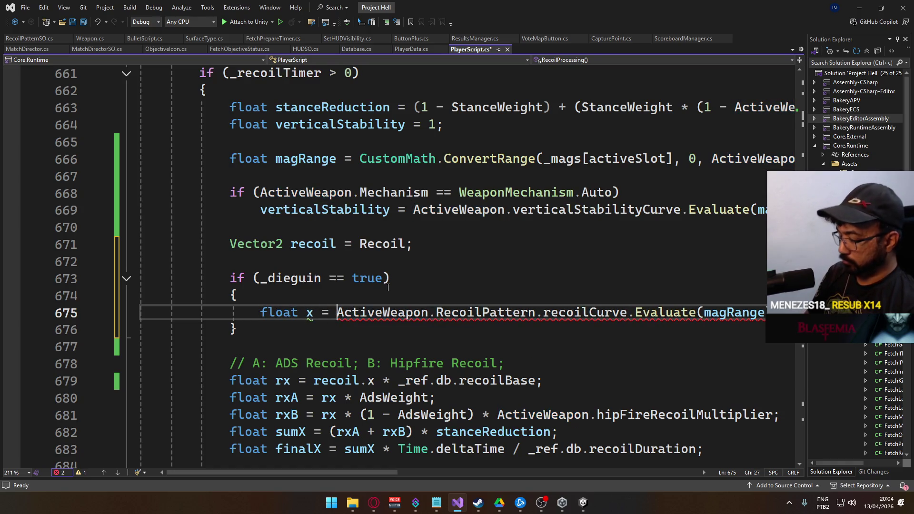
key(End)
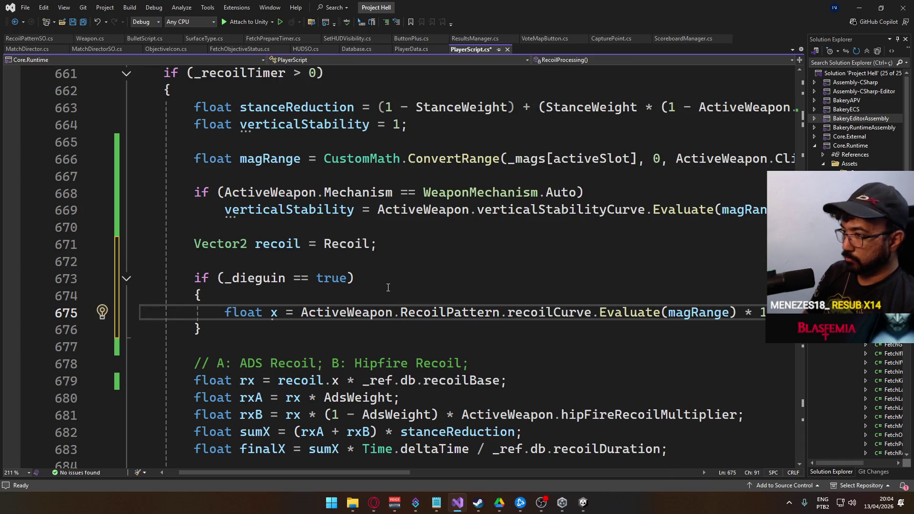
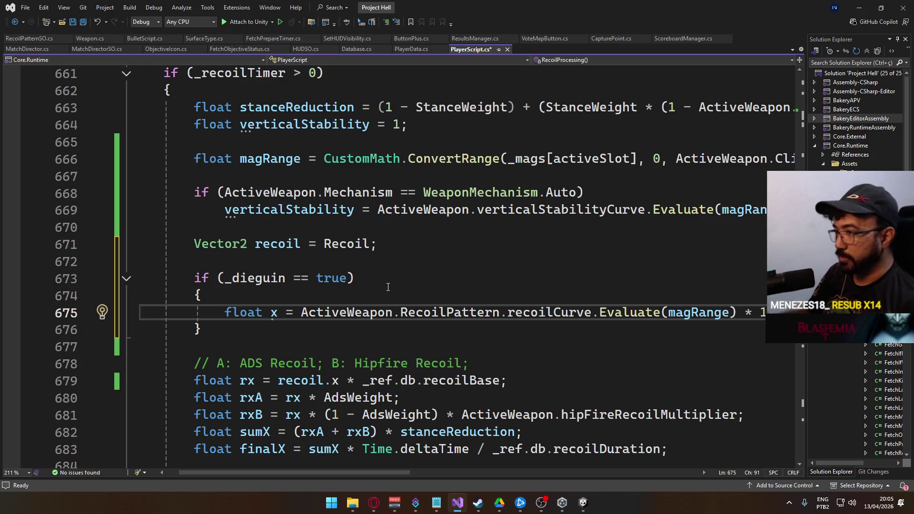
- Delete the recoil variable and _dieguin block (lines 670–676) from PlayerScript.cs
drag(250, 328, 143, 227)
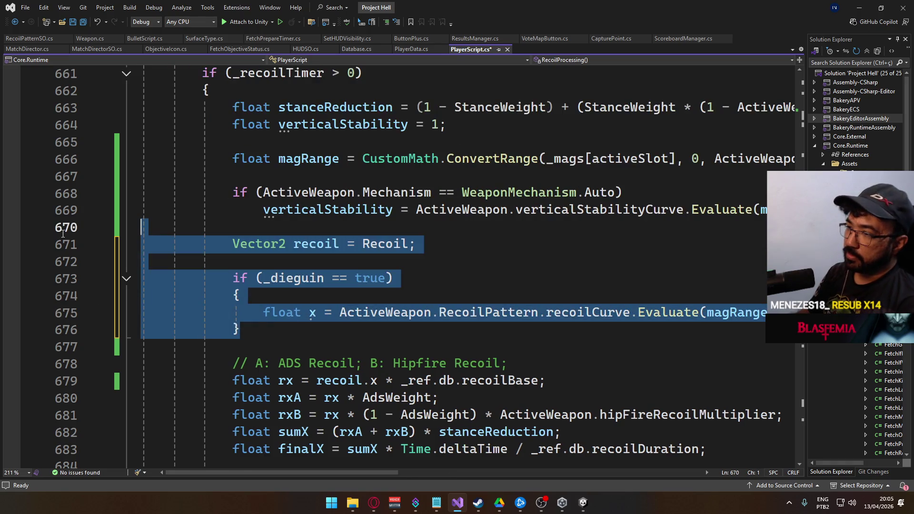
key(BackSpace)
key(Delete)
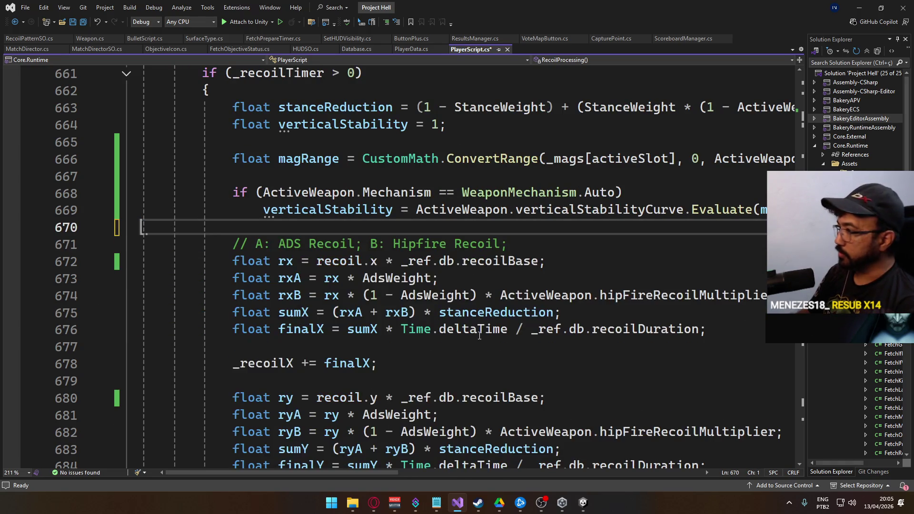
mouse_move(375, 472)
mouse_down()
mouse_move(469, 470)
mouse_move(381, 457)
mouse_up()
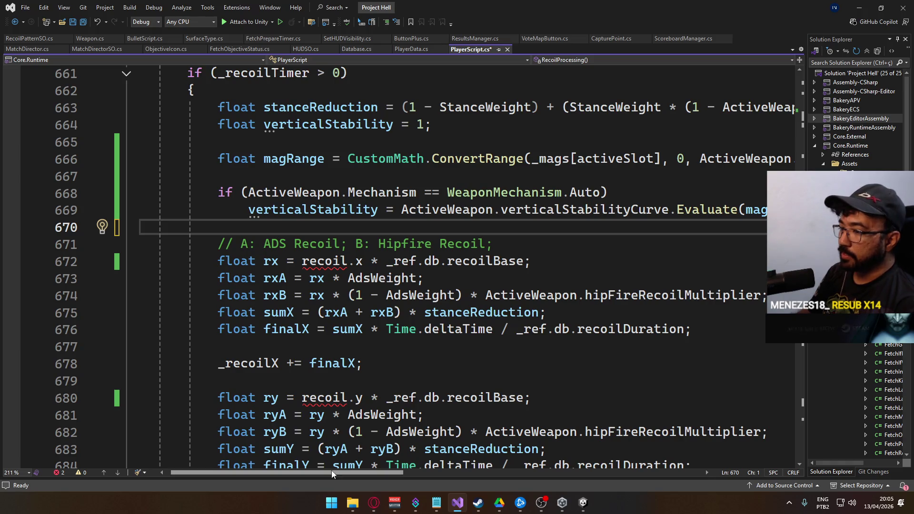
mouse_move(331, 472)
mouse_down()
mouse_move(432, 471)
mouse_move(351, 471)
mouse_up()
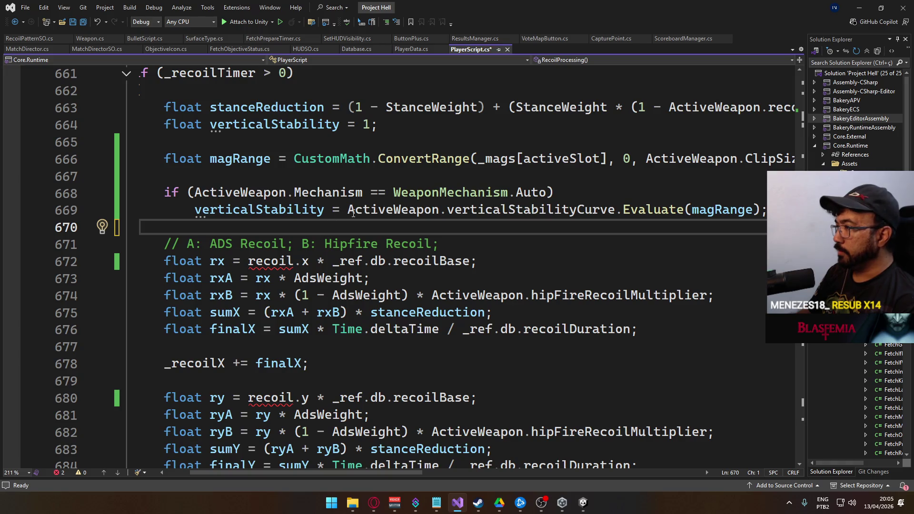
drag(327, 470, 306, 471)
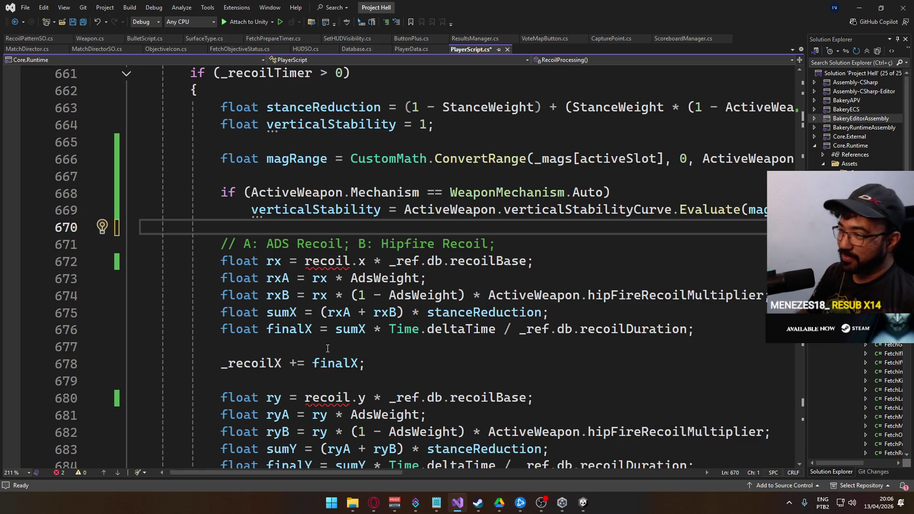
scroll(393, 280, down, 1)
scroll(408, 295, up, 1)
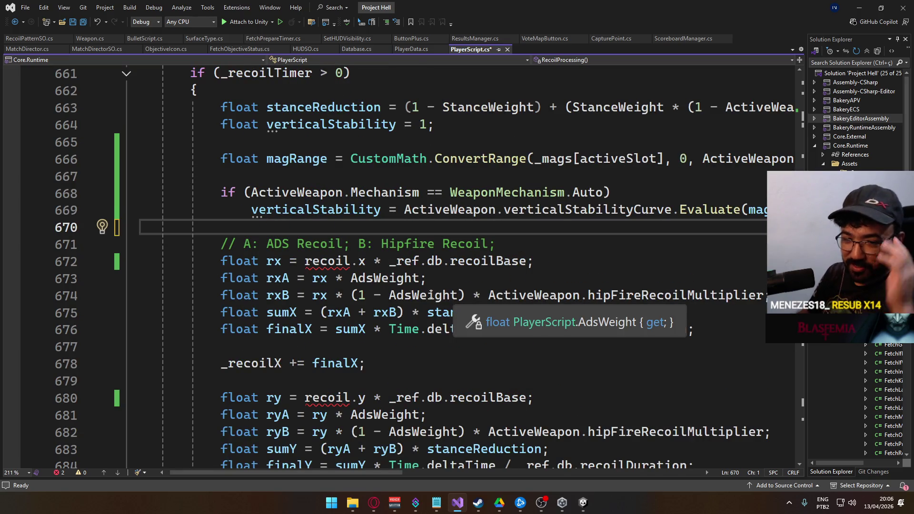
- Replace lowercase recoil with Recoil on lines 672 and 680, then save the script
double_click(332, 260)
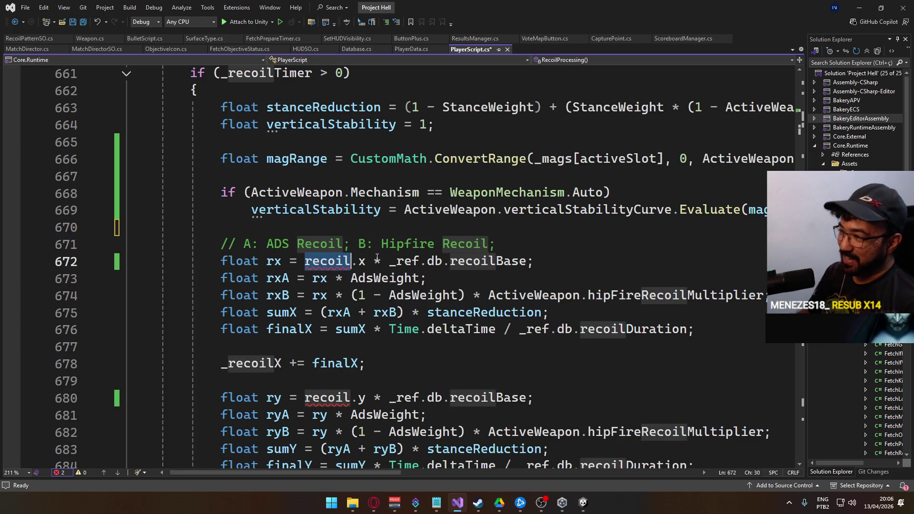
text(Rec)
key(Tab)
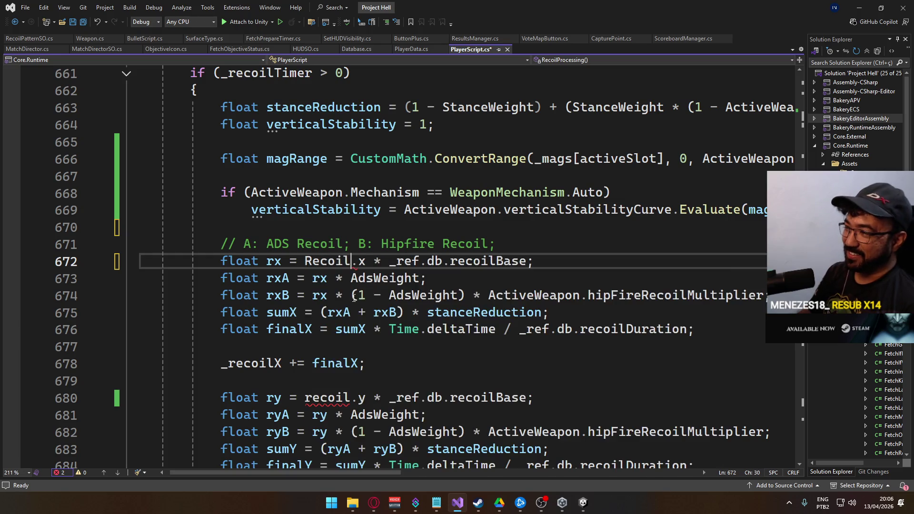
click(321, 398)
double_click(320, 397)
text(Recoil)
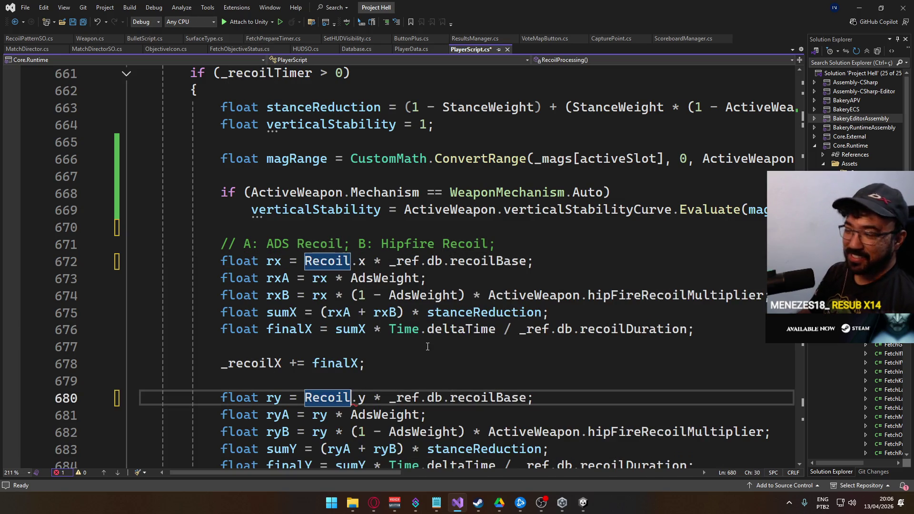
key(ctrl+s)
scroll(428, 347, down, 3)
scroll(422, 333, up, 3)
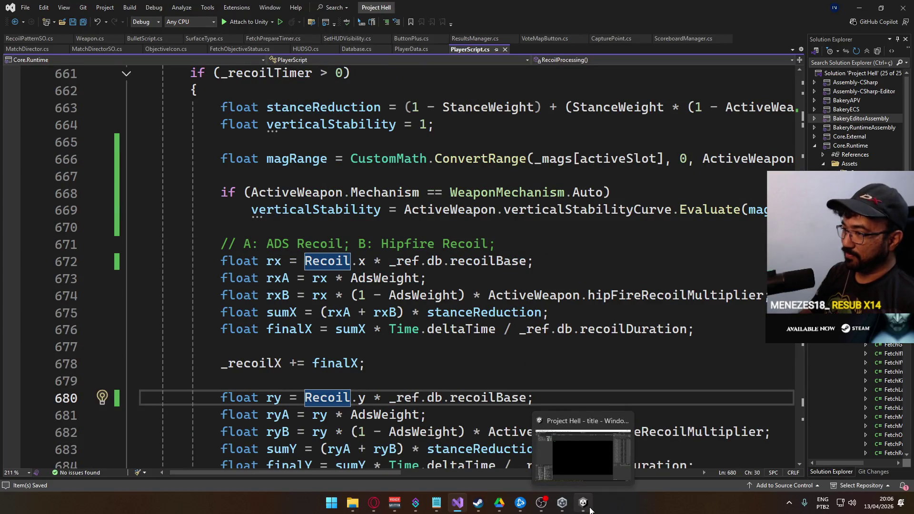
click(590, 508)
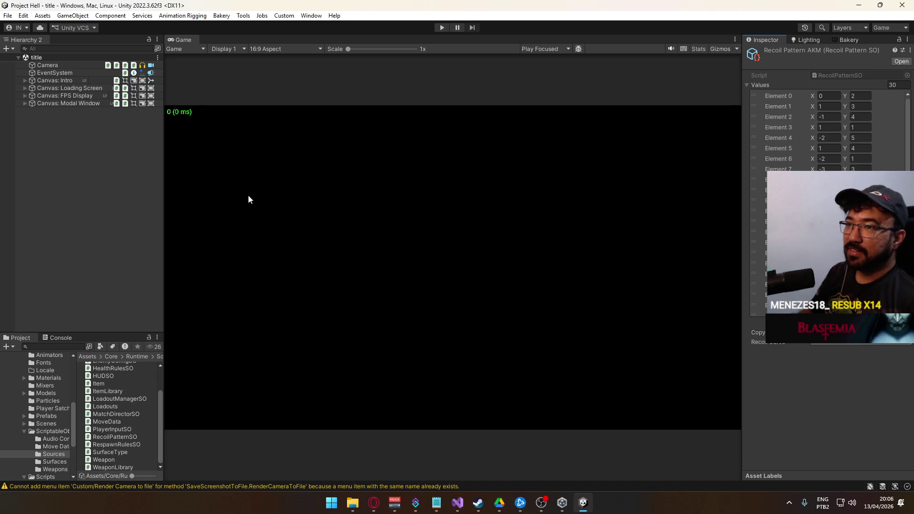
- Start Play mode and open the match hosting setup
click(439, 30)
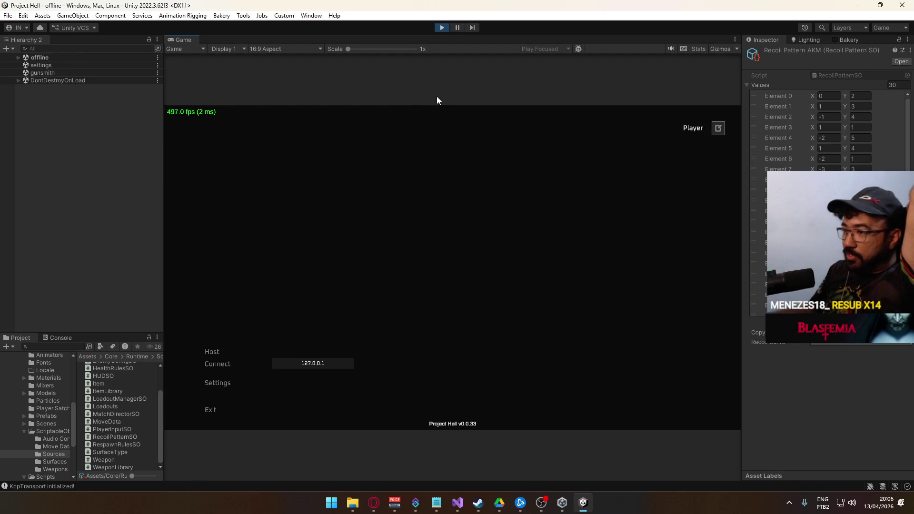
click(238, 352)
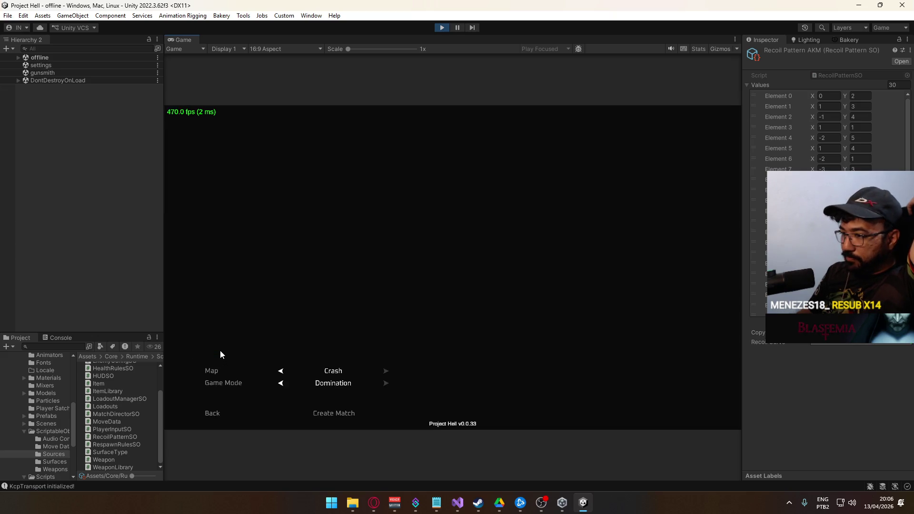
key(super)
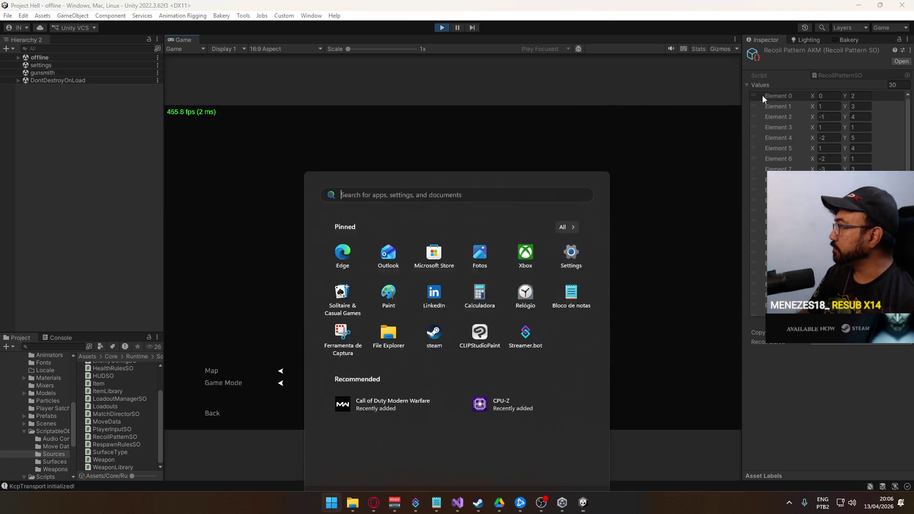
- Remove the recoilCurve field line from RecoilPatternSO.cs and save it
click(836, 75)
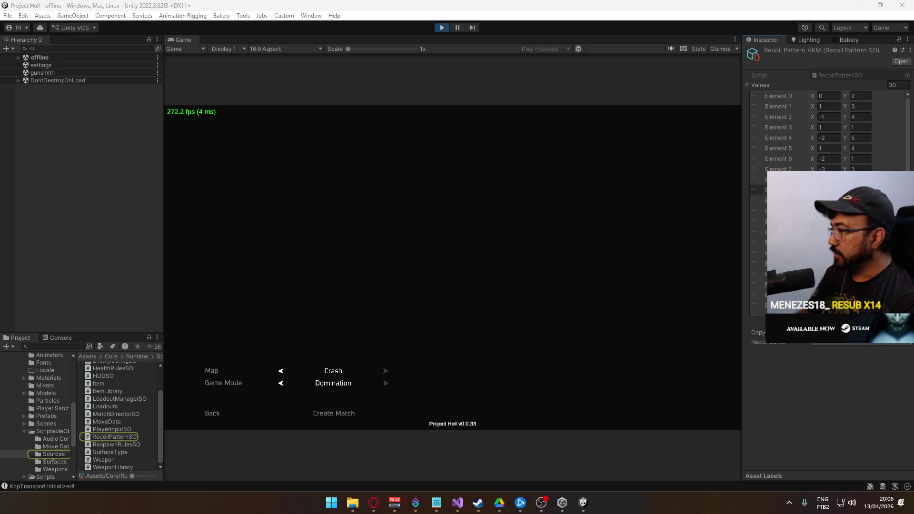
click(839, 75)
double_click(838, 75)
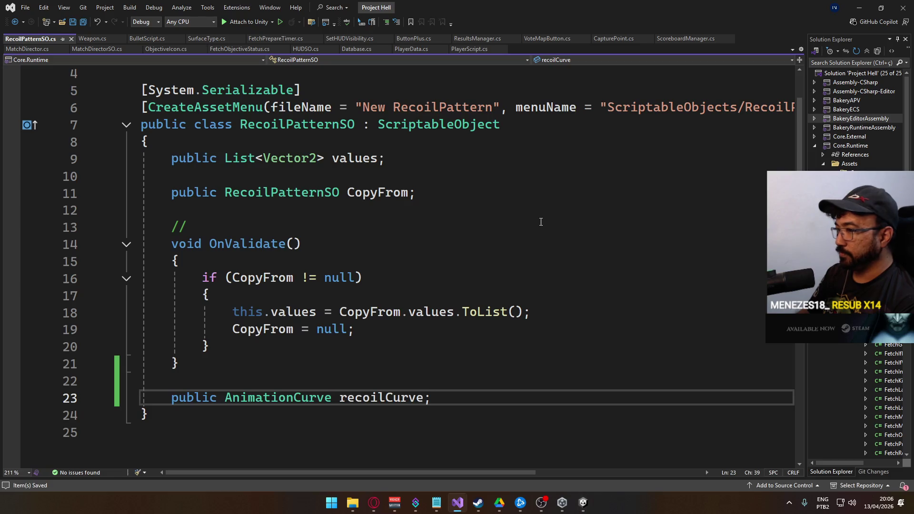
key(ctrl+x)
click(352, 368)
key(ctrl+s)
key(alt+Tab)
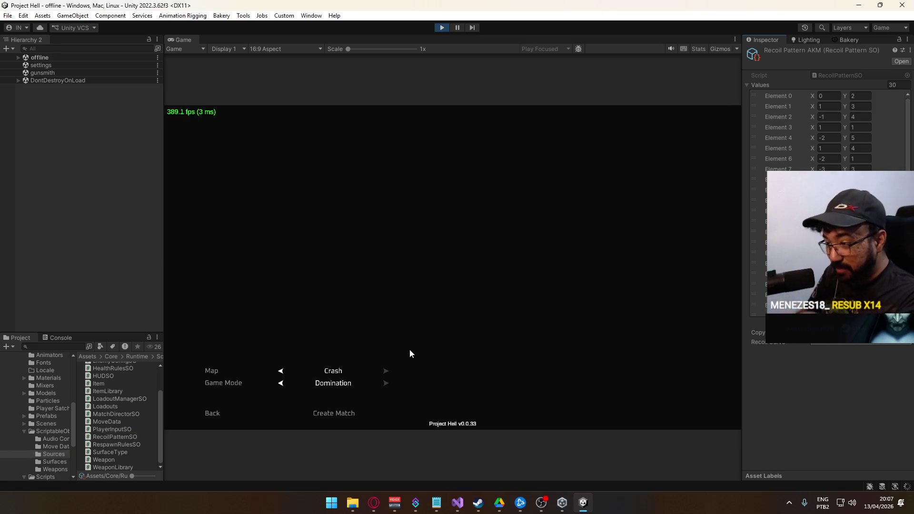
- Restart Play mode to load the change and open match hosting again
click(442, 30)
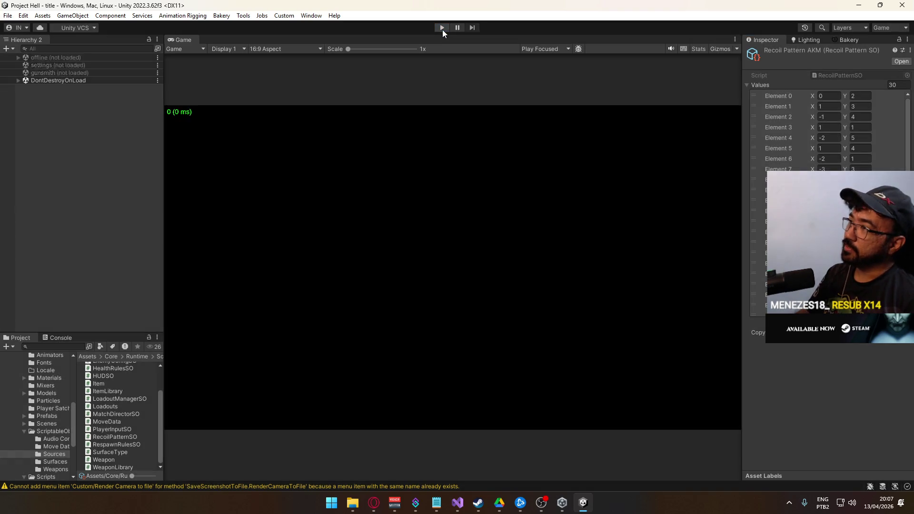
click(442, 29)
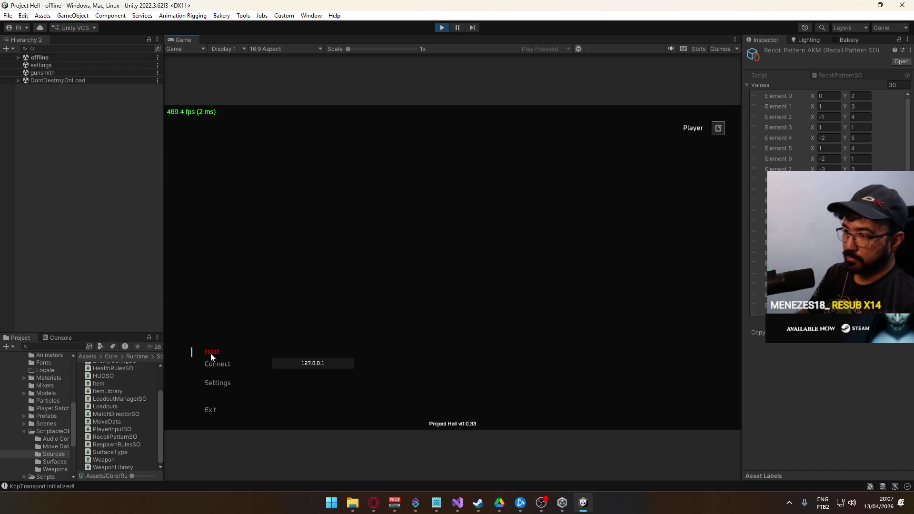
click(210, 353)
- Create the Crash match and equip the Assault Rifle AKM as primary weapon
click(325, 418)
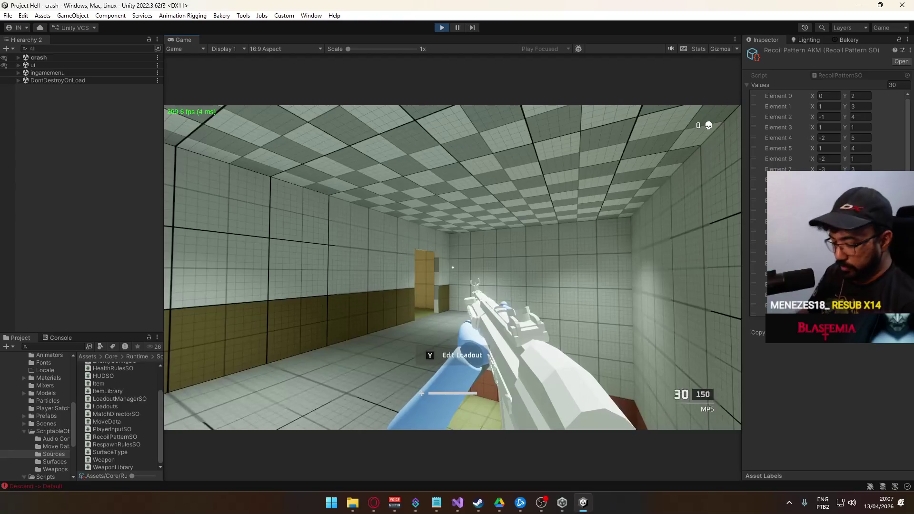
click(381, 376)
click(226, 303)
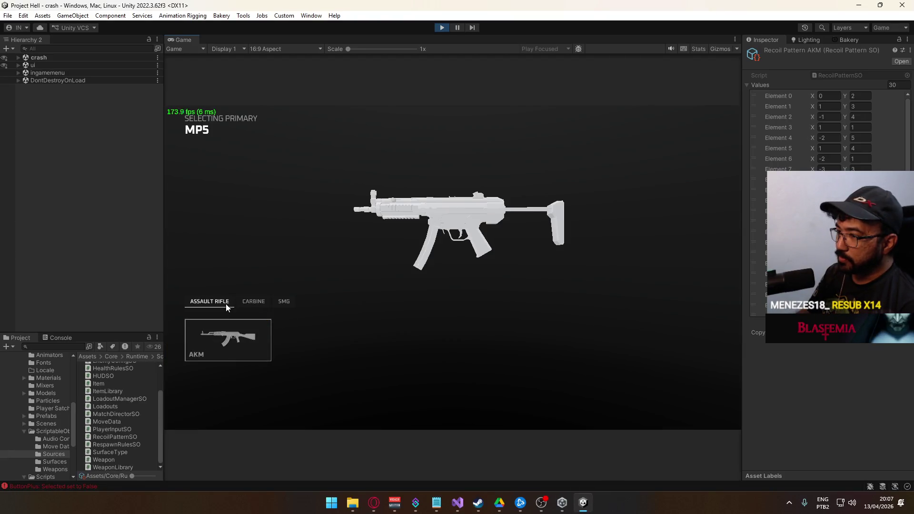
click(224, 337)
click(444, 316)
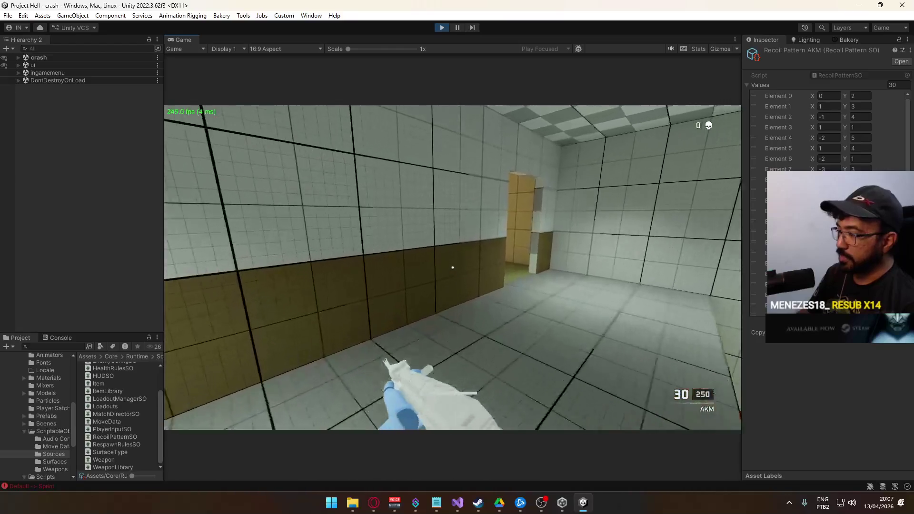
- Vault outside, fire the AKM at the checkered block, and reload to 30/250
key(w)
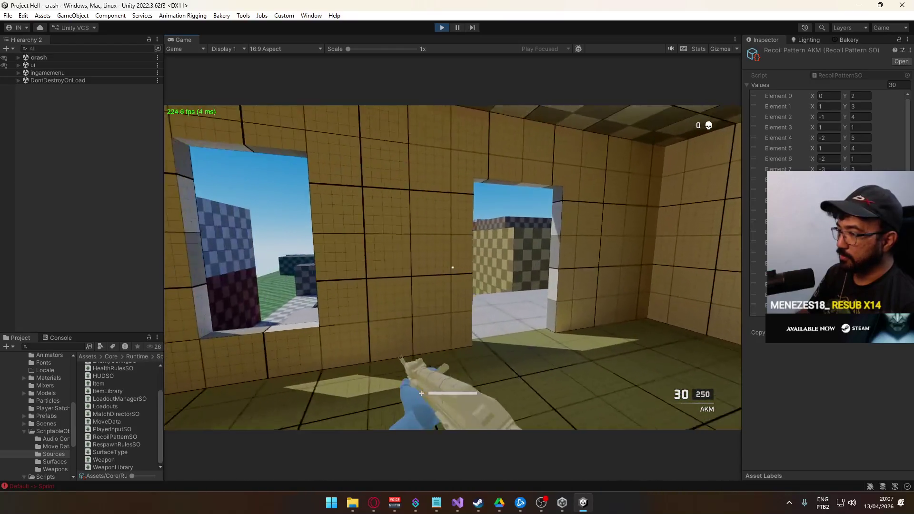
key(space)
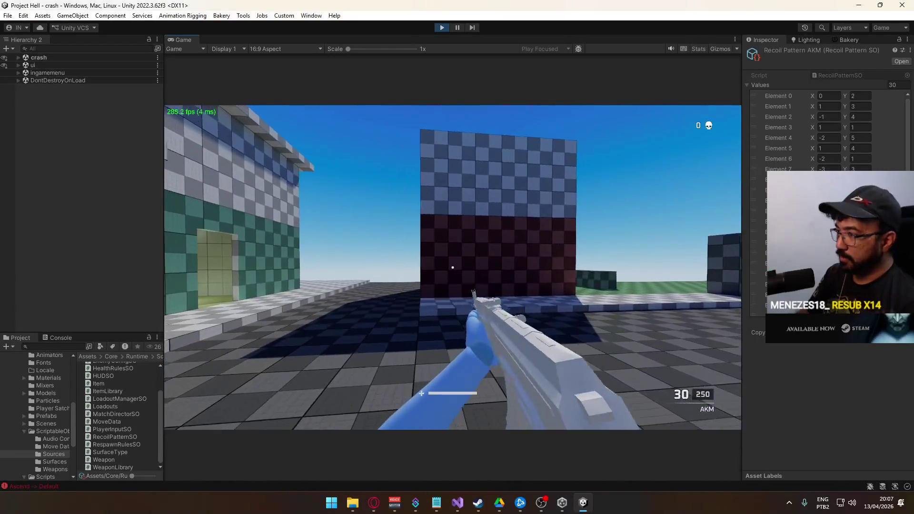
click(452, 268)
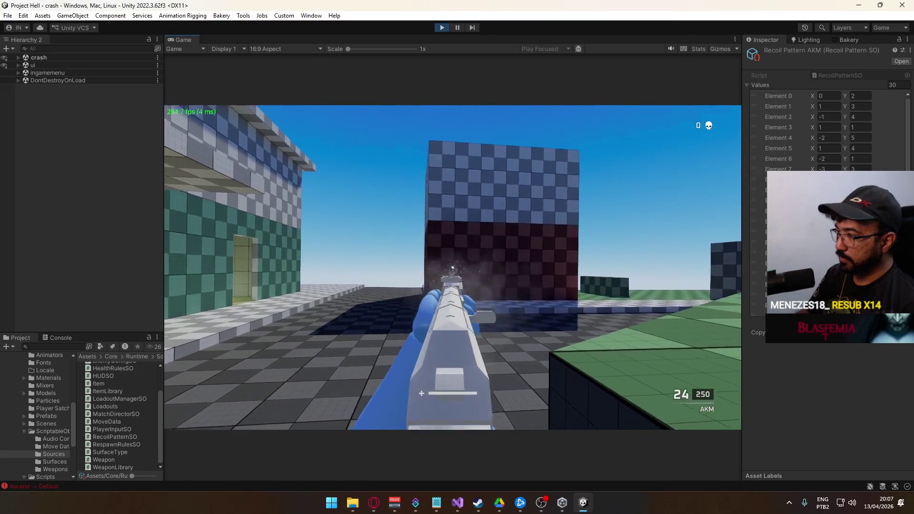
click(452, 268)
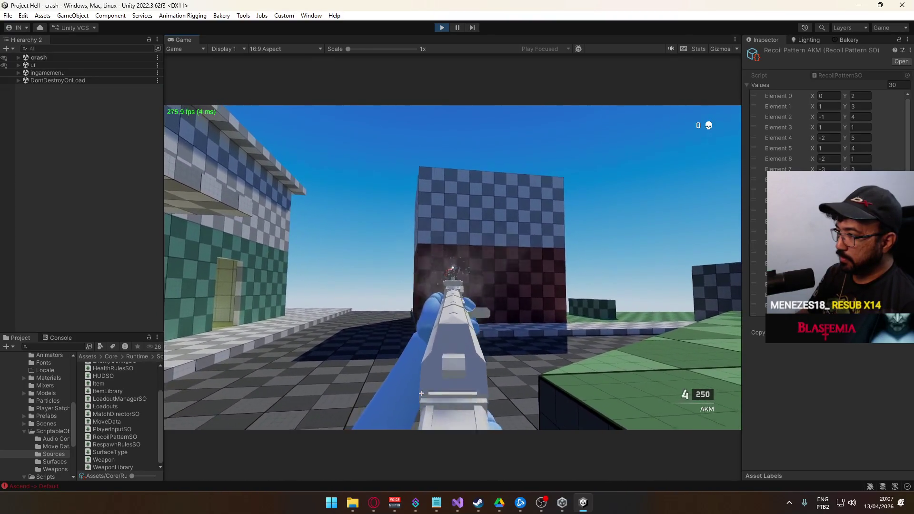
key(r)
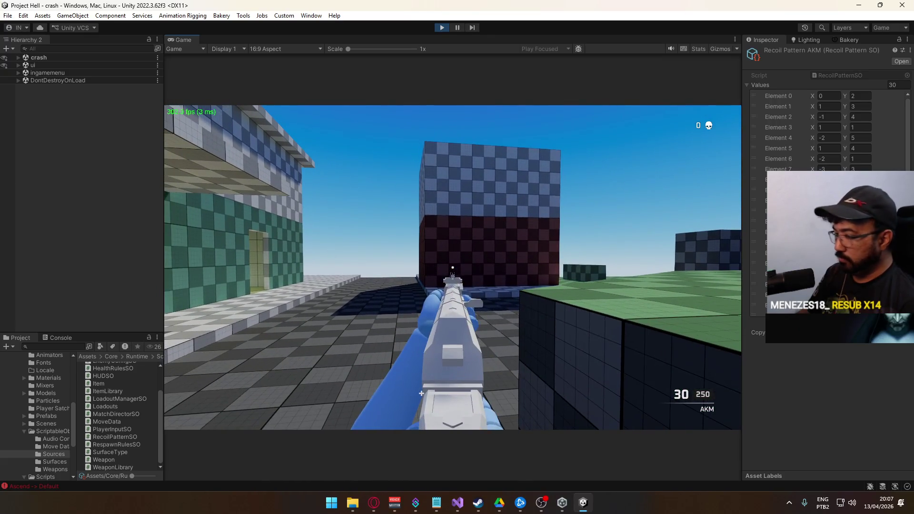
key(super)
click(270, 64)
key(super)
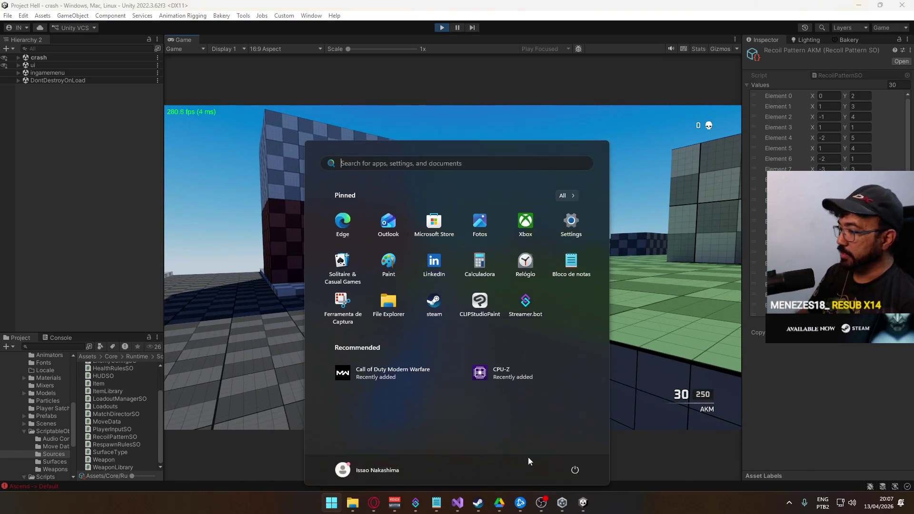
- Close the RecoilPatternSO.cs tab in Visual Studio
click(457, 502)
scroll(361, 380, up, 1)
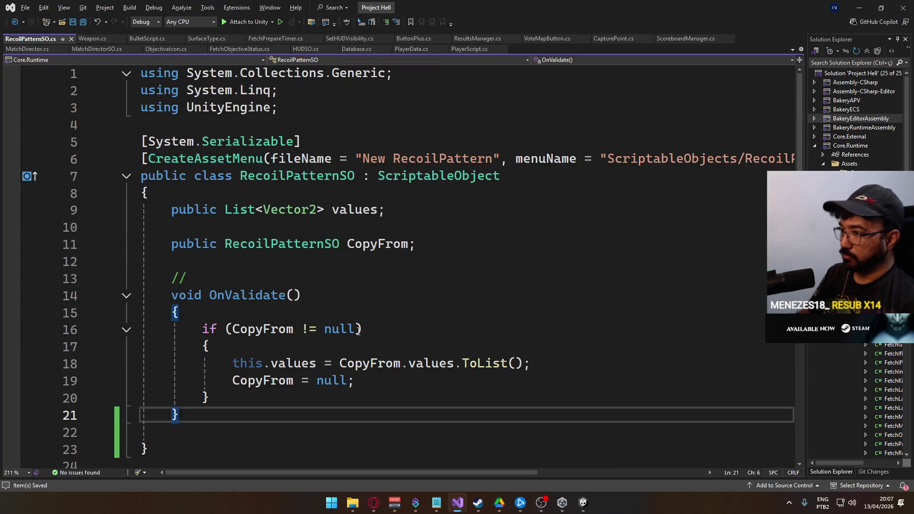
click(583, 503)
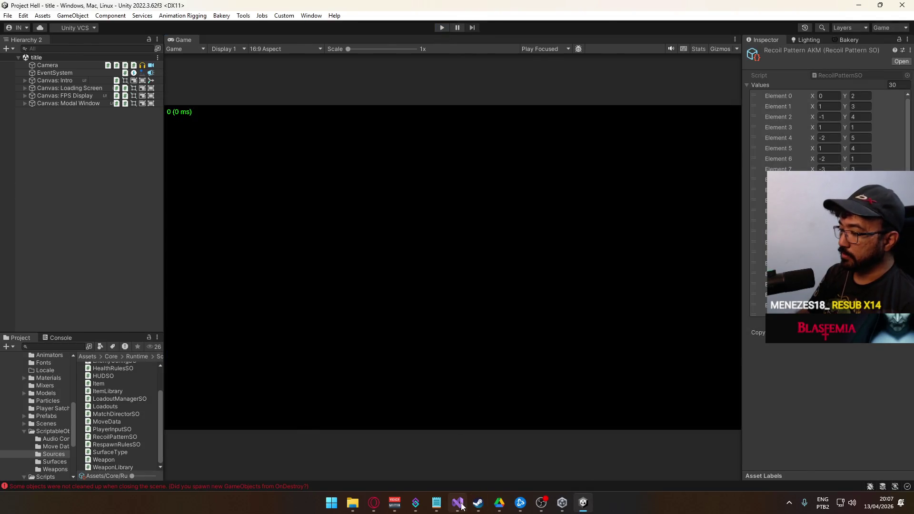
click(461, 505)
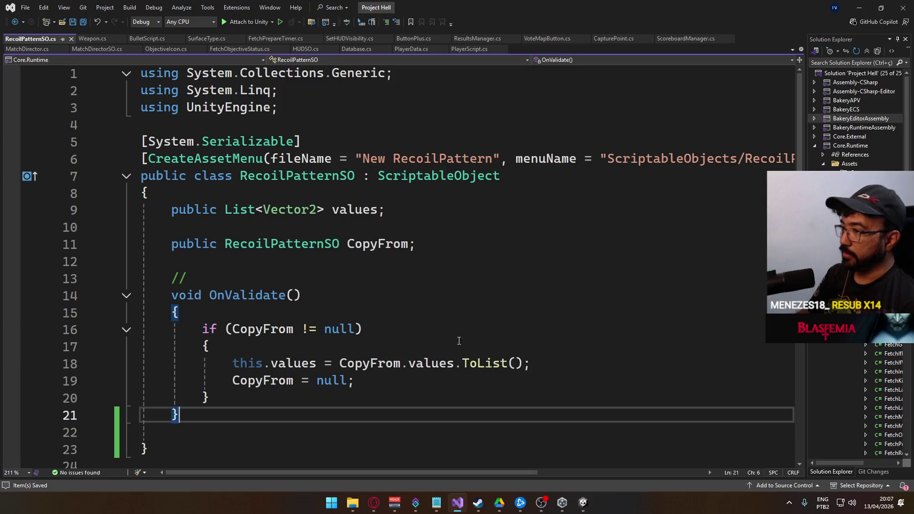
click(72, 38)
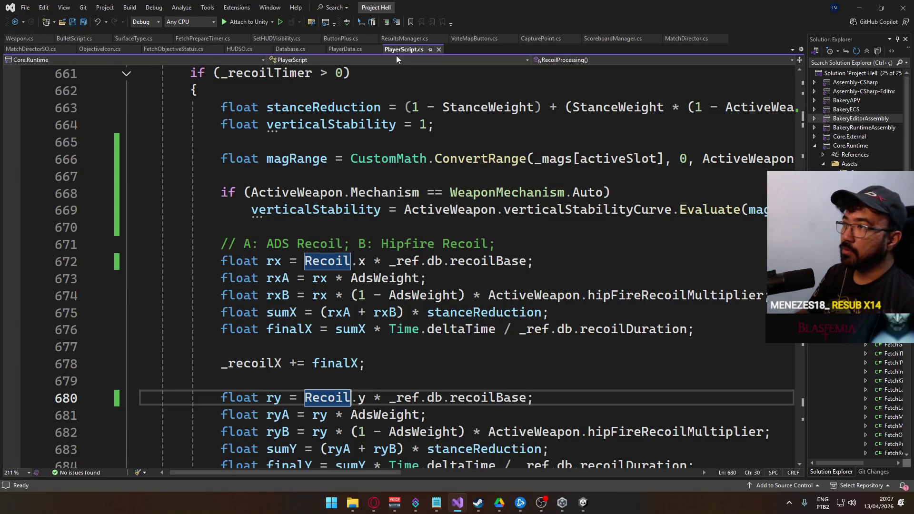
- Highlight the AdsWeight and recoilBase references in PlayerScript.cs's RecoilProcessing code
click(420, 274)
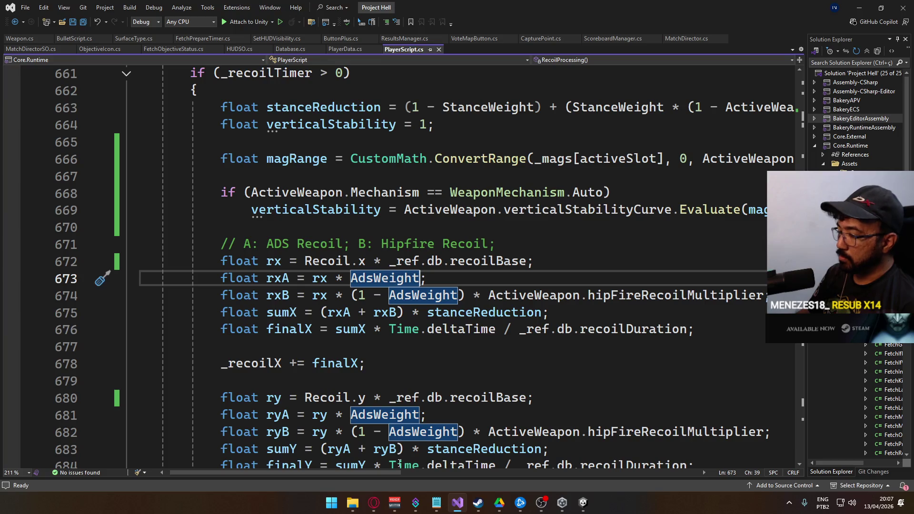
scroll(363, 355, down, 2)
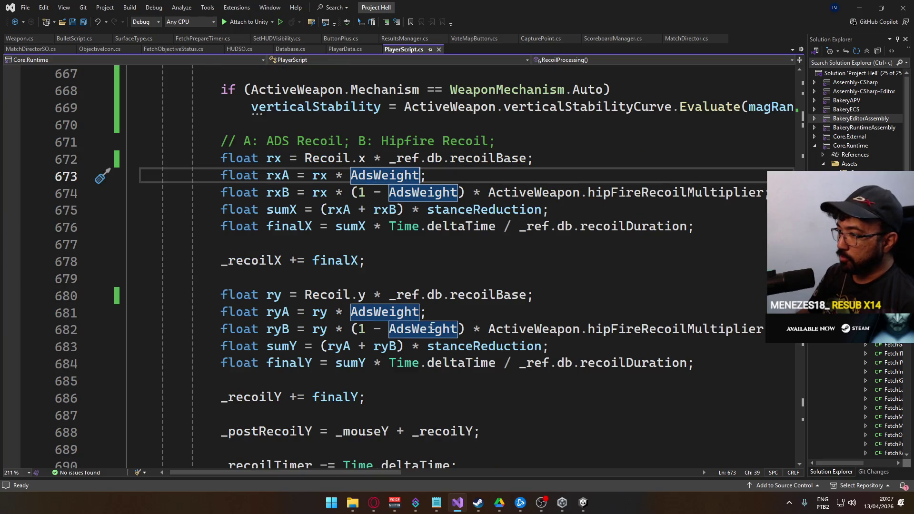
click(481, 296)
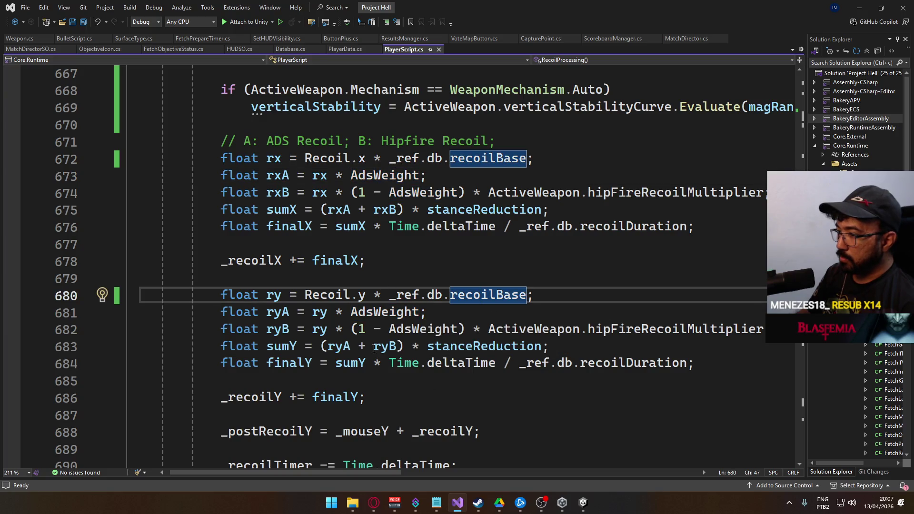
mouse_move(450, 358)
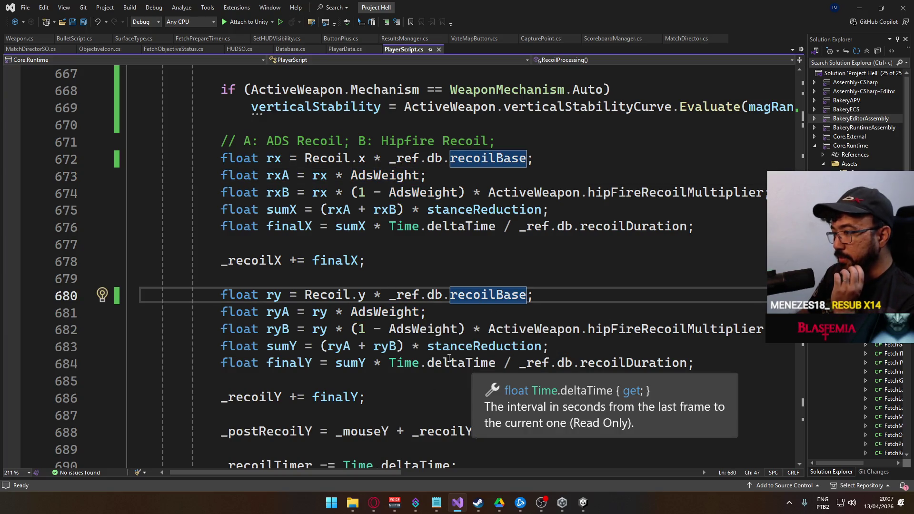
mouse_move(401, 336)
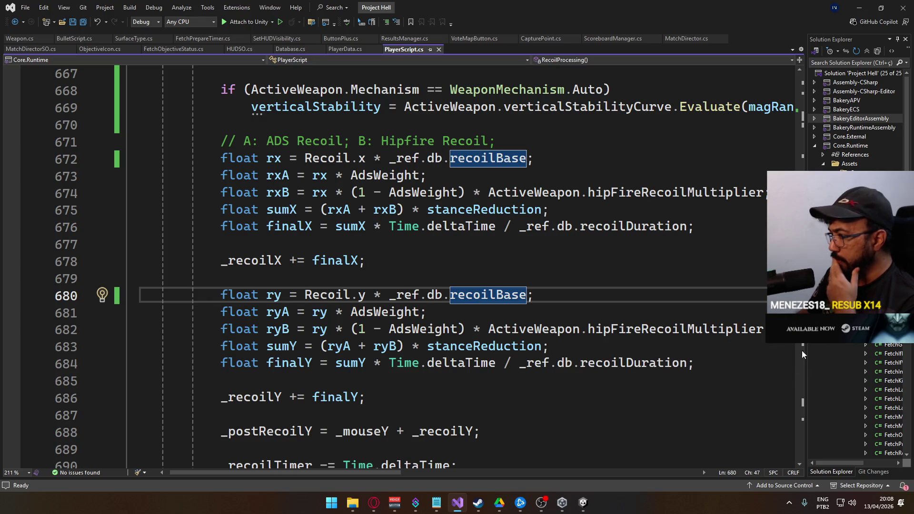
- Append '* verticalStability' to the line 683 vertical sum and save PlayerScript.cs
drag(761, 329, 311, 338)
click(482, 346)
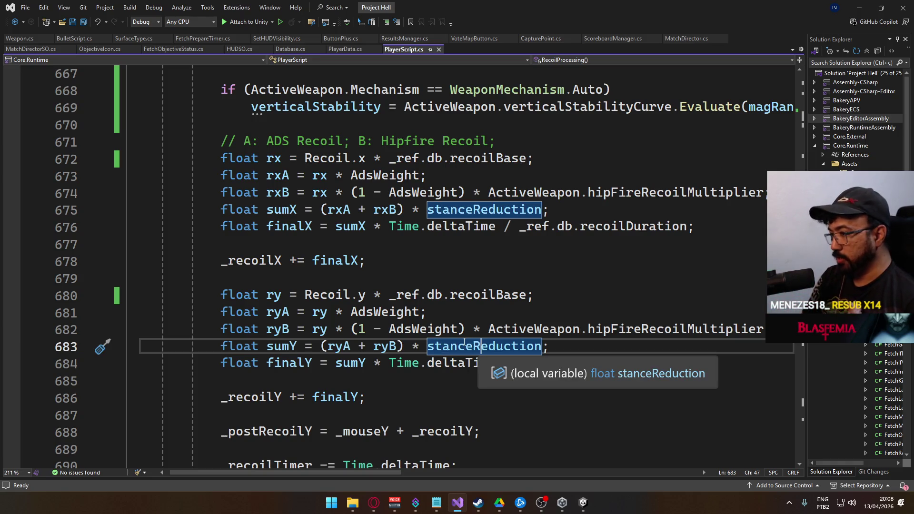
double_click(524, 346)
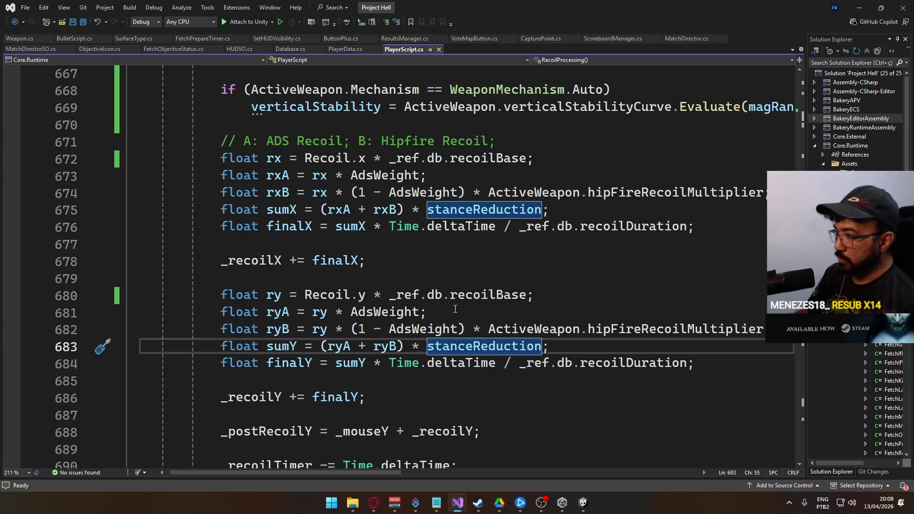
text(* )
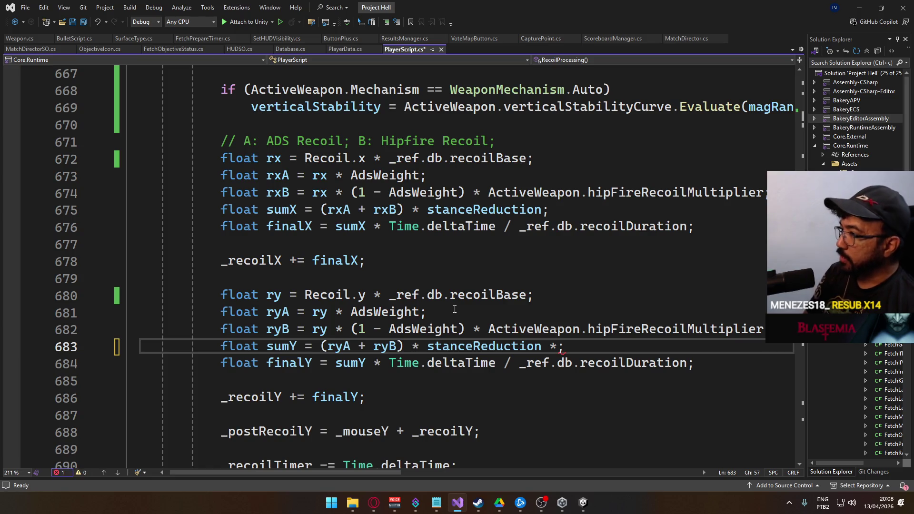
text(vert)
key(Tab)
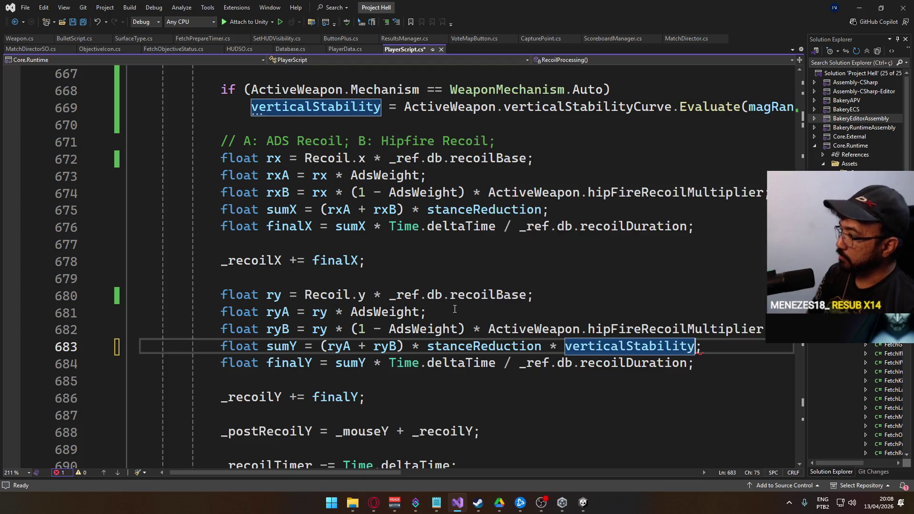
key(ctrl+s)
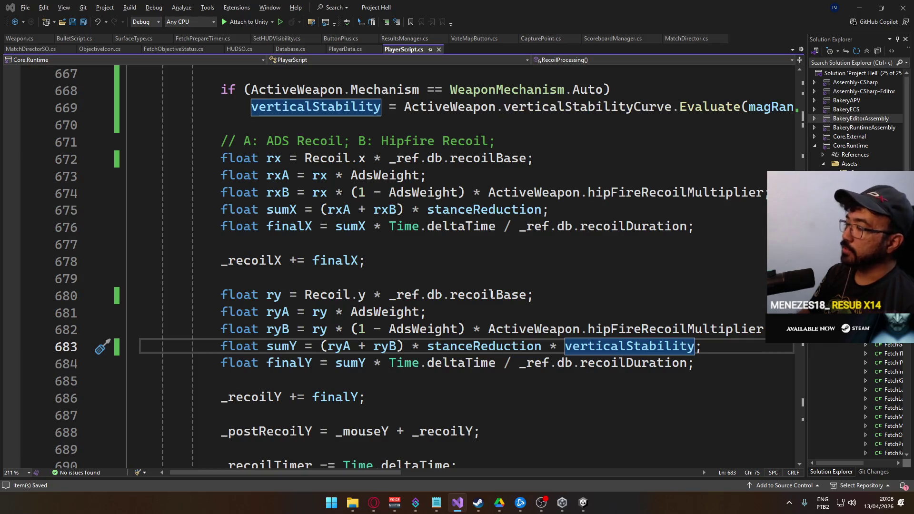
key(alt+Tab)
click(441, 28)
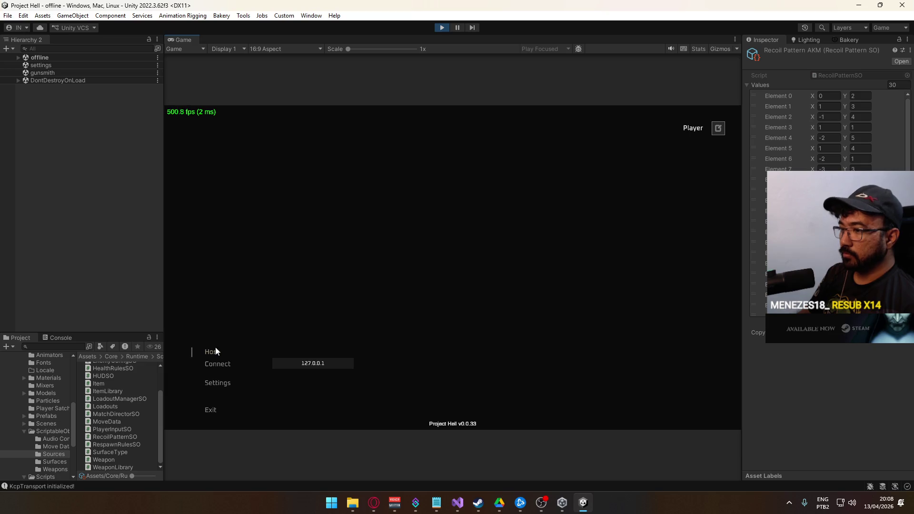
- Host and create a Crash match, then pick the AKM as primary weapon
click(214, 350)
click(340, 414)
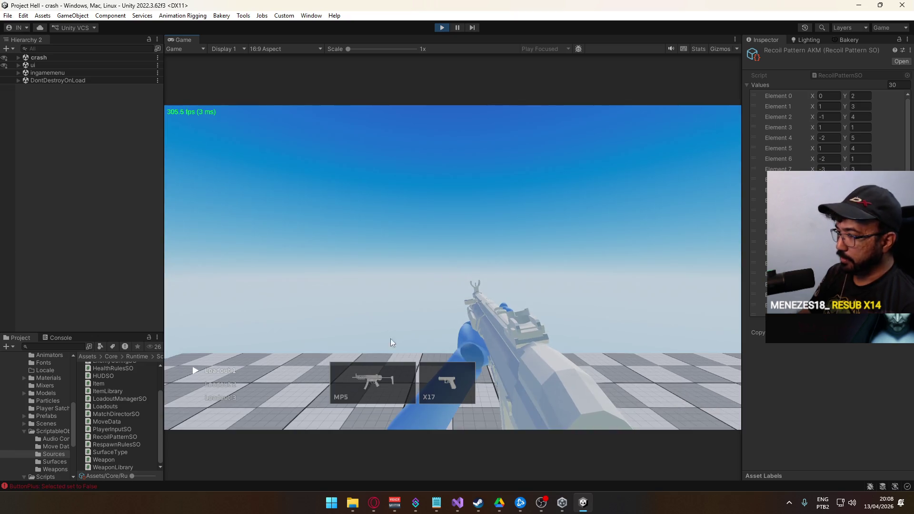
click(381, 372)
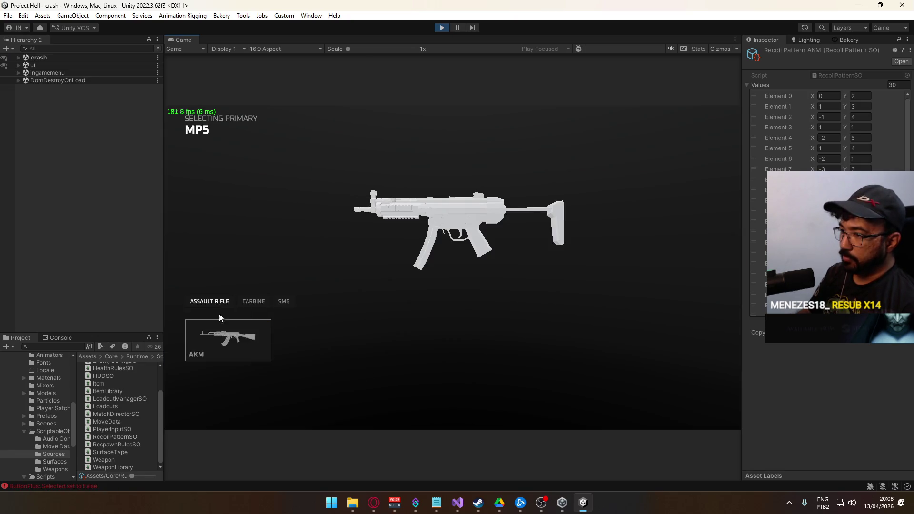
click(221, 328)
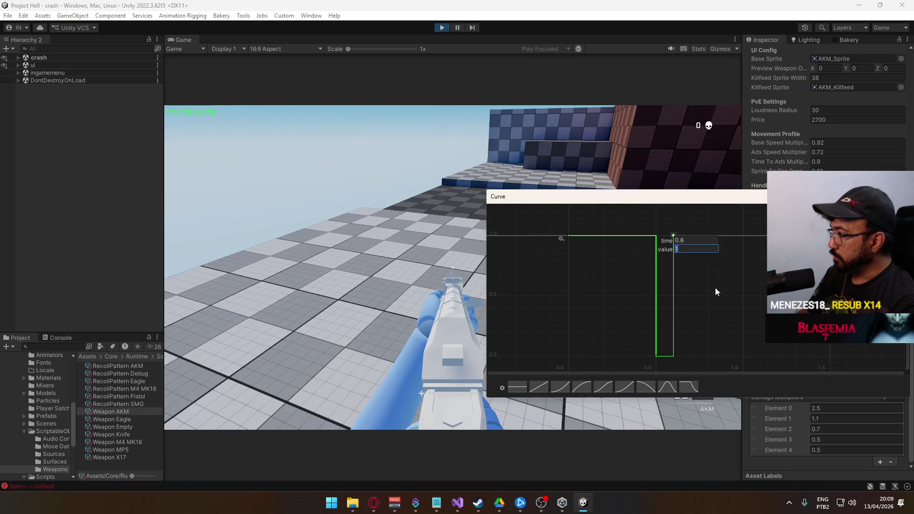
- Edit the AKM curve key so the curve reaches 0 at time 1.0
text(0)
key(Tab)
text(1)
key(Return)
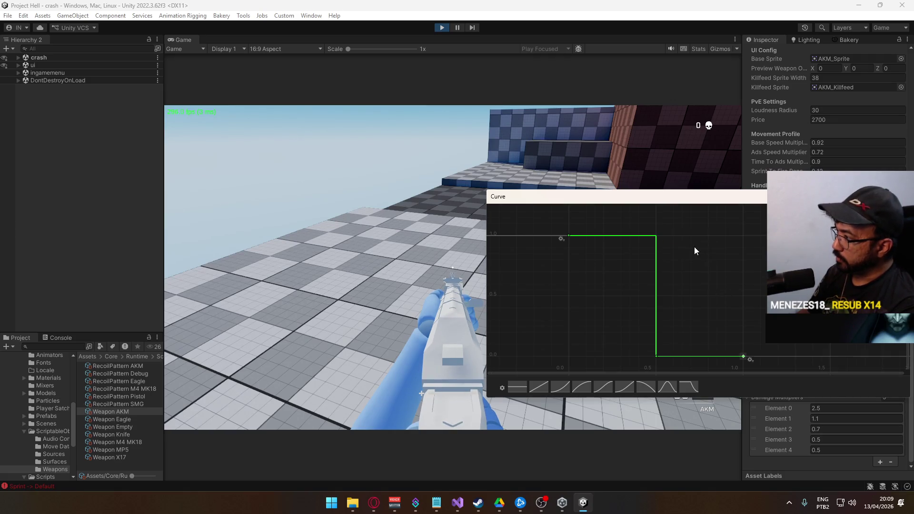
click(467, 247)
- Spray the AKM at the wall, reload, fire another burst, then stop Play mode
drag(453, 268, 453, 268)
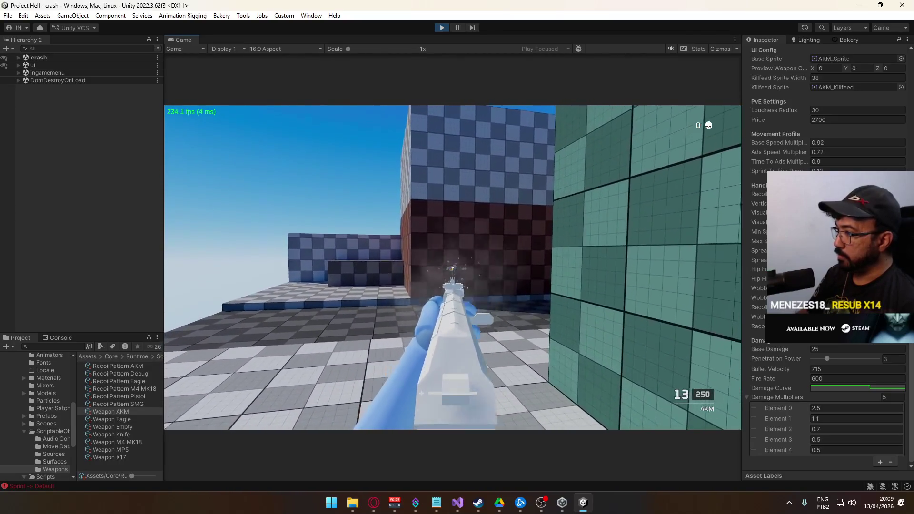
key(r)
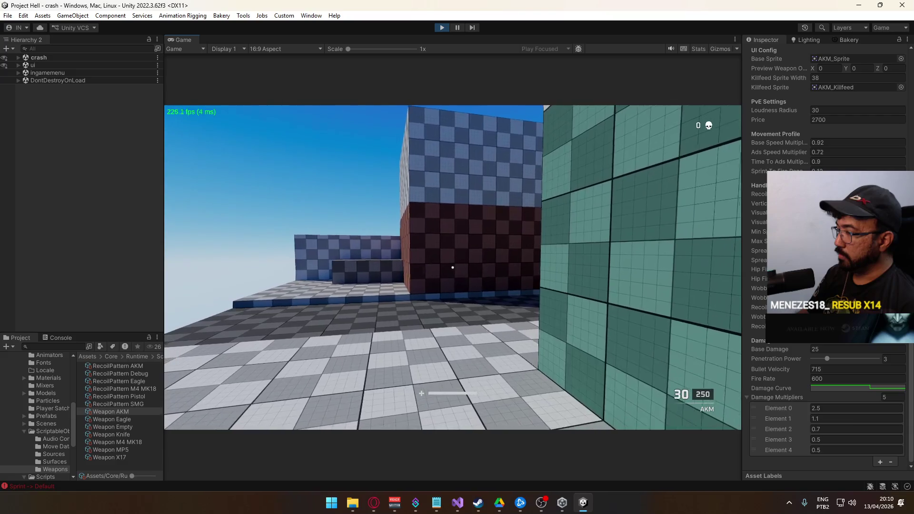
drag(453, 268, 453, 268)
key(super)
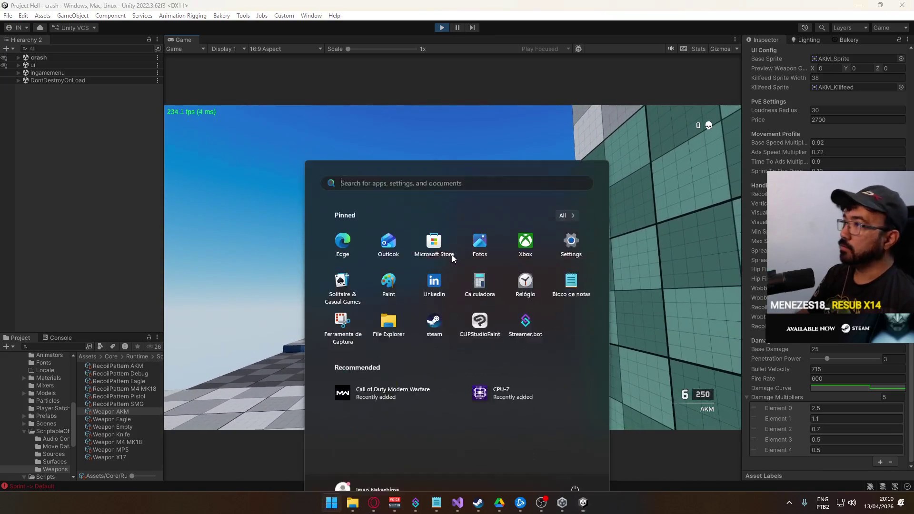
key(super)
- Inspect the AKM's step-shaped Damage Curve, then return to PlayerScript.cs in Visual Studio
click(442, 28)
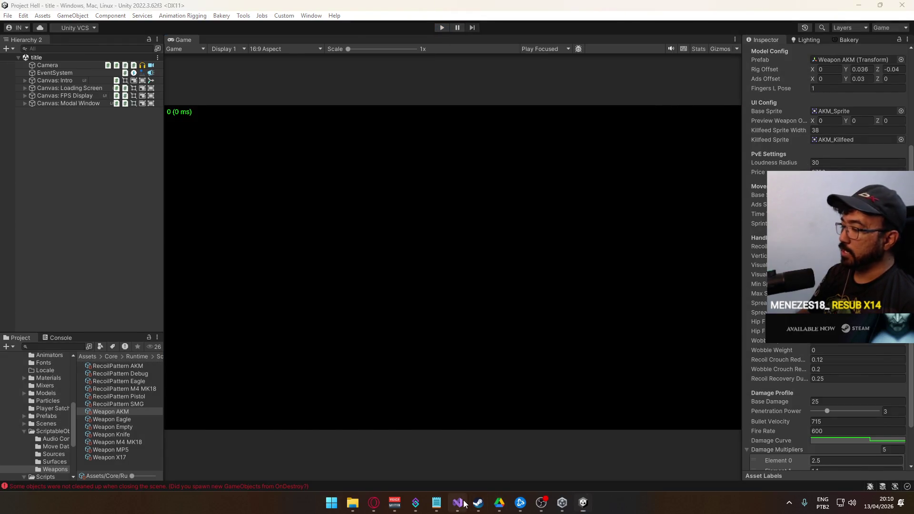
click(461, 503)
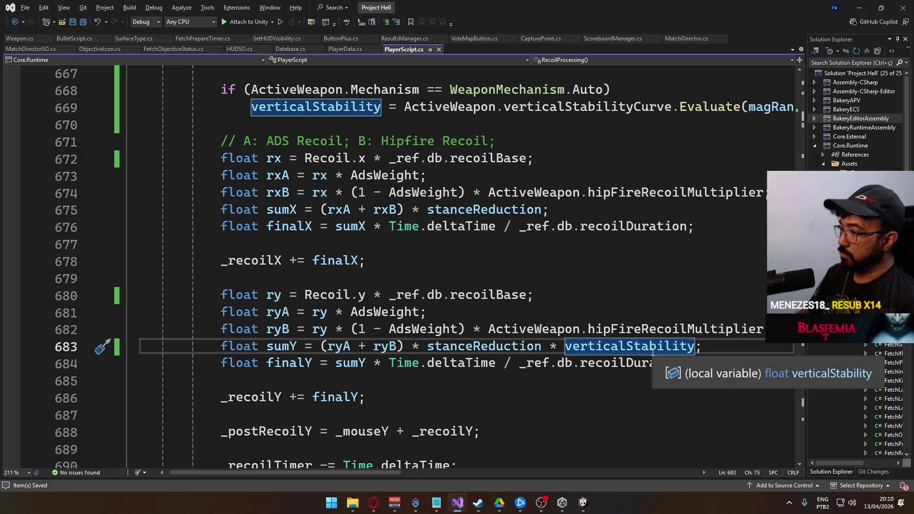
scroll(470, 266, up, 1)
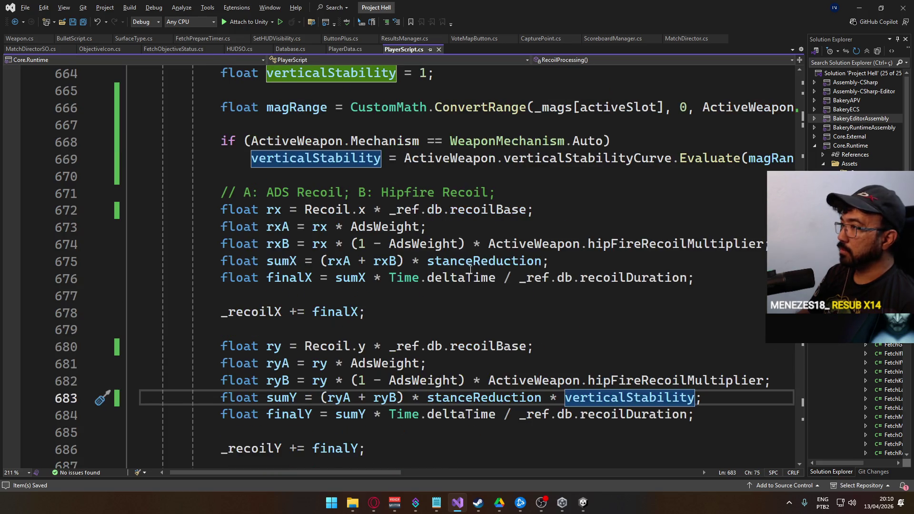
click(584, 503)
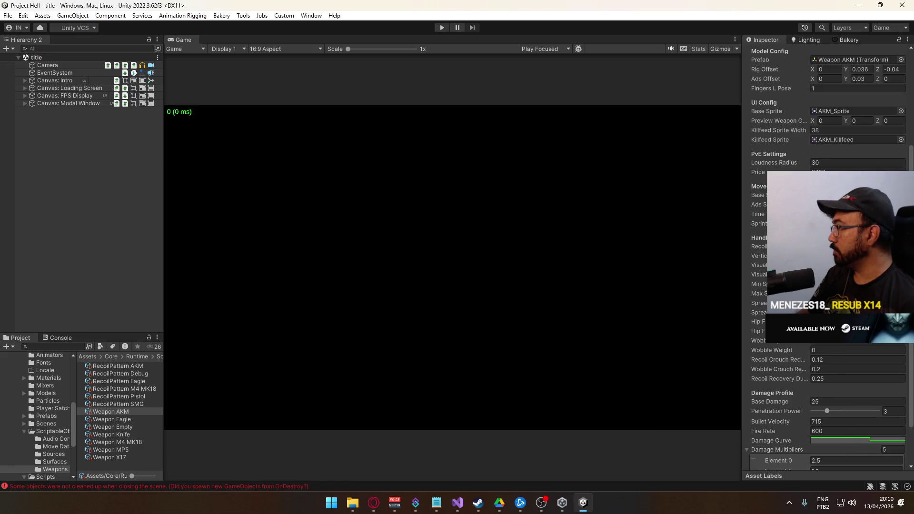
click(840, 440)
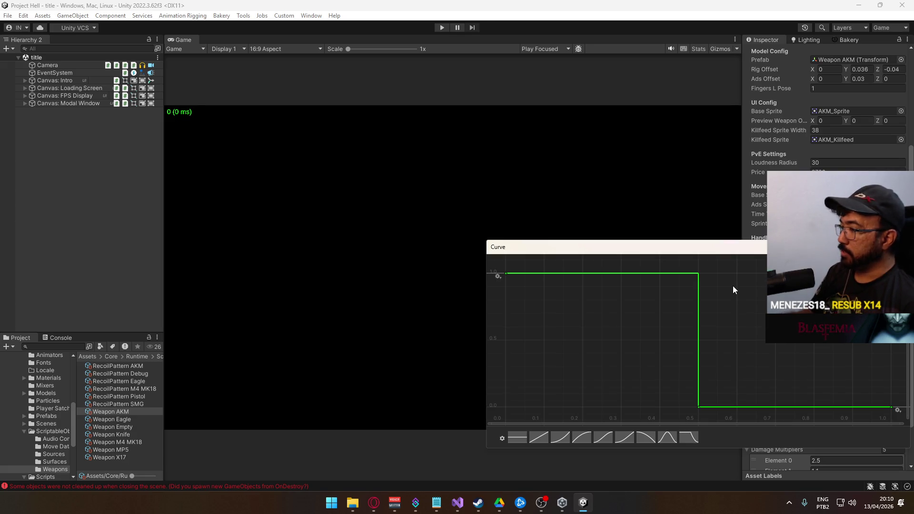
scroll(721, 402, down, 1)
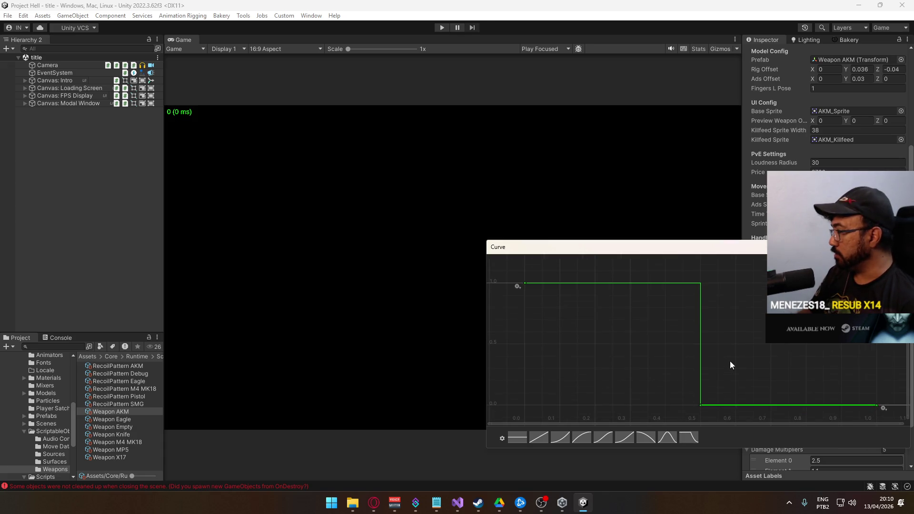
key(alt+Tab)
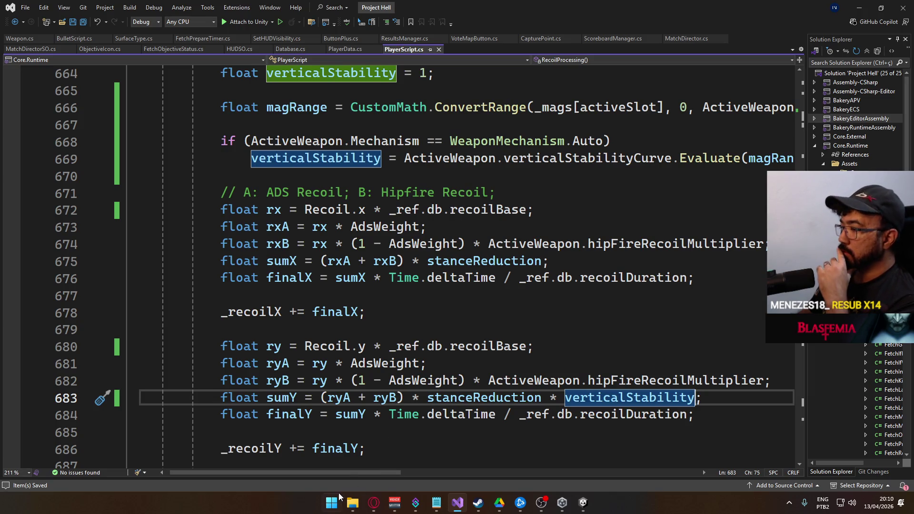
- Cut the ActiveWeapon.ClipSize argument out of magRange on line 666
mouse_move(353, 473)
mouse_down()
mouse_move(435, 473)
mouse_move(417, 470)
mouse_up()
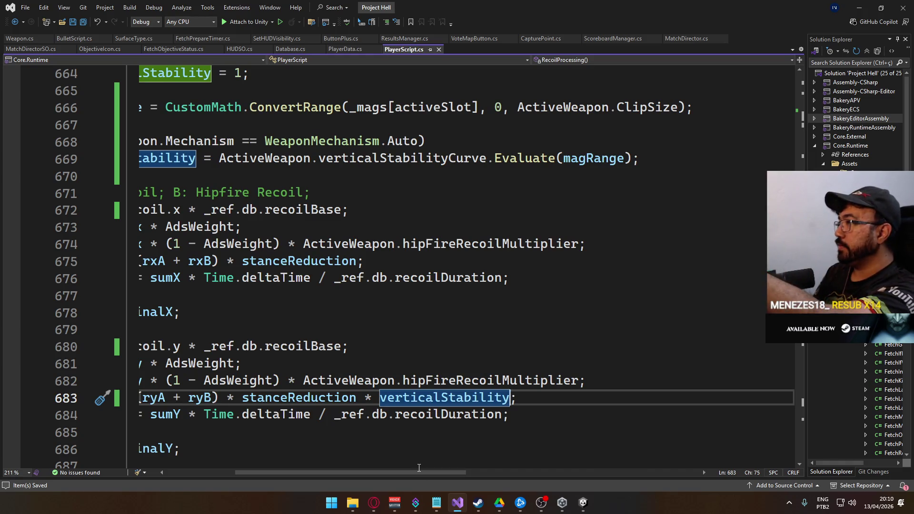
drag(401, 475, 366, 479)
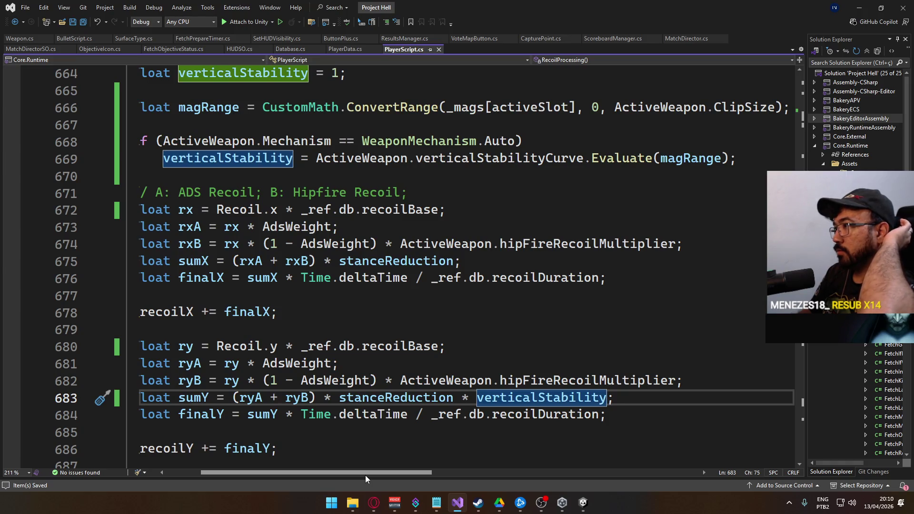
drag(364, 475, 369, 476)
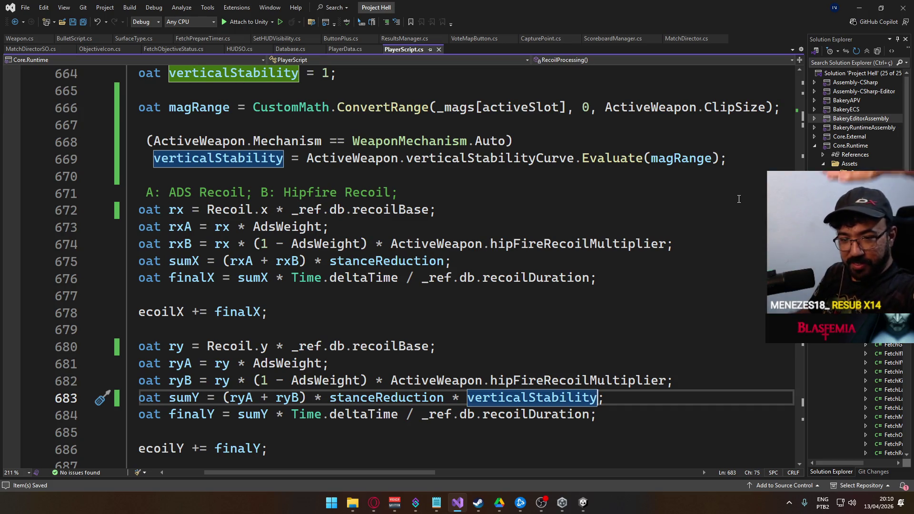
double_click(609, 107)
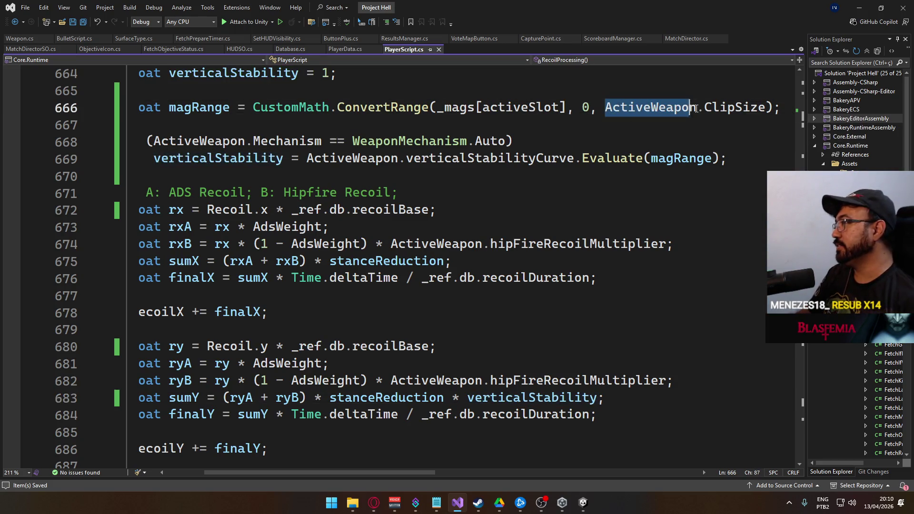
key(ctrl+shift+Right)
key(ctrl+shift+Right)
key(ctrl+c)
key(Delete)
- Paste ActiveWeapon.ClipSize over the 0 argument, add 0 as the last argument, and save
double_click(586, 108)
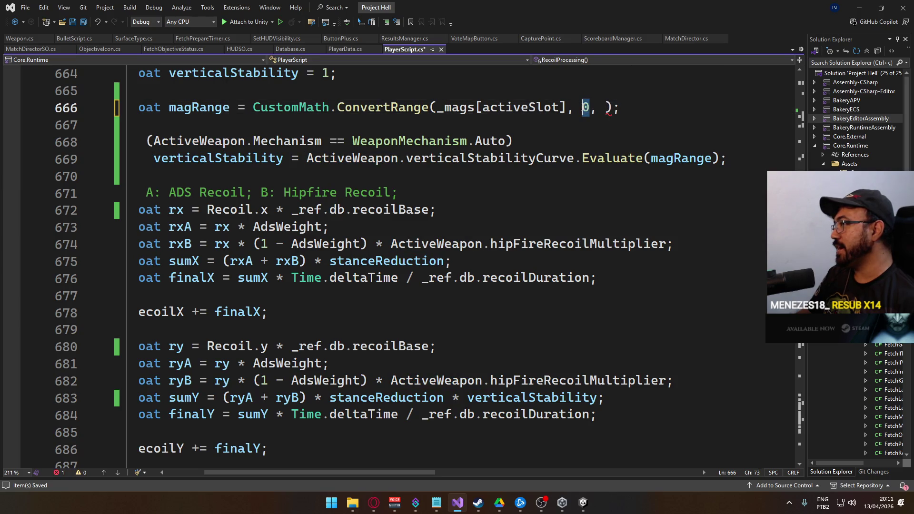
key(ctrl+v)
click(759, 107)
text(0)
key(ctrl+s)
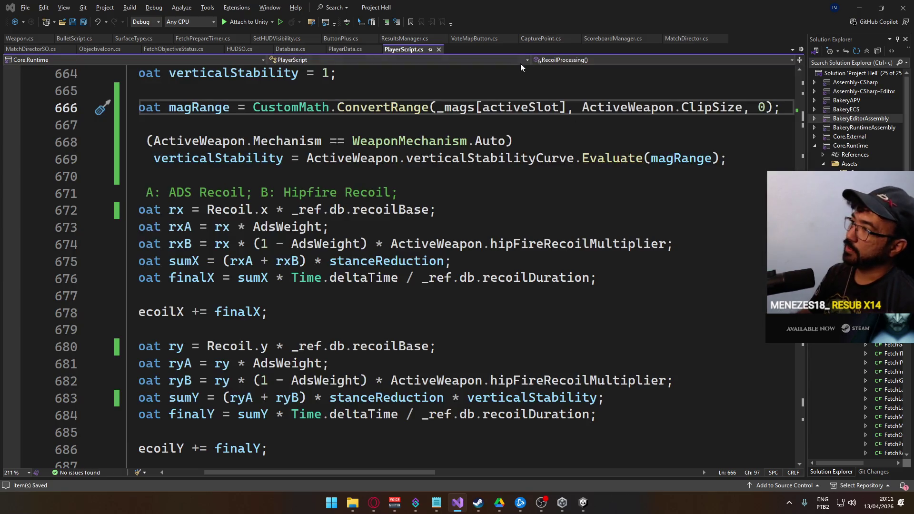
click(590, 471)
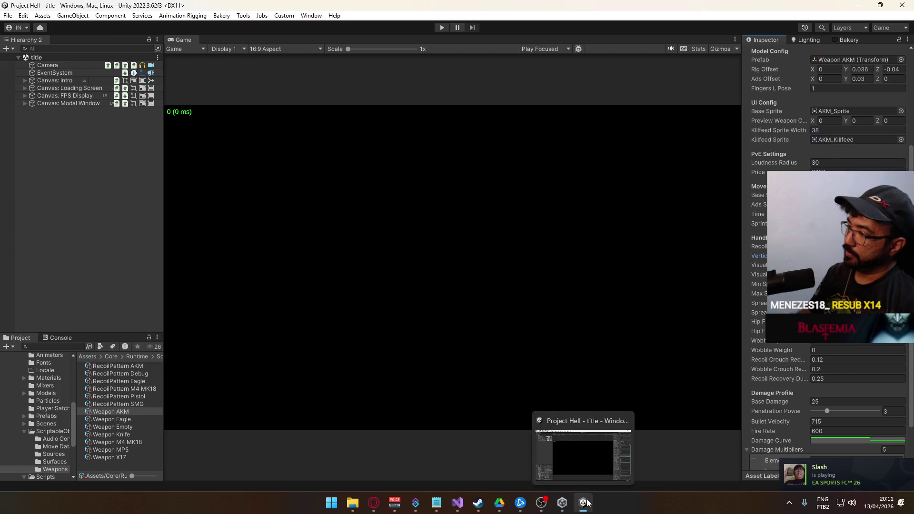
- Start a Crash Domination match in Play mode and spray the AKM at the wall
click(443, 28)
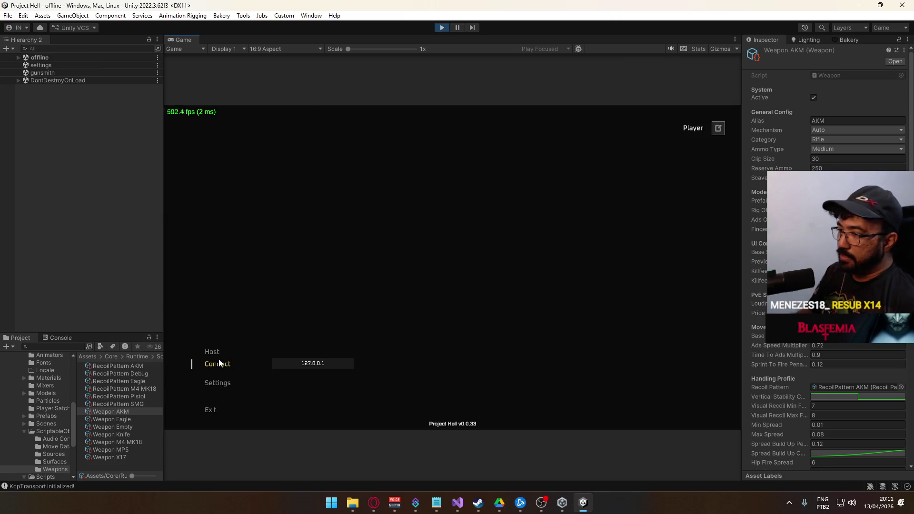
click(222, 364)
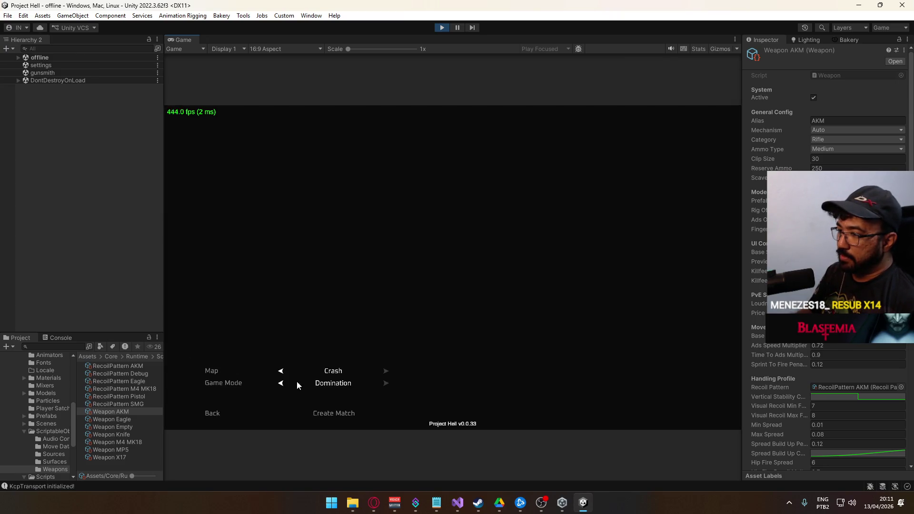
click(323, 415)
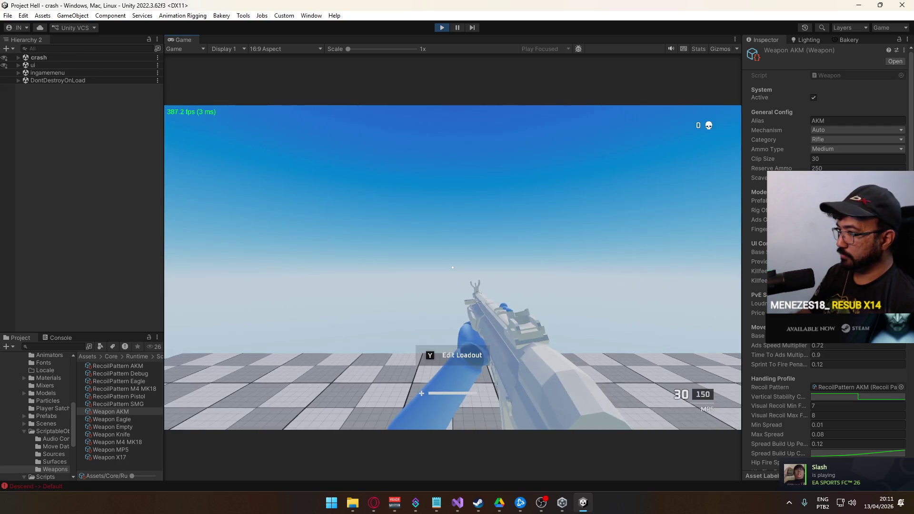
key(y)
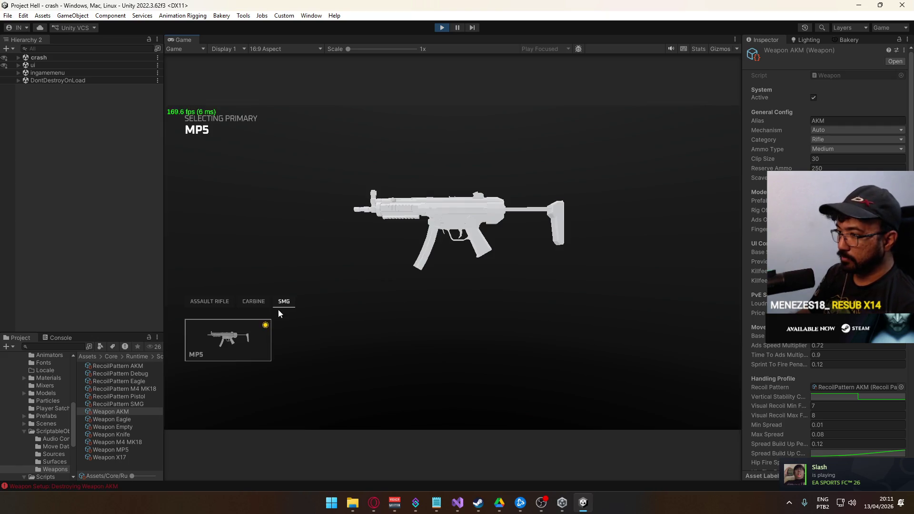
key(y)
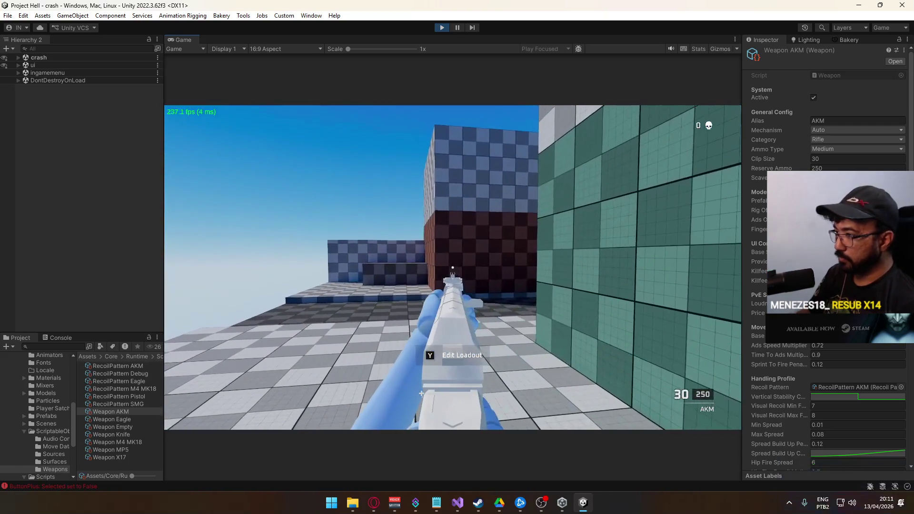
drag(452, 268, 453, 268)
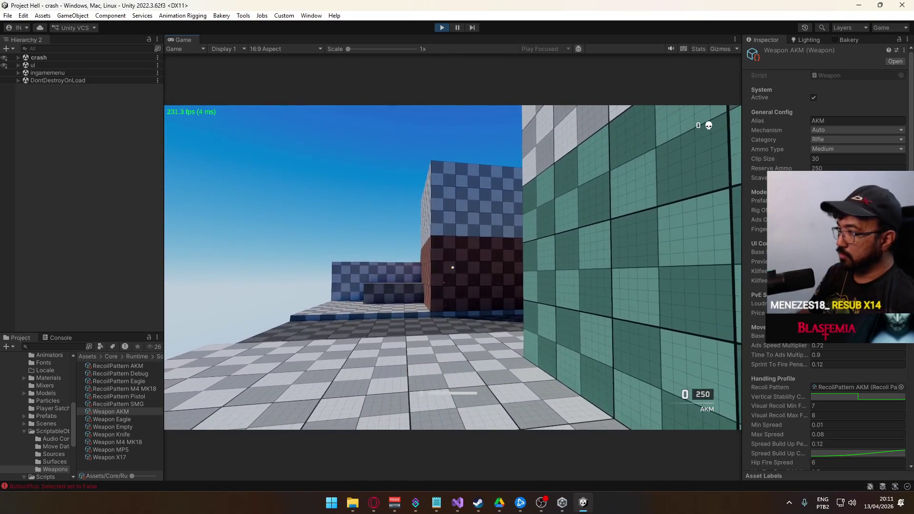
key(super)
key(super)
- Reshape the AKM's vertical stability curve from 1.0 to 0.5, test-fire, and locate its recoil pattern asset
click(861, 398)
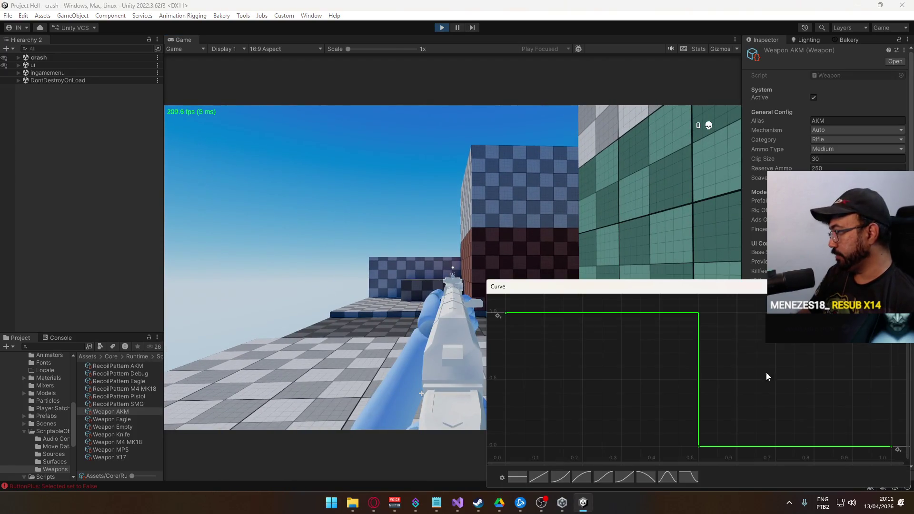
key(ctrl+z)
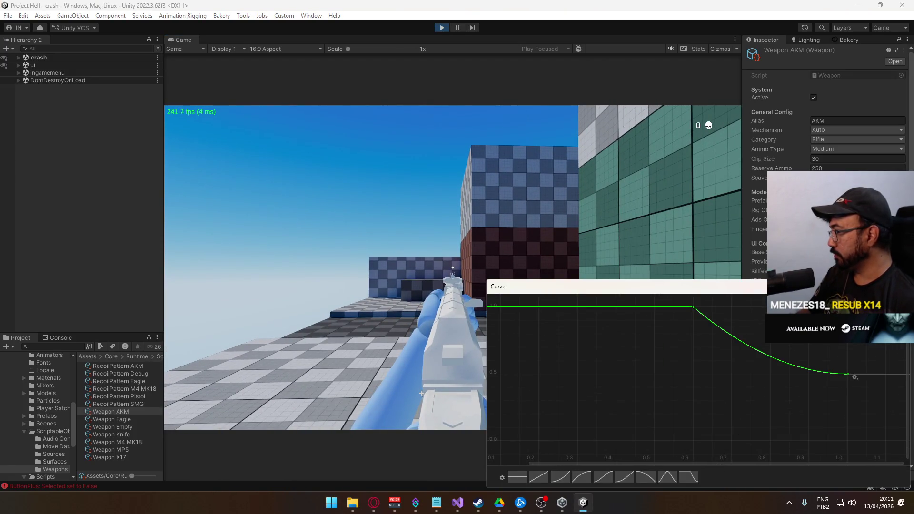
click(452, 267)
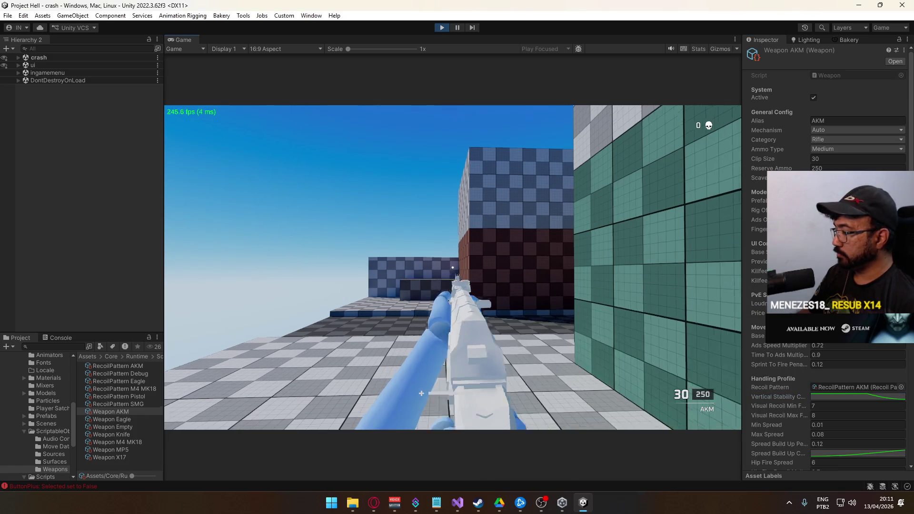
drag(453, 268, 453, 268)
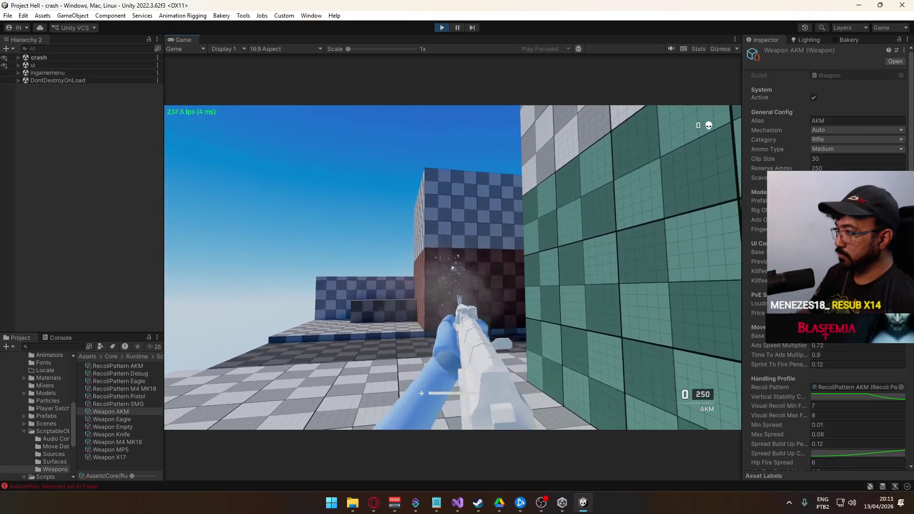
key(super)
key(super)
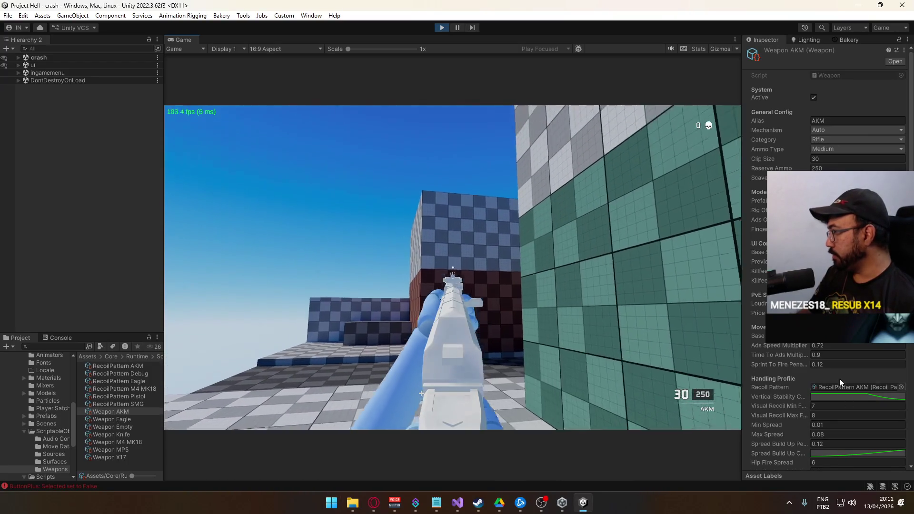
scroll(829, 352, down, 5)
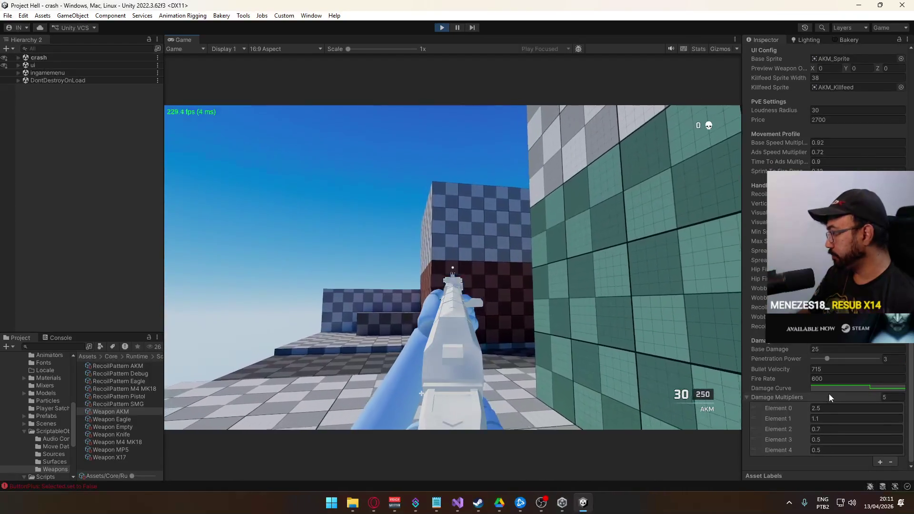
key(super)
click(857, 194)
- Select RecoilPattern AKM and scroll through its X/Y recoil value entries in the Inspector
click(127, 366)
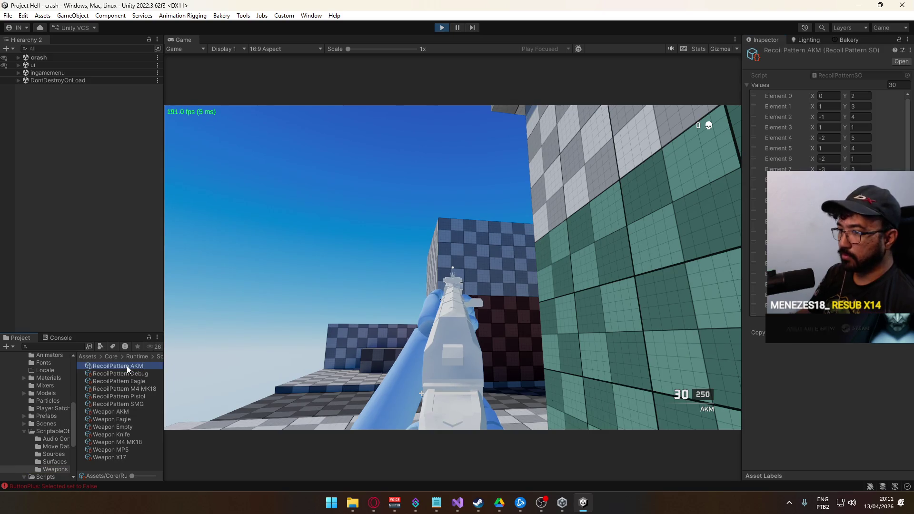
scroll(780, 141, down, 3)
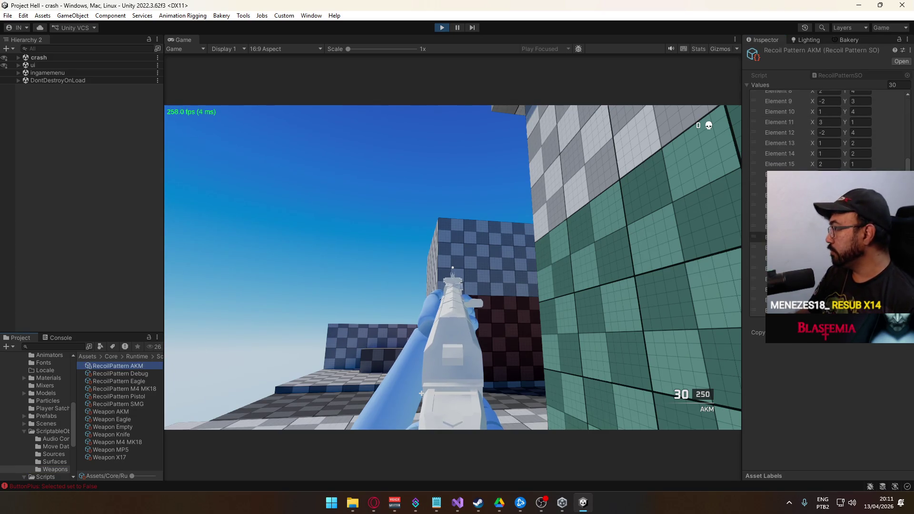
scroll(828, 129, up, 3)
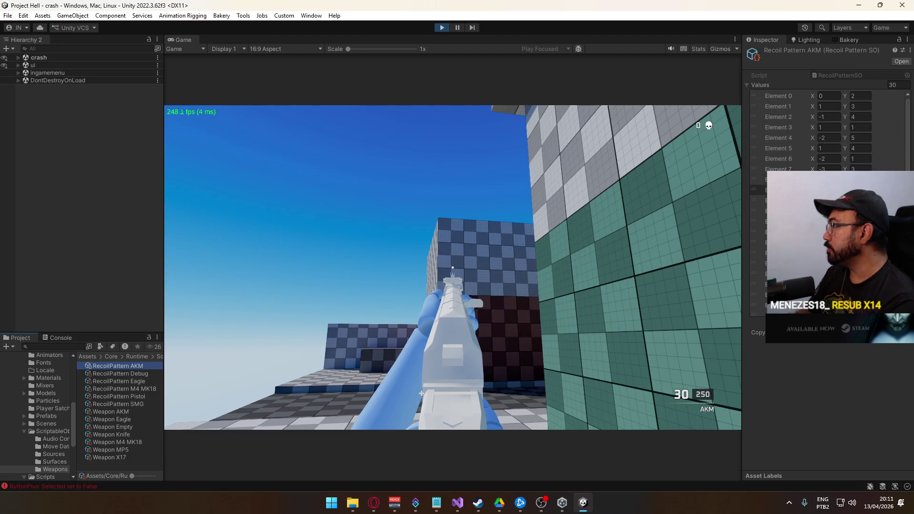
scroll(853, 141, down, 1)
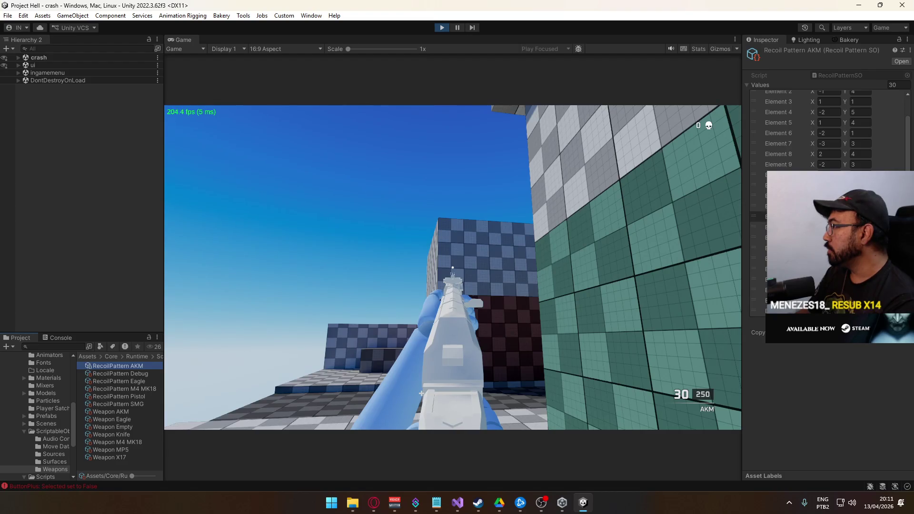
click(781, 206)
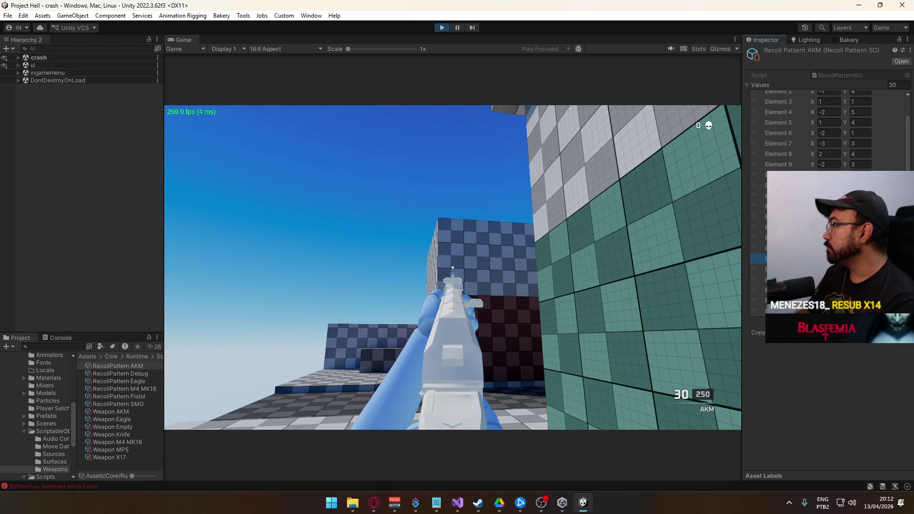
scroll(781, 267, down, 1)
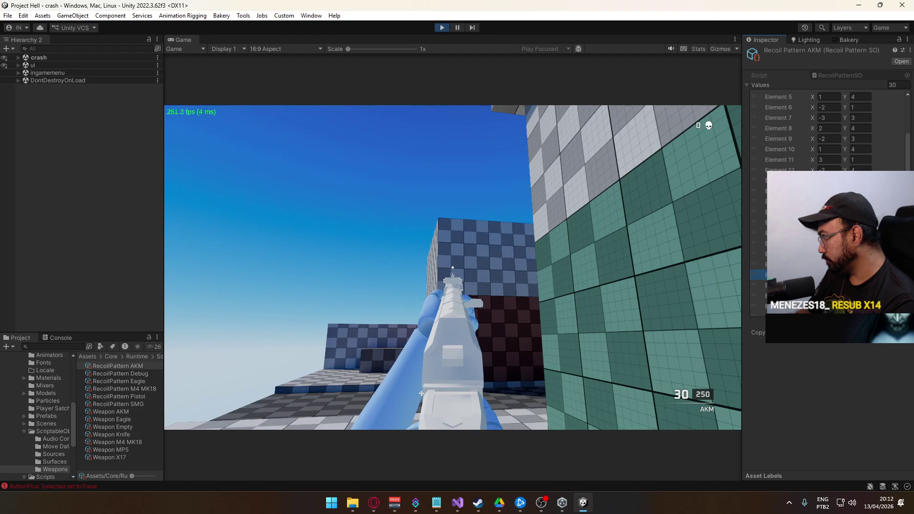
click(757, 285)
scroll(761, 238, down, 1)
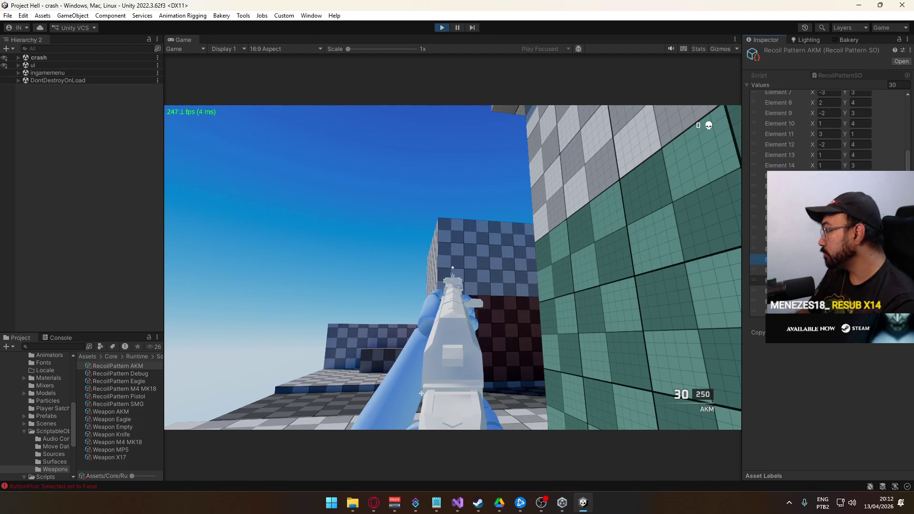
scroll(761, 228, down, 1)
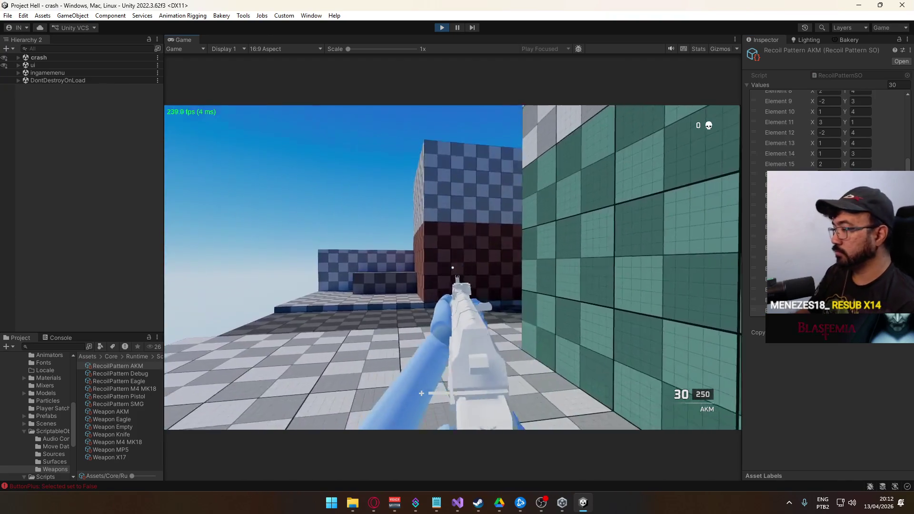
- Spray a full AKM magazine at the wall and reload
click(421, 248)
drag(453, 267, 453, 268)
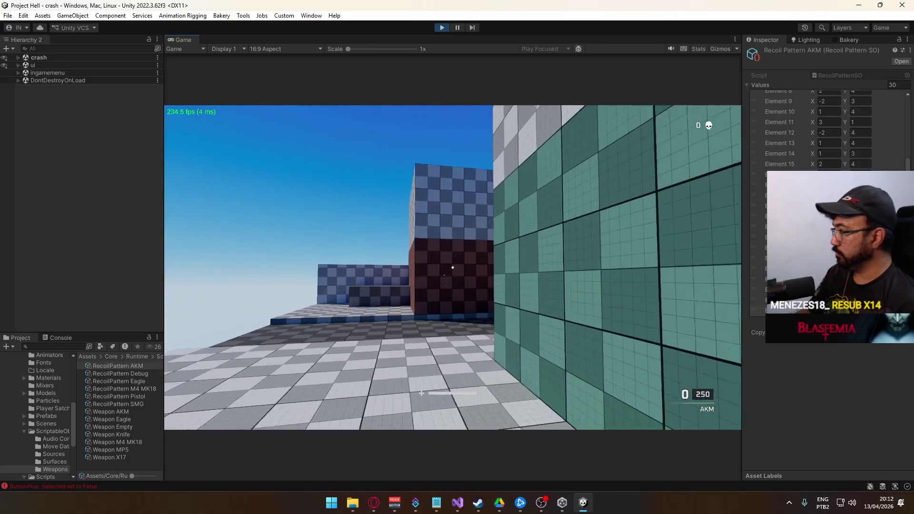
key(super)
click(727, 274)
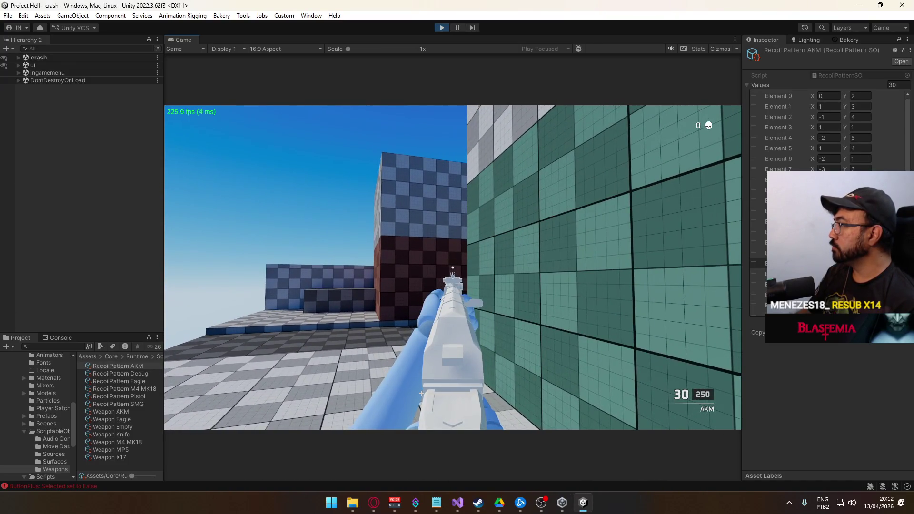
- Return to the editor and select the AKM asset in the Project panel
key(super)
click(405, 45)
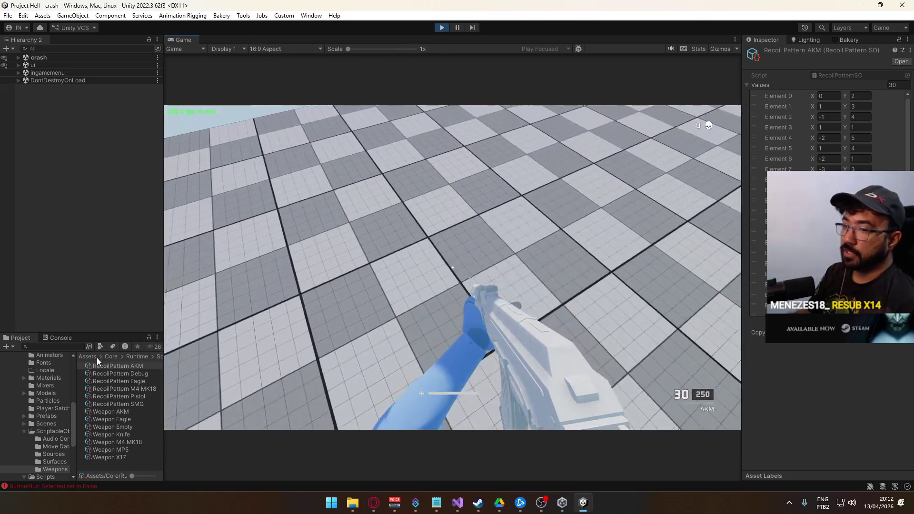
click(111, 368)
- Open the Weapon AKM's vertical stability curve and set its end key's value to 0
click(122, 412)
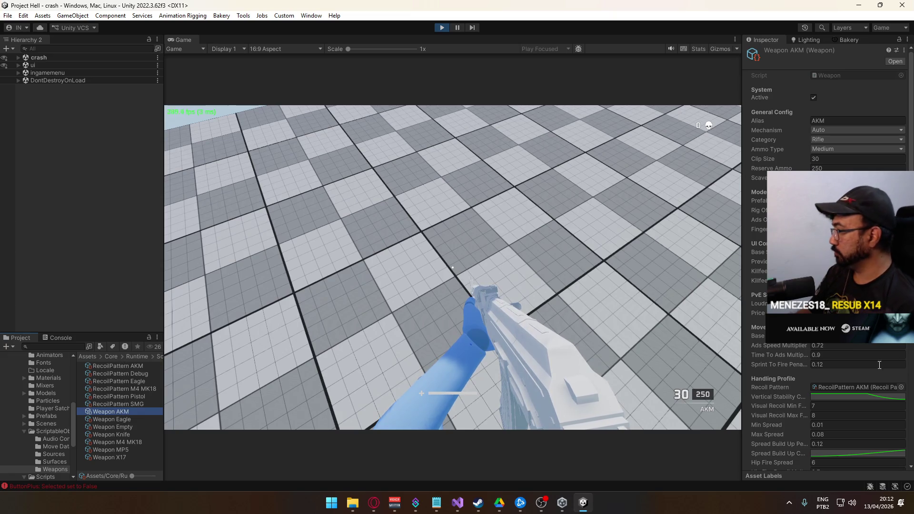
click(883, 396)
key(Return)
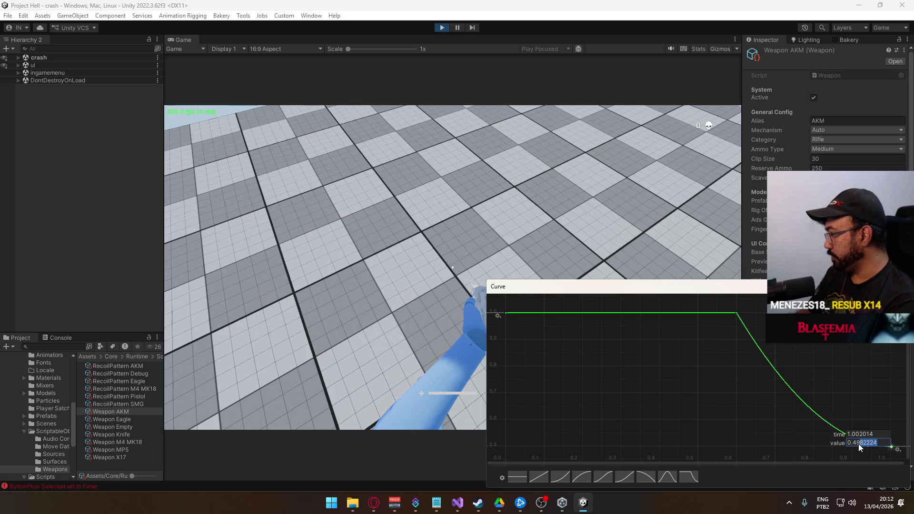
text(0.3)
key(Return)
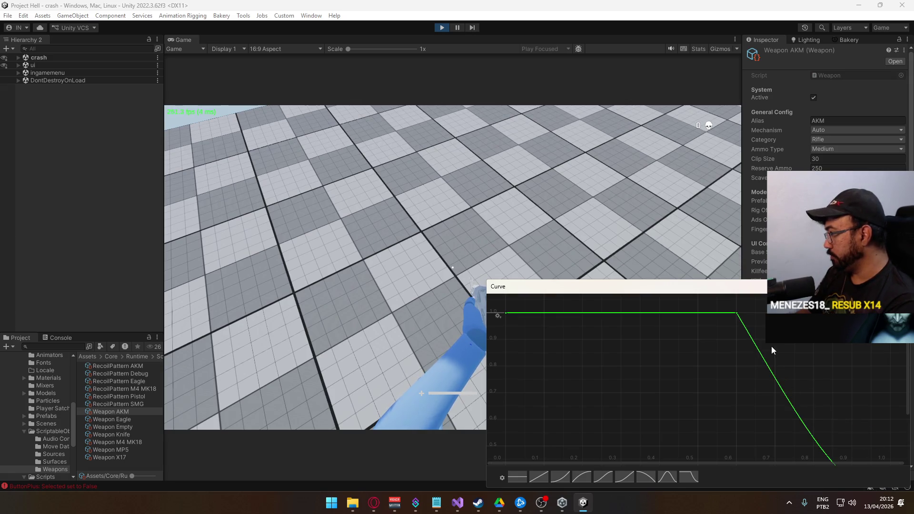
- Move the middle curve key from time 0.6 to 0.5
key(a)
click(754, 333)
key(Return)
text(0.5)
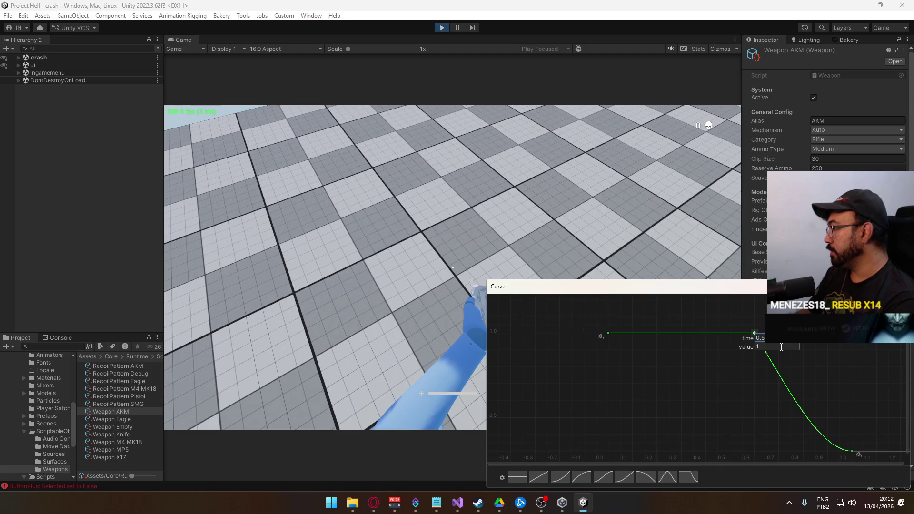
key(Return)
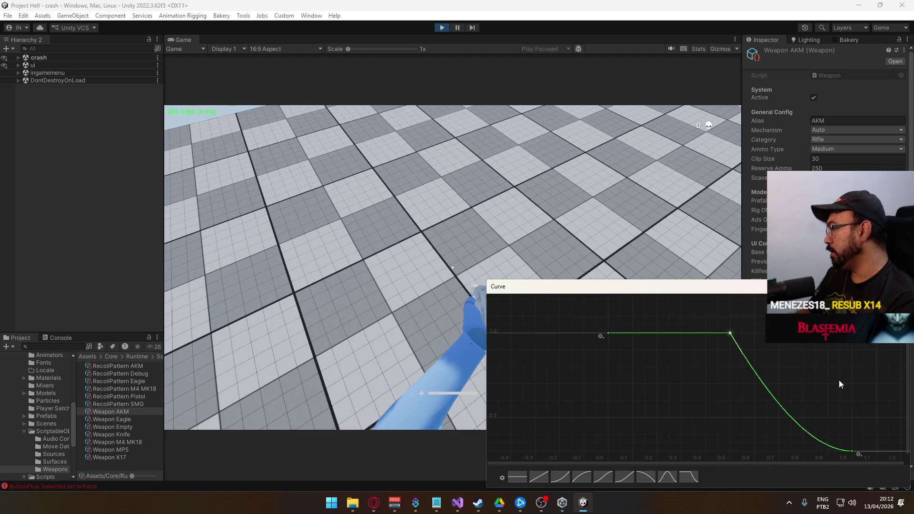
click(851, 450)
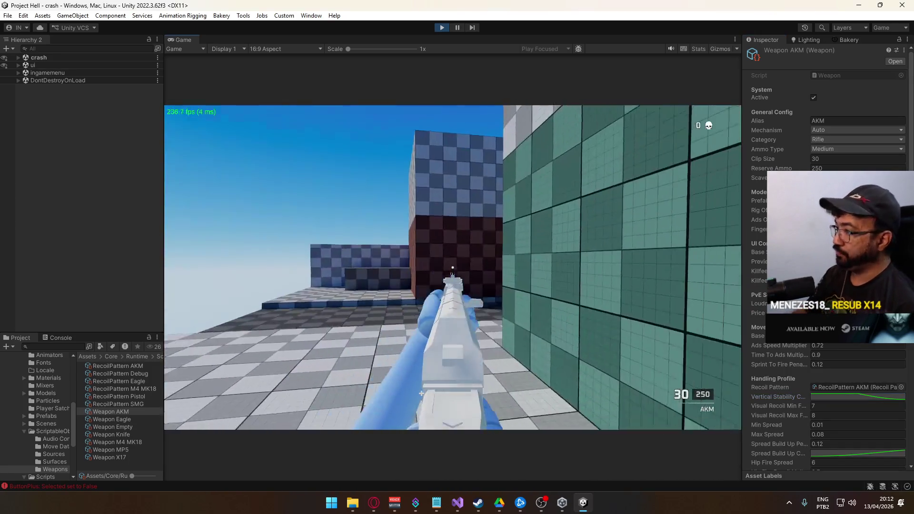
key(super)
key(super)
- Empty the AKM magazine at the wall, then reopen the vertical stability curve
drag(453, 268, 452, 268)
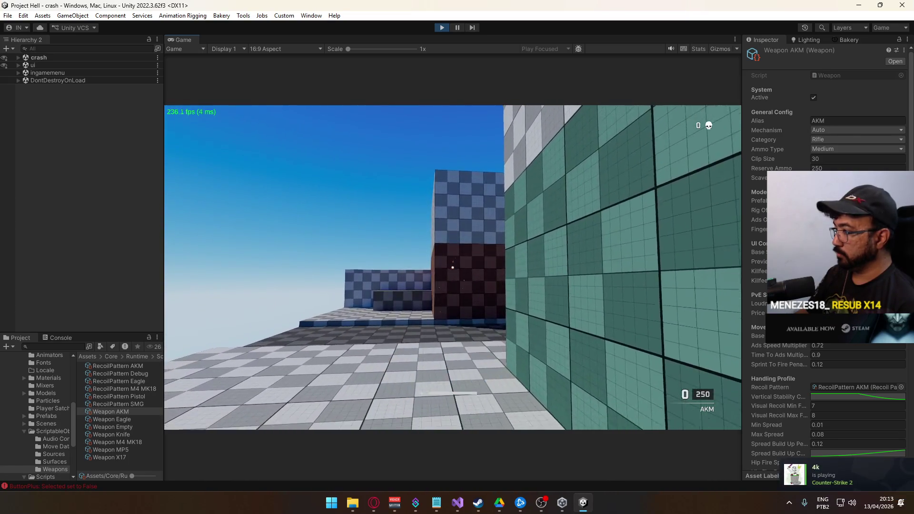
key(super)
click(854, 397)
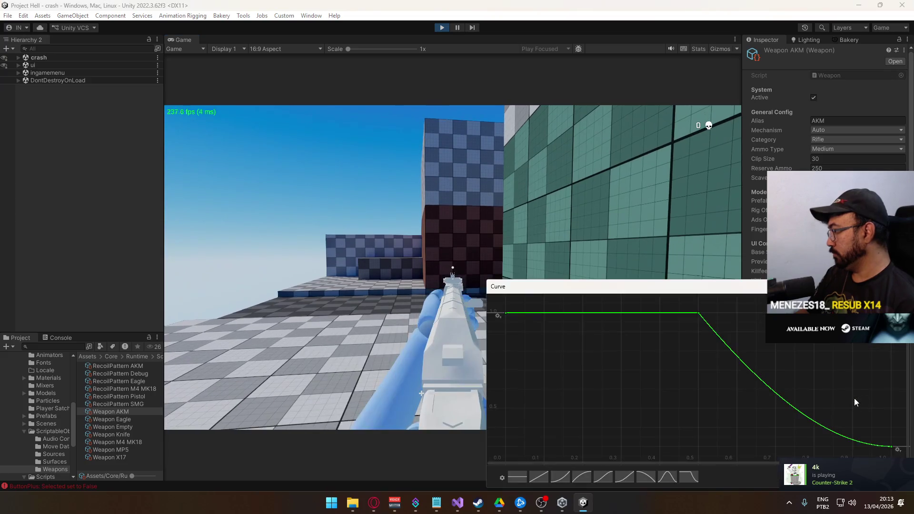
- Edit the value of the curve's last key, entering 1
right_click(847, 429)
click(864, 443)
text(1)
key(Return)
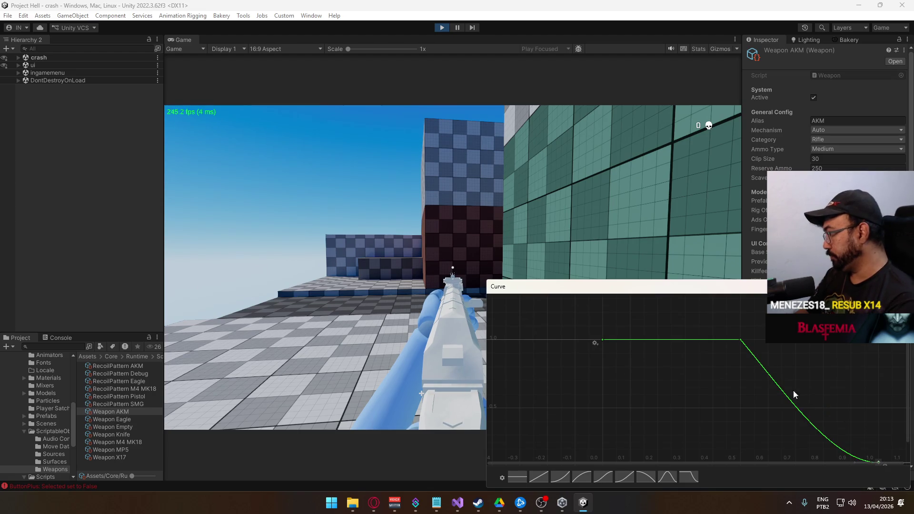
- Move the middle key to time 0.4 and close the curve editor
right_click(740, 339)
click(752, 336)
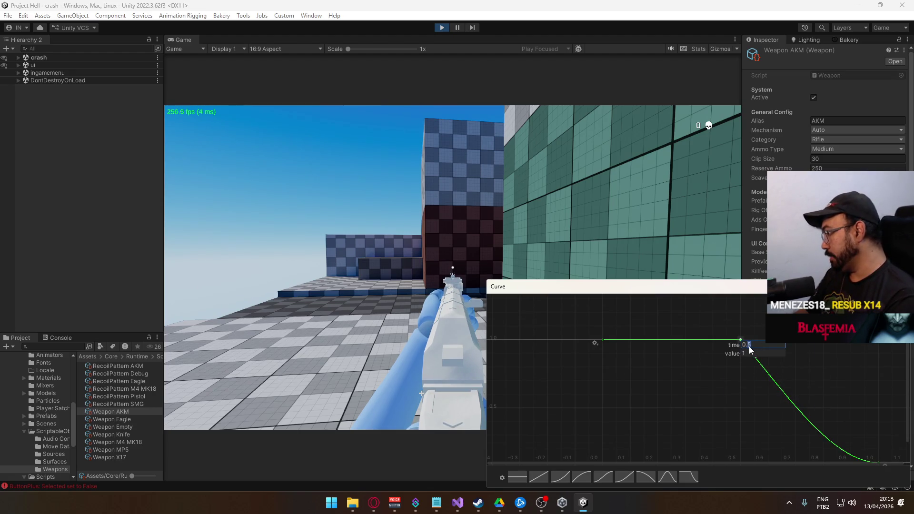
text(4)
key(Return)
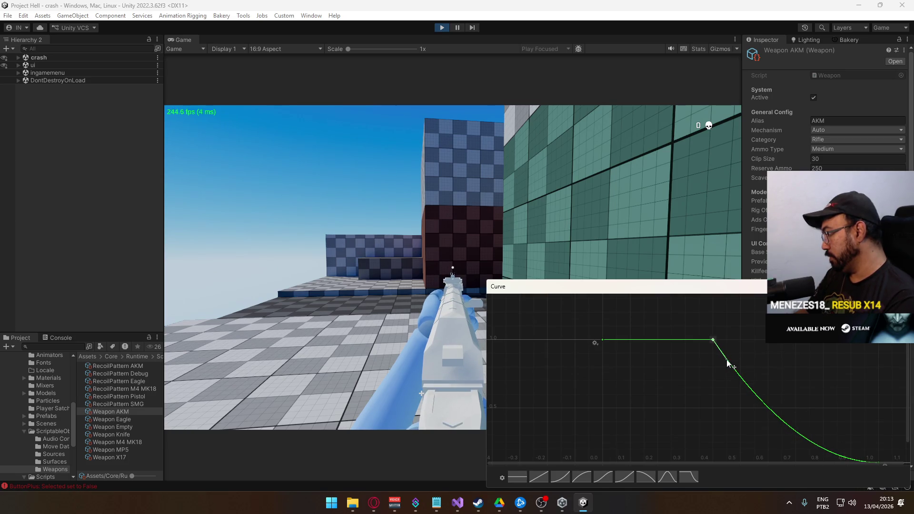
drag(788, 401, 784, 379)
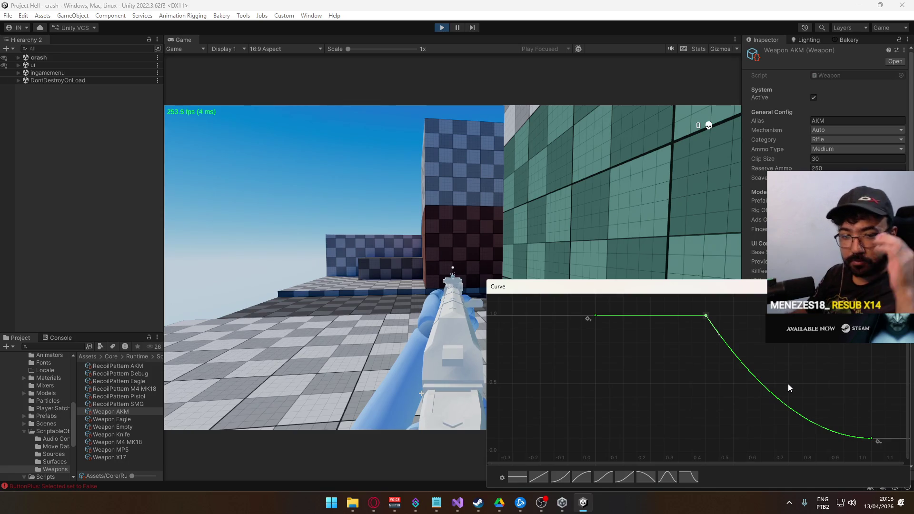
click(596, 285)
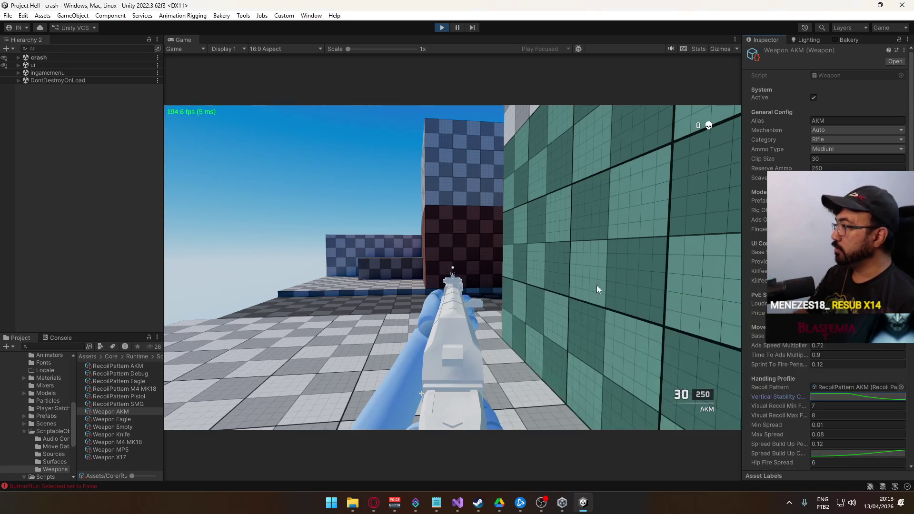
- Test-fire the AKM at the wall and reload
click(453, 268)
drag(452, 268, 453, 267)
key(r)
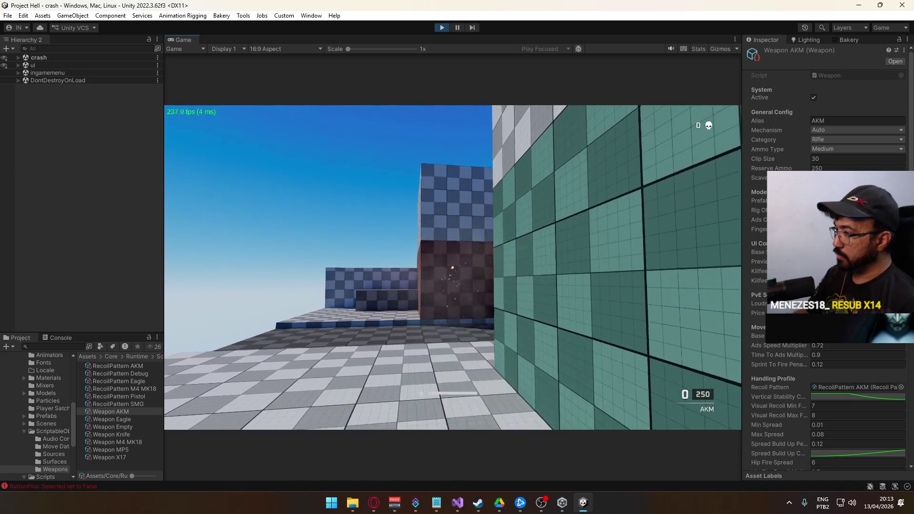
key(super)
- Raise the last curve key's value slightly, then fire and reload the AKM again
click(881, 396)
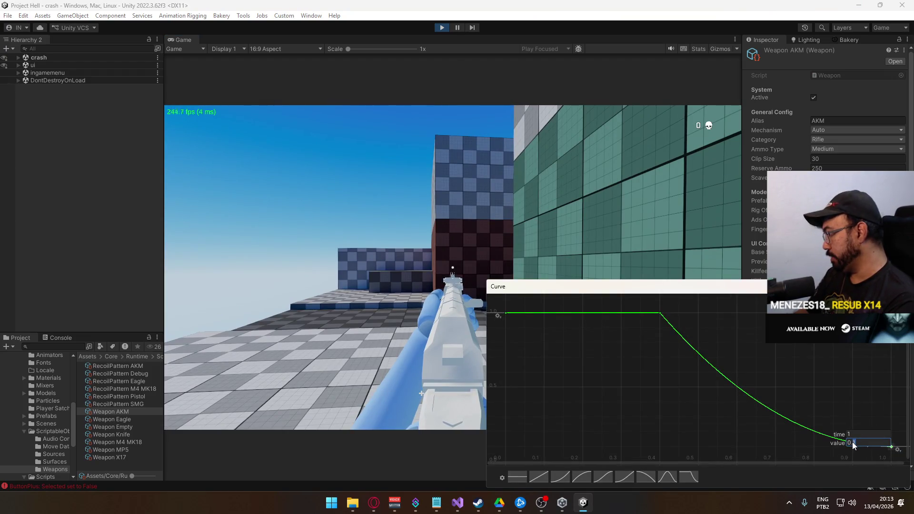
key(Return)
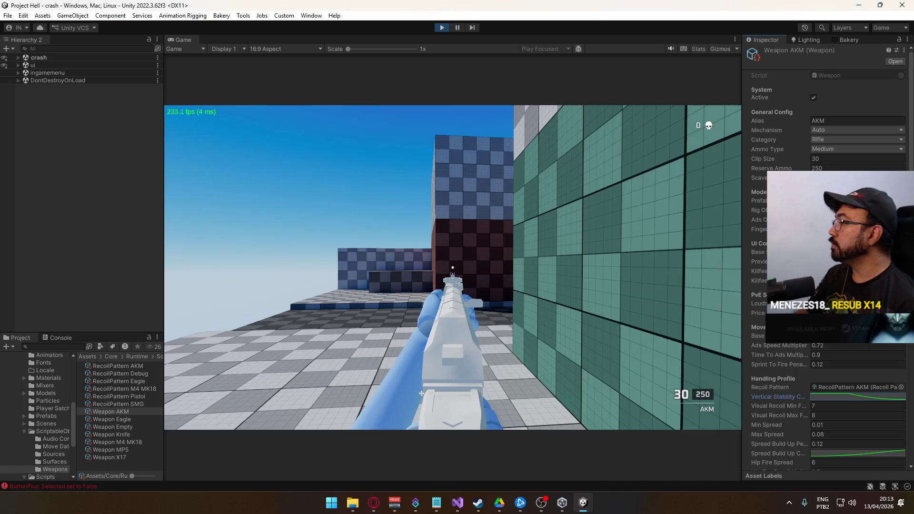
click(452, 266)
click(453, 266)
drag(452, 267, 452, 266)
key(r)
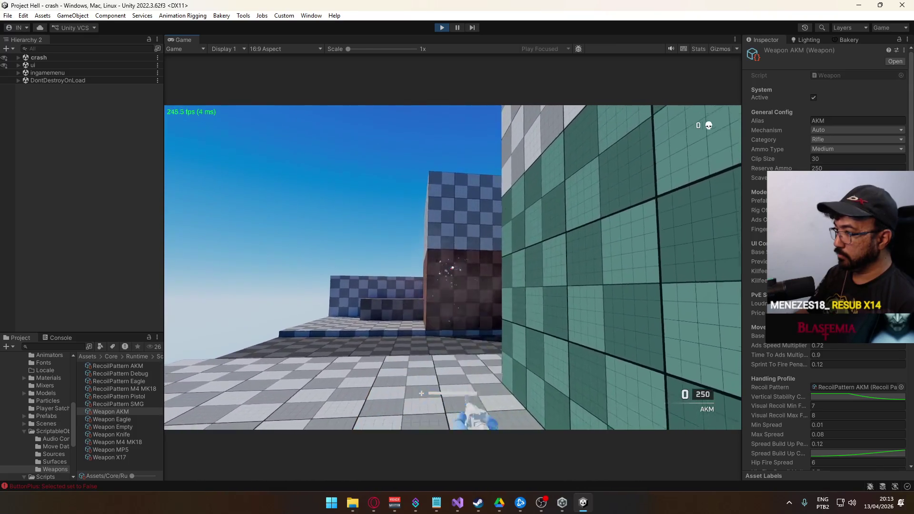
key(super)
- Set the curve's end key value to 0.25, undoing an accidental steep rise
click(862, 396)
click(859, 397)
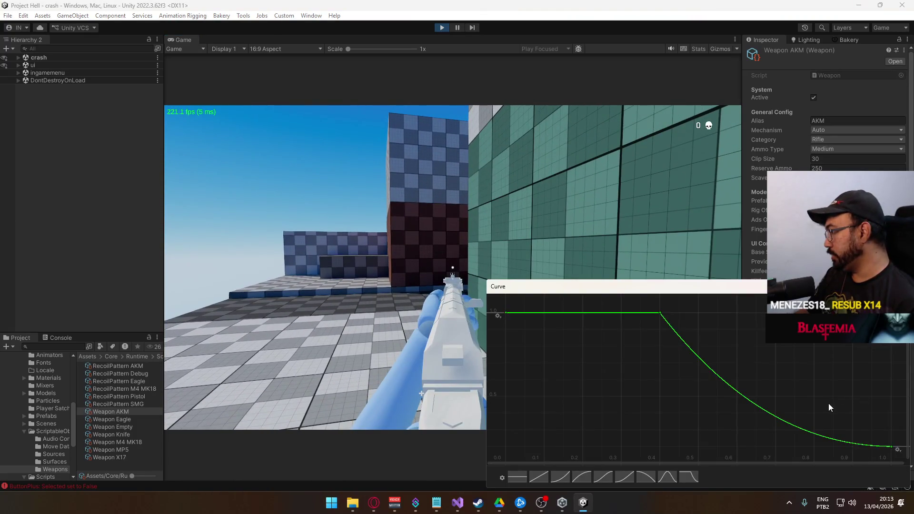
double_click(891, 446)
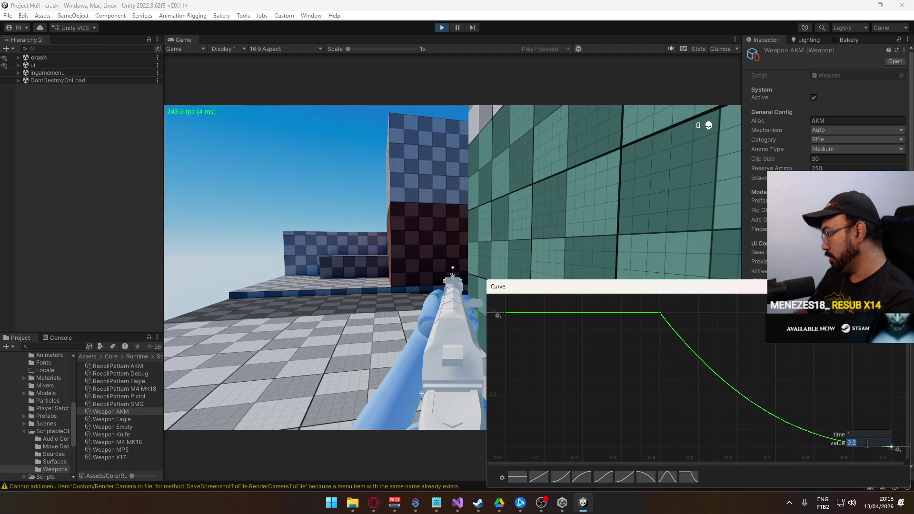
text(5)
key(Return)
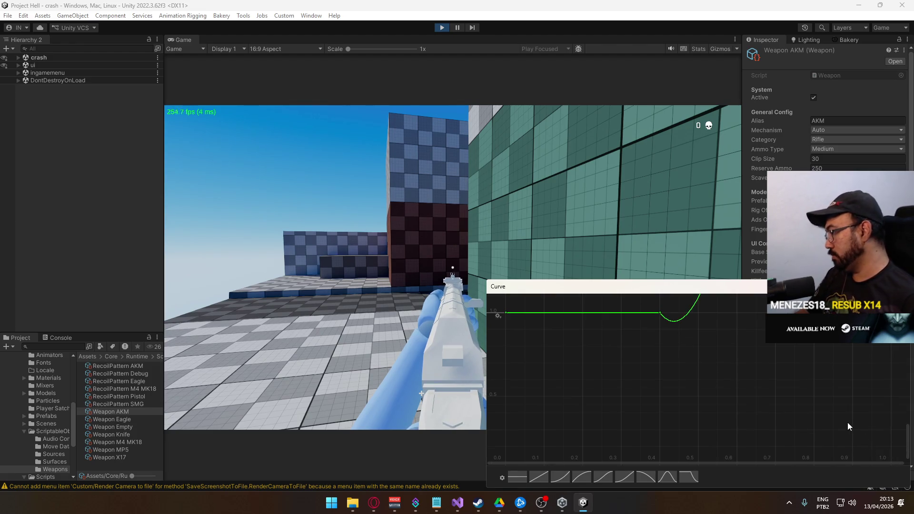
key(ctrl+z)
double_click(889, 446)
text(0.25)
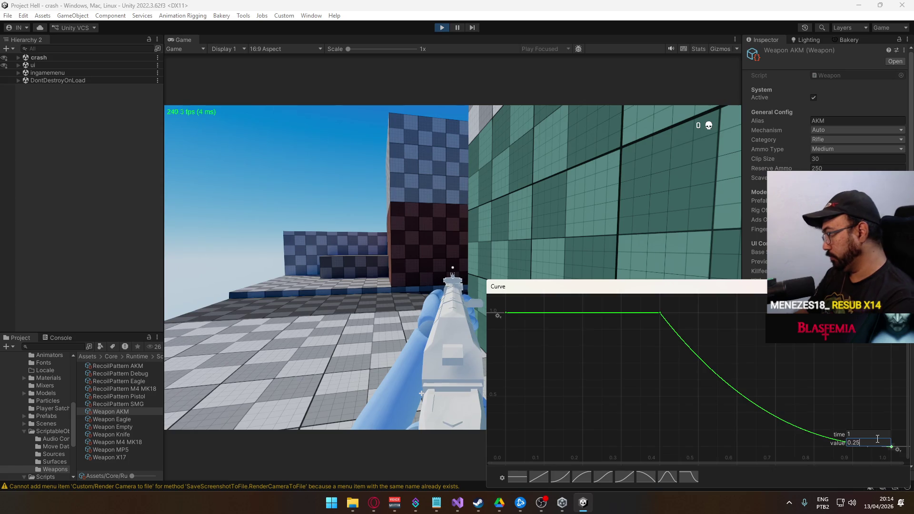
key(Return)
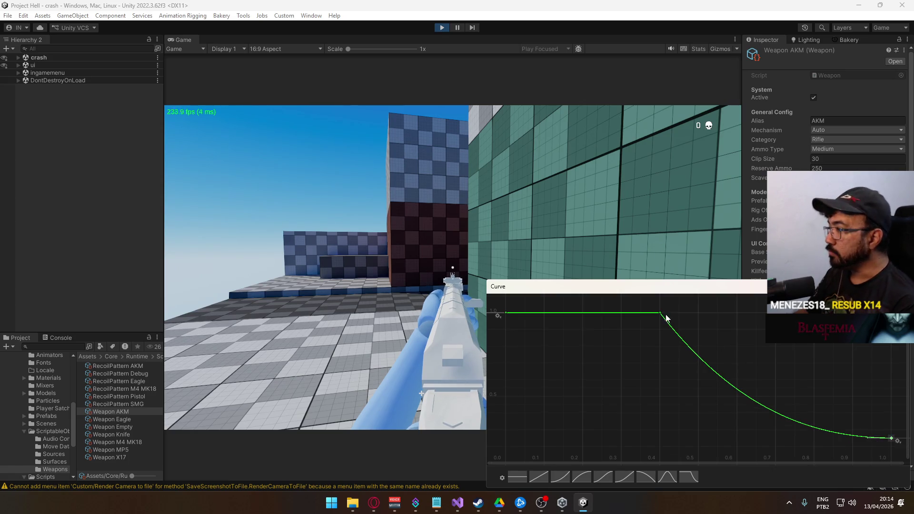
- Adjust the slope after the 0.4 key and move the end key to about time 0.97
drag(669, 323, 677, 329)
click(886, 440)
click(885, 441)
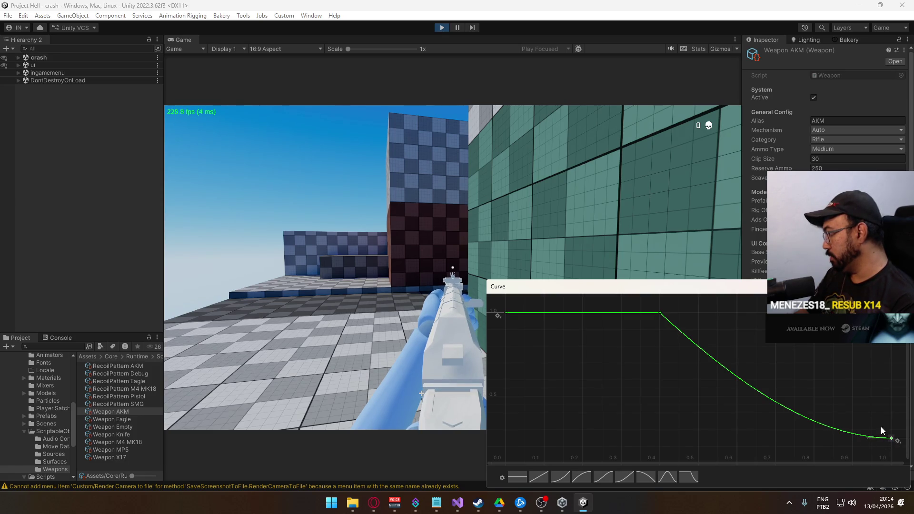
key(Return)
text(0.9)
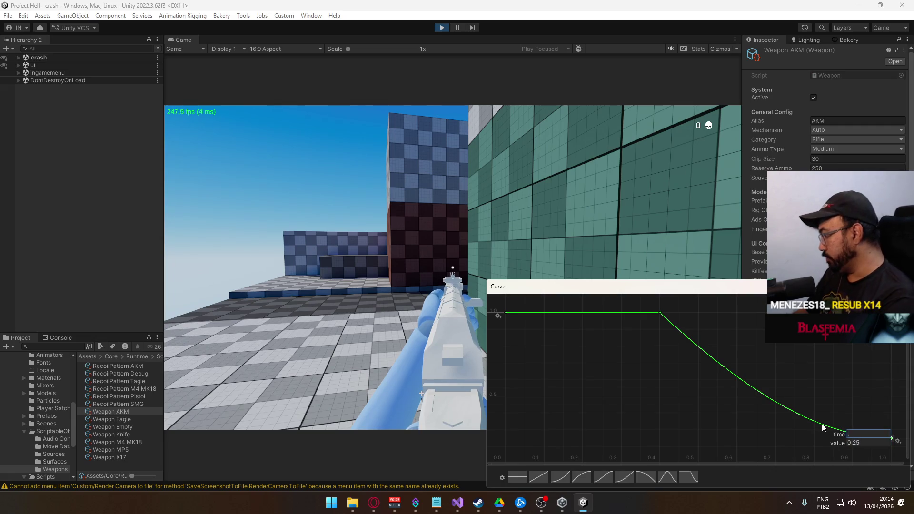
key(Return)
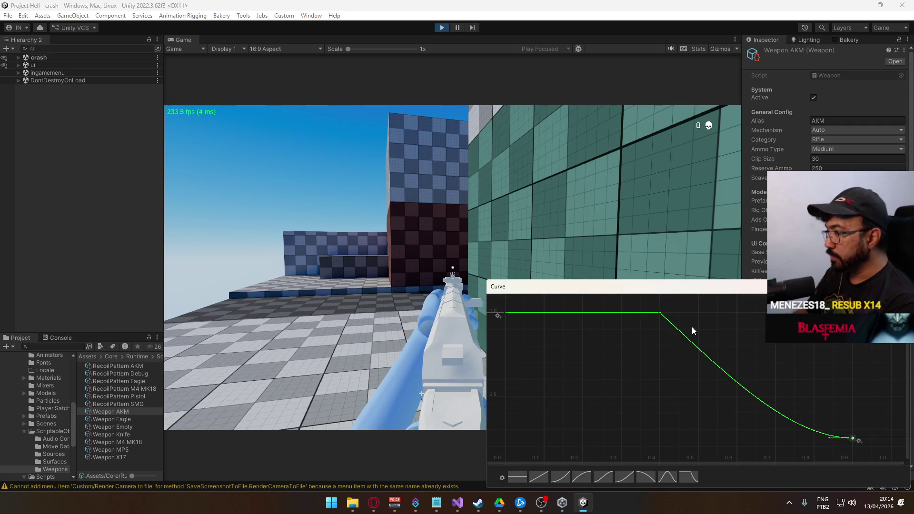
drag(799, 398, 863, 448)
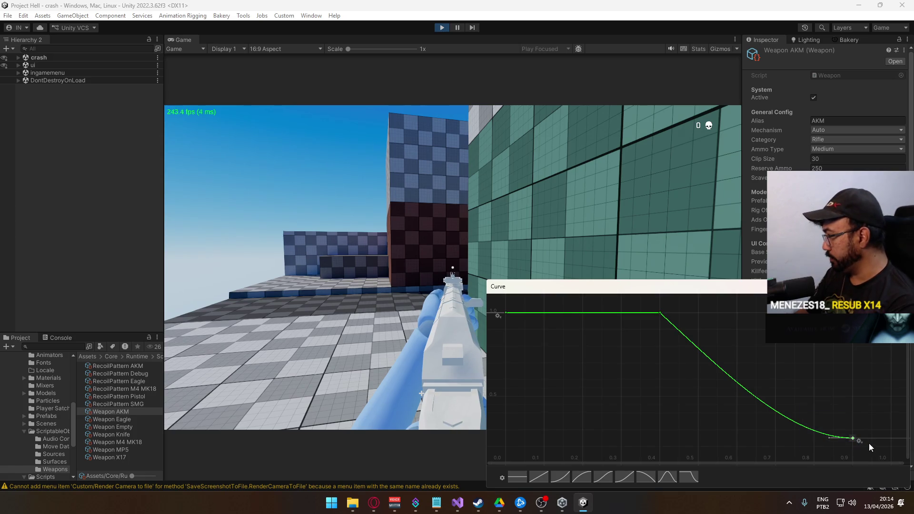
key(Return)
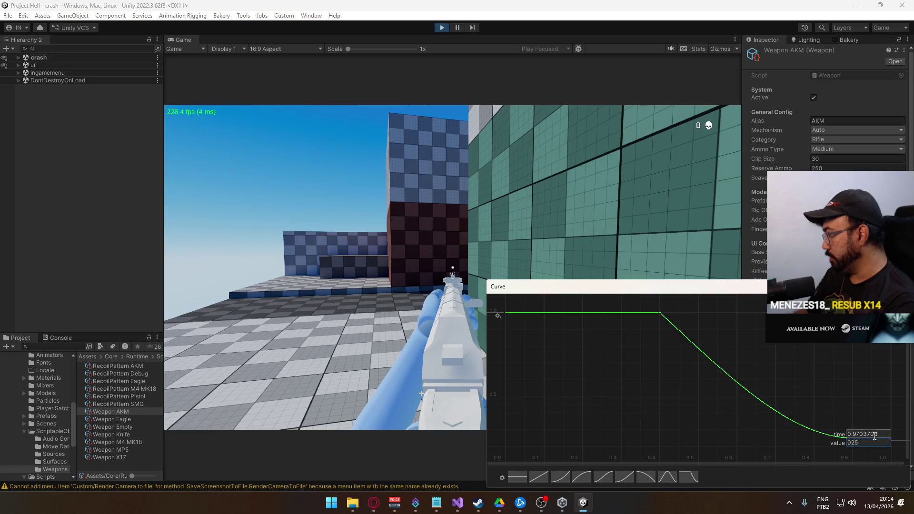
key(Return)
scroll(841, 419, down, 6)
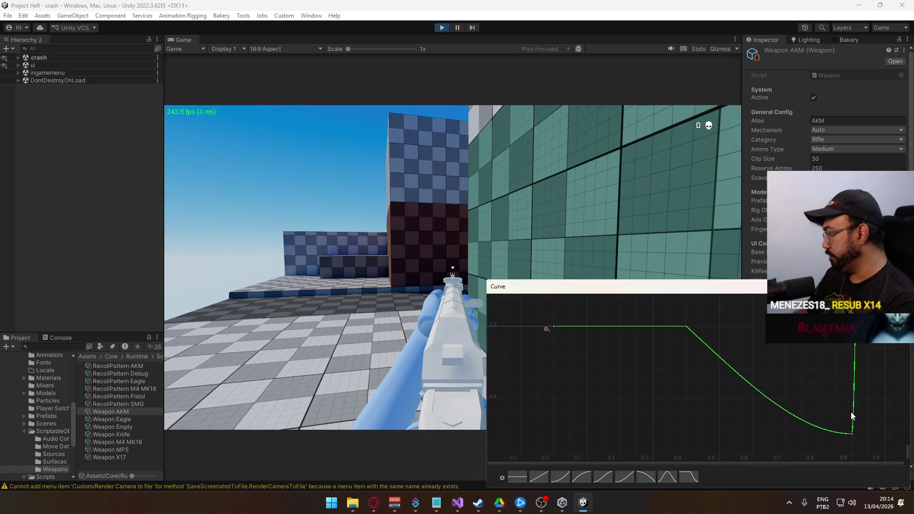
- Zoom the Curve window, box-select all keys and frame the whole stability curve
scroll(844, 374, down, 8)
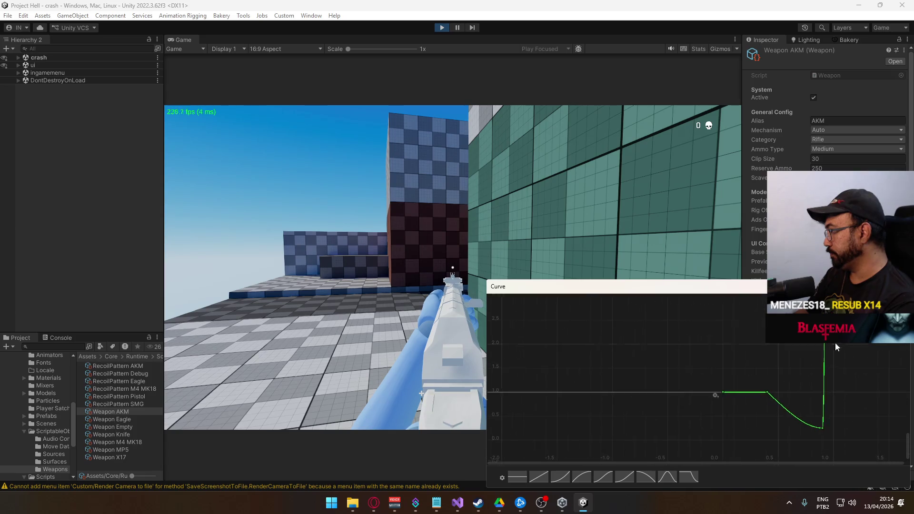
scroll(848, 381, down, 3)
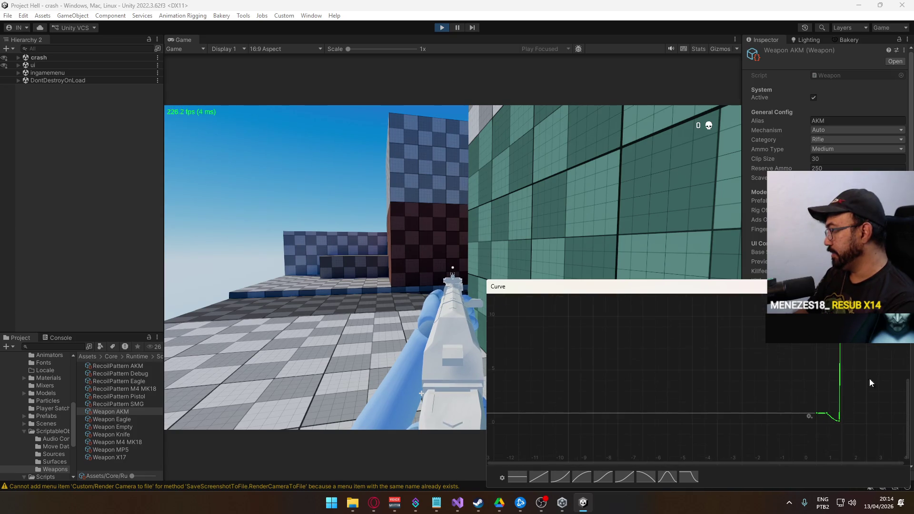
scroll(867, 373, down, 3)
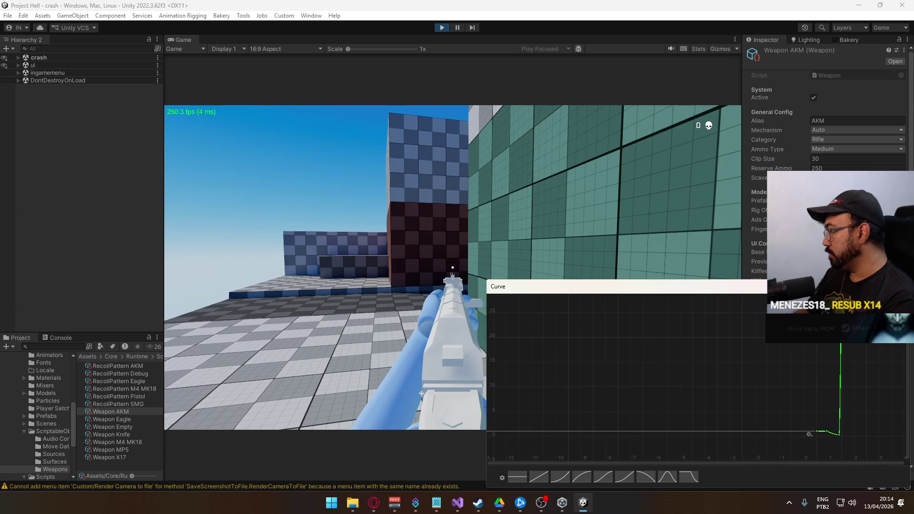
scroll(825, 426, up, 2)
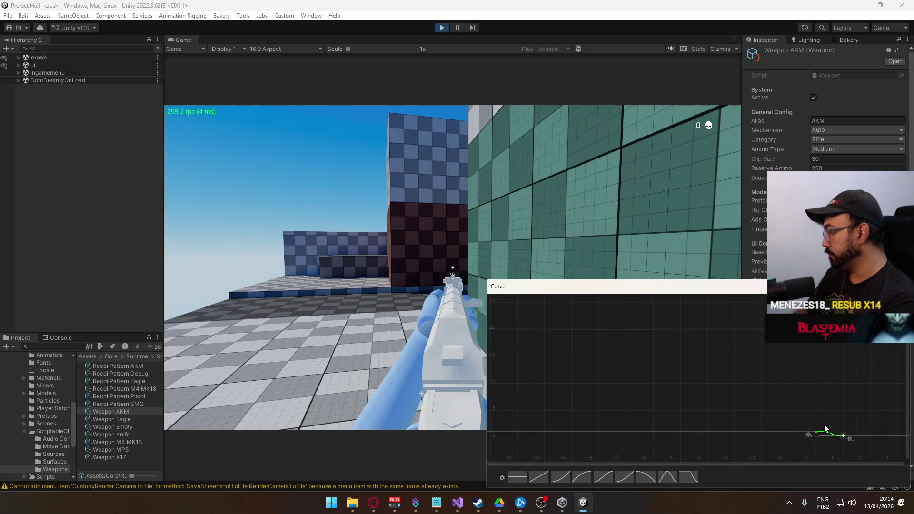
scroll(824, 413, up, 5)
scroll(803, 424, up, 5)
scroll(804, 418, down, 6)
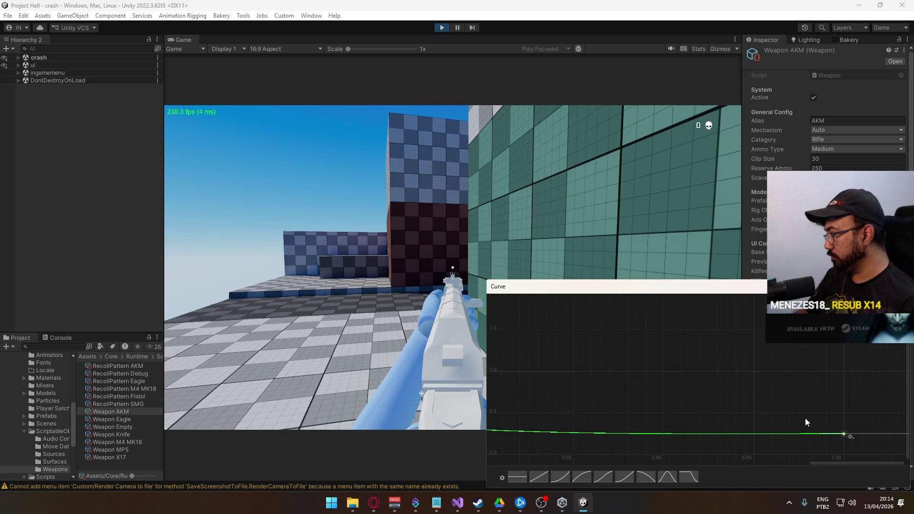
scroll(762, 405, down, 5)
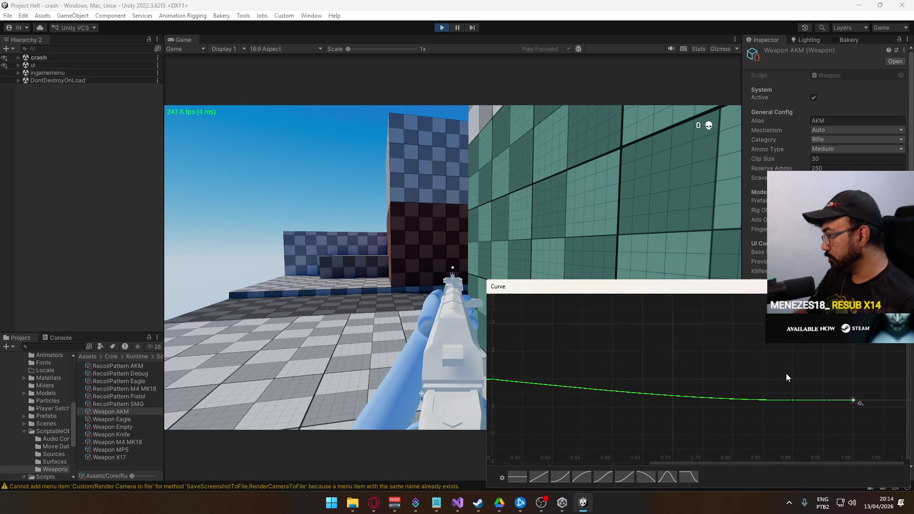
scroll(818, 376, down, 2)
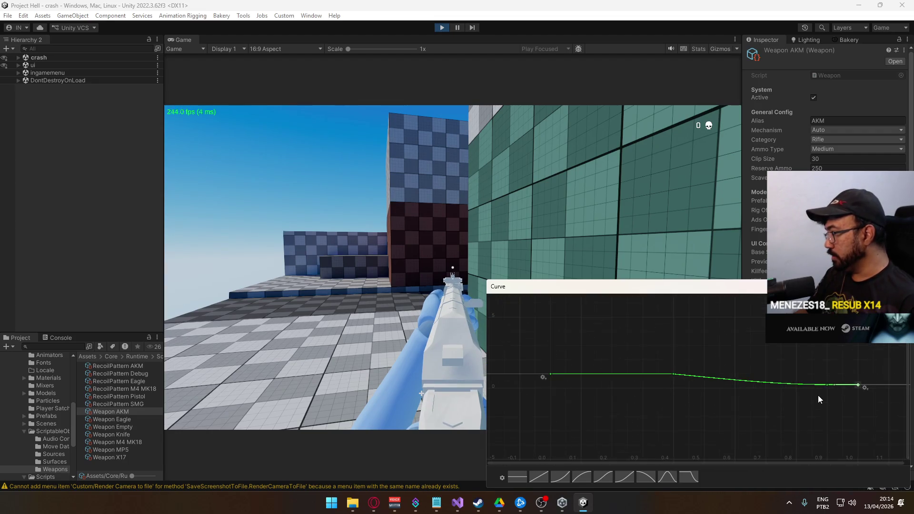
drag(876, 430, 548, 351)
key(f)
scroll(770, 401, down, 1)
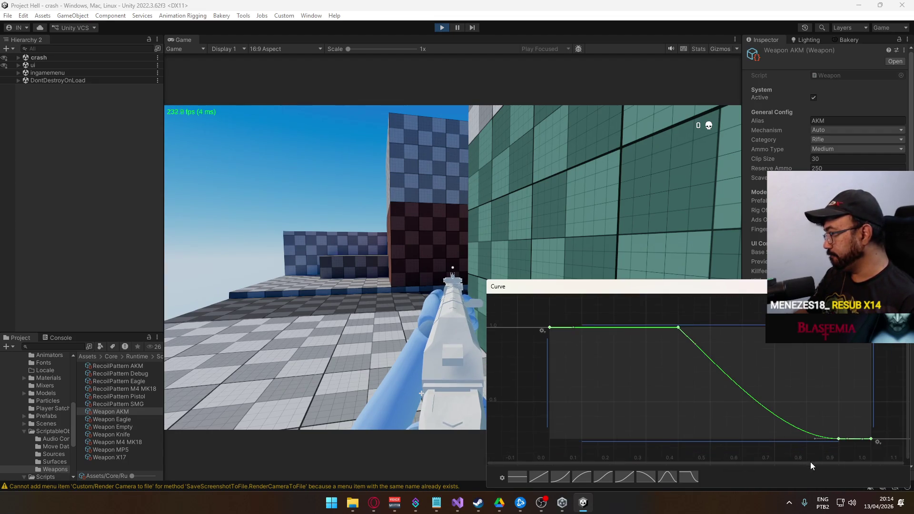
- Move the peak key from time 0.4 to 0.5 and steepen the drop after it
click(801, 456)
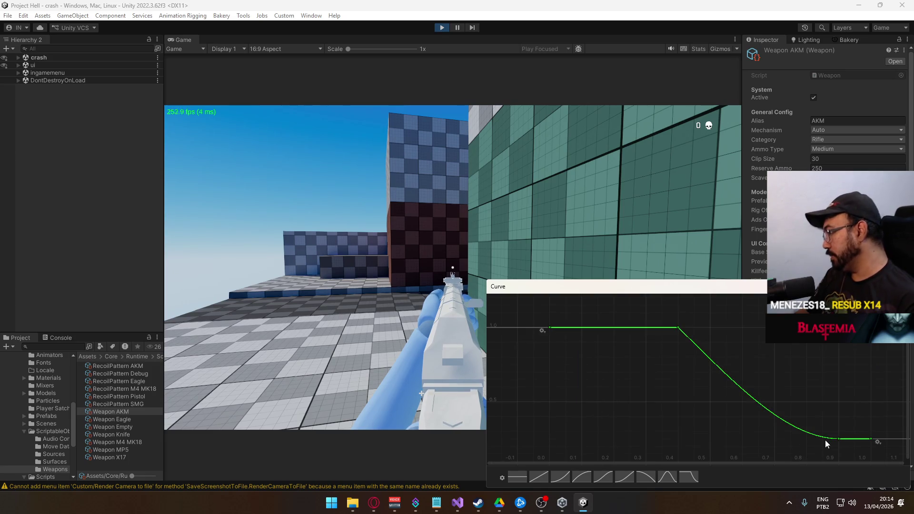
click(837, 438)
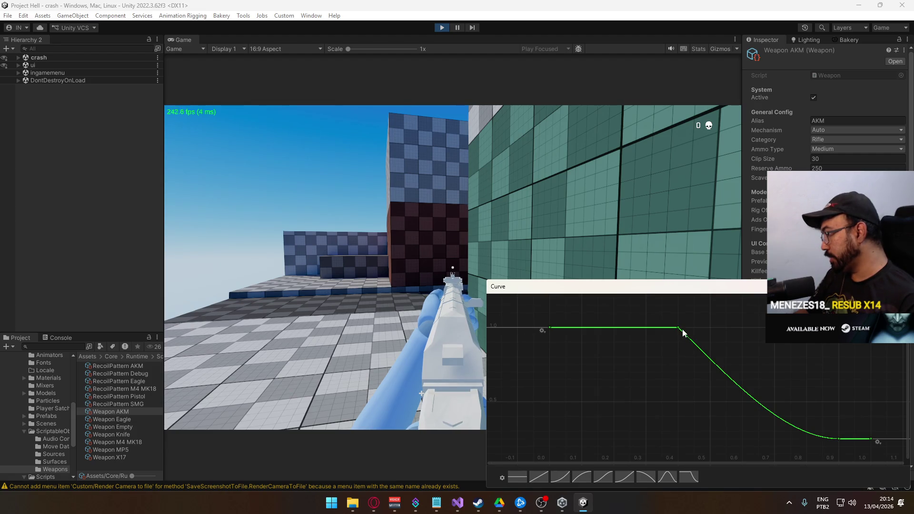
drag(695, 350, 693, 349)
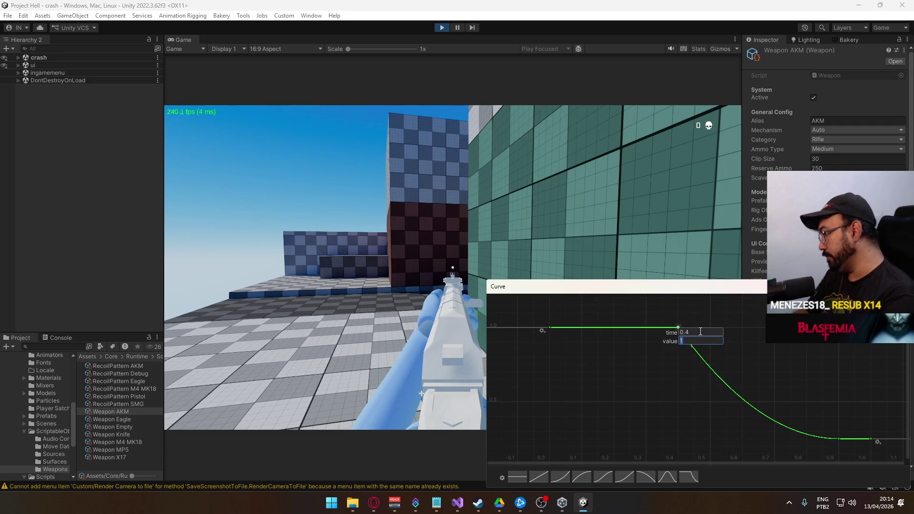
key(BackSpace)
text(5)
key(Return)
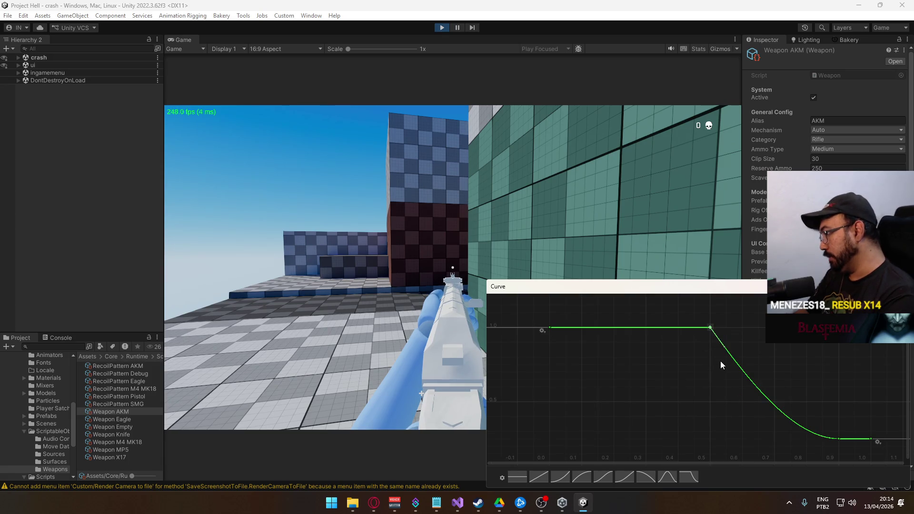
drag(723, 343, 721, 352)
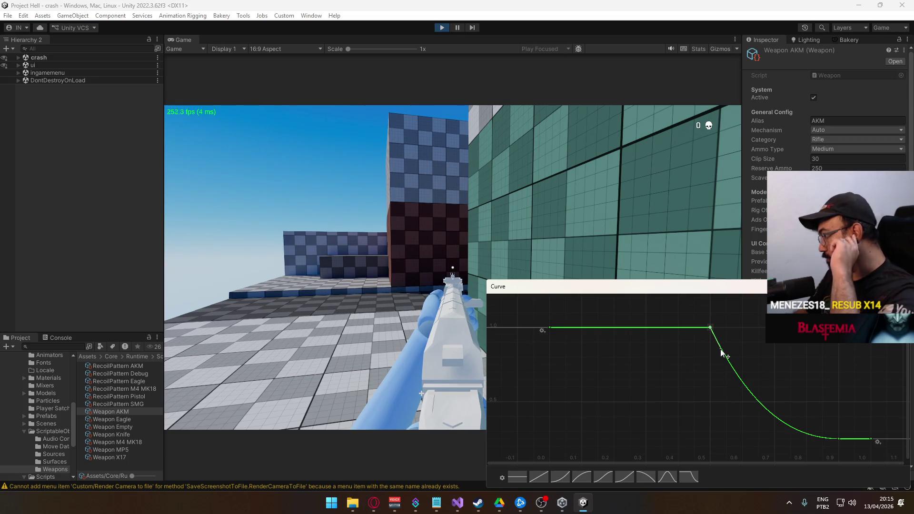
drag(721, 352, 723, 353)
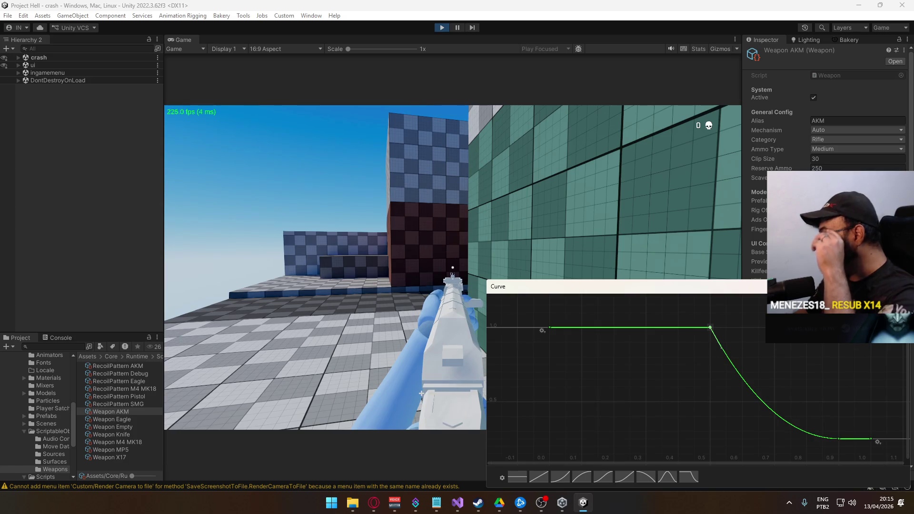
- Test-fire the AKM in the Game view until the magazine is empty
click(422, 393)
click(421, 393)
drag(421, 393, 421, 393)
drag(453, 267, 453, 267)
key(super)
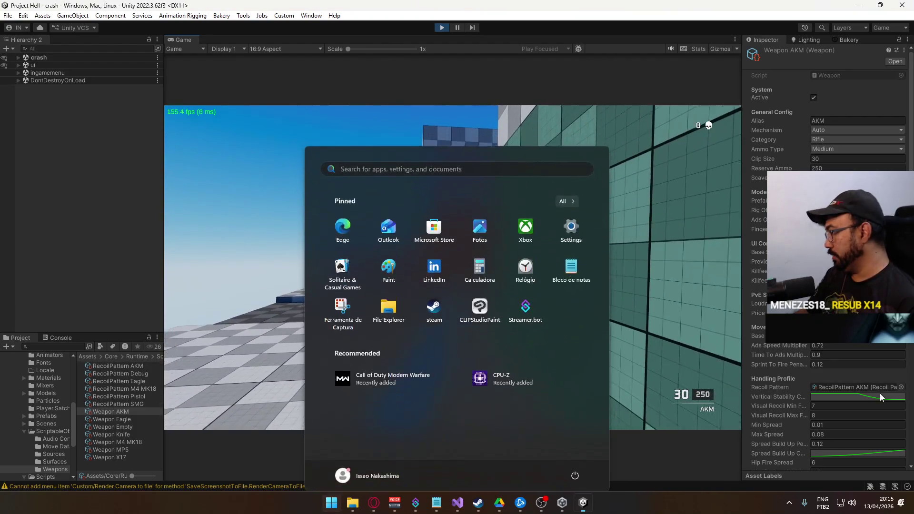
- Move the peak key back to time 0.4 and reshape the falling slope after it
click(875, 396)
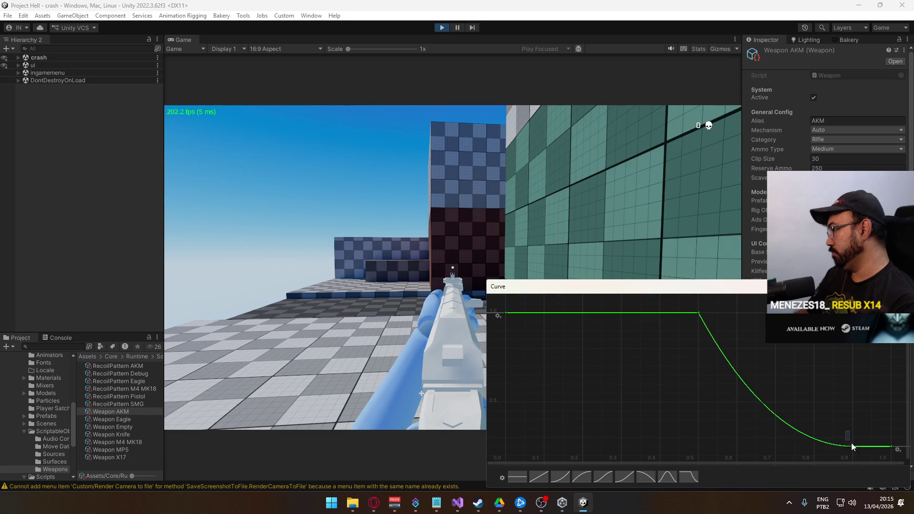
scroll(861, 444, down, 1)
scroll(766, 381, down, 1)
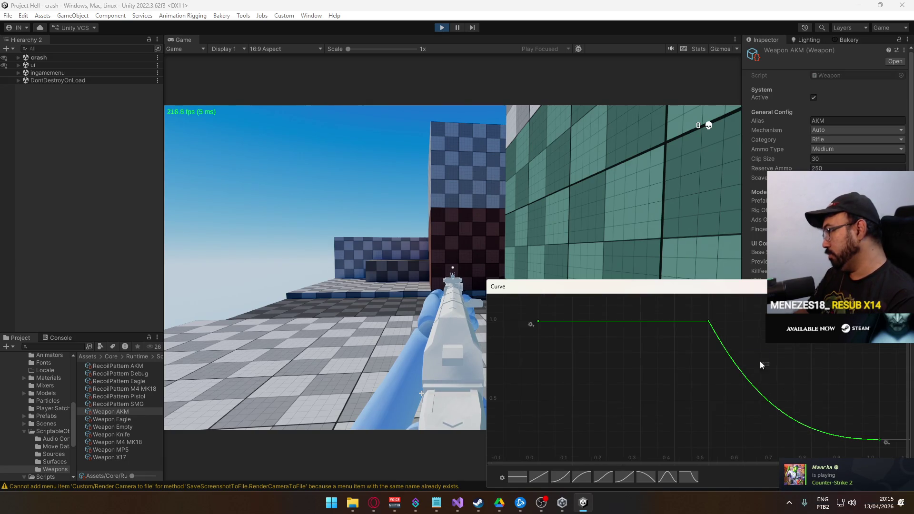
click(709, 321)
key(Return)
click(714, 327)
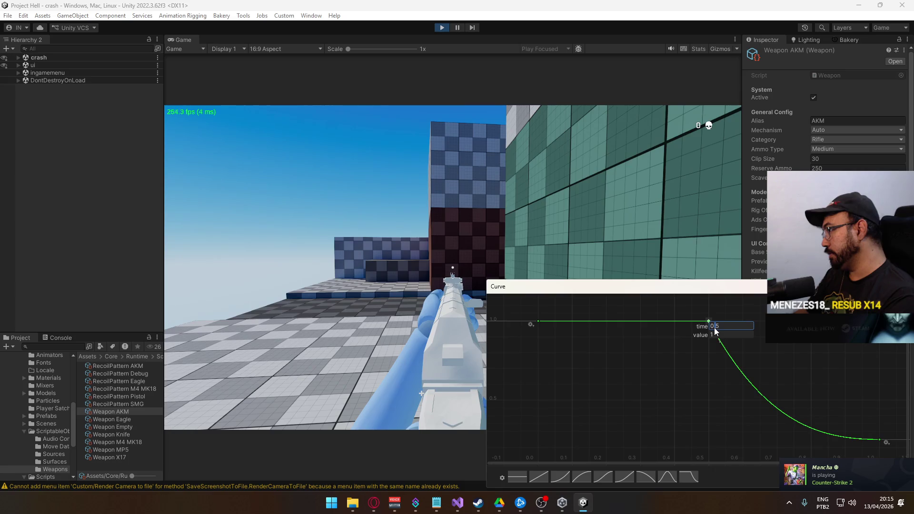
text(0.4)
key(Return)
click(879, 441)
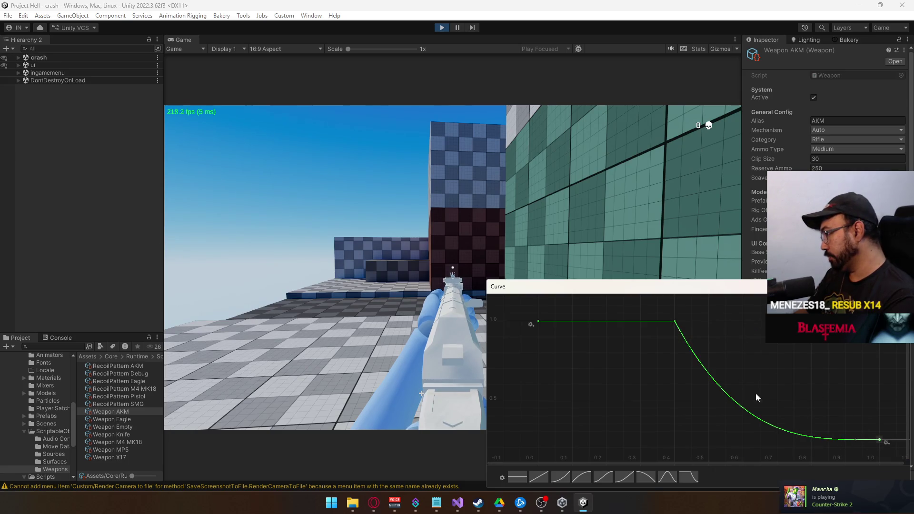
mouse_move(677, 325)
mouse_down()
mouse_move(708, 345)
mouse_move(695, 347)
mouse_up()
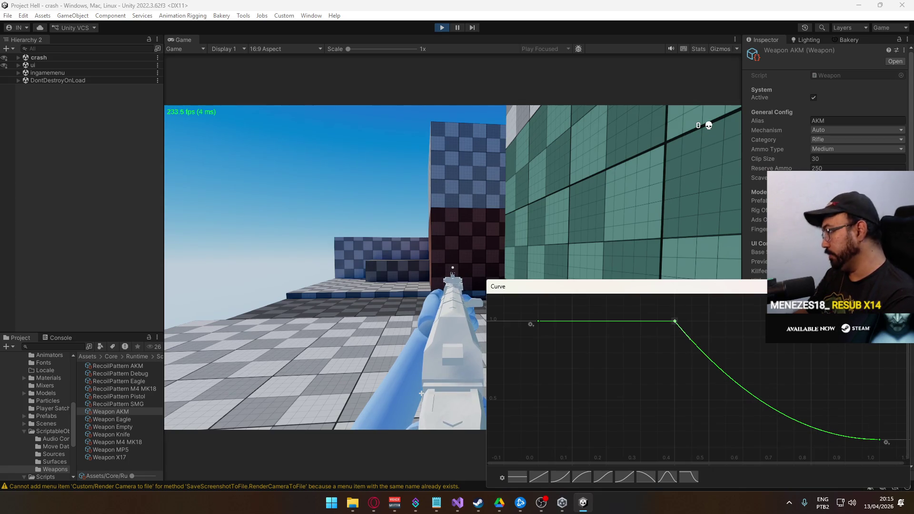
- Fire a long AKM burst, reload, then locate the assigned recoil pattern asset
click(453, 266)
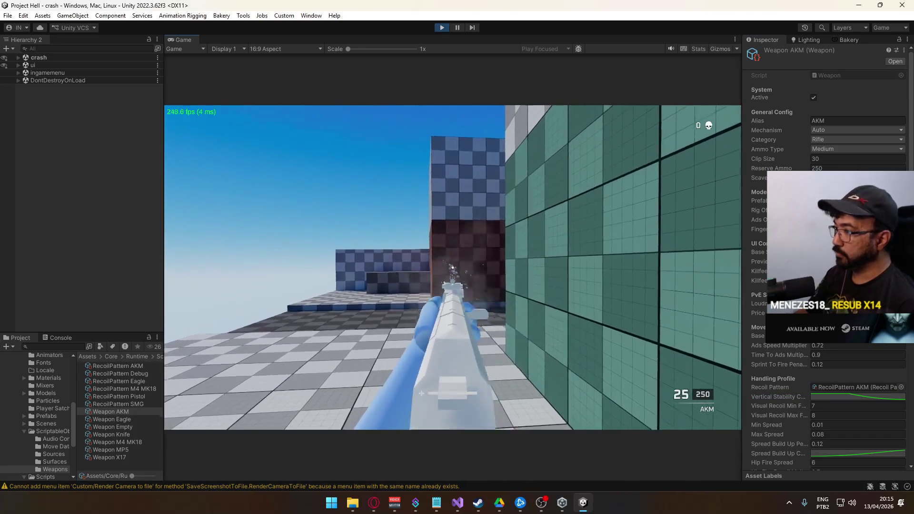
drag(453, 267, 452, 267)
key(super)
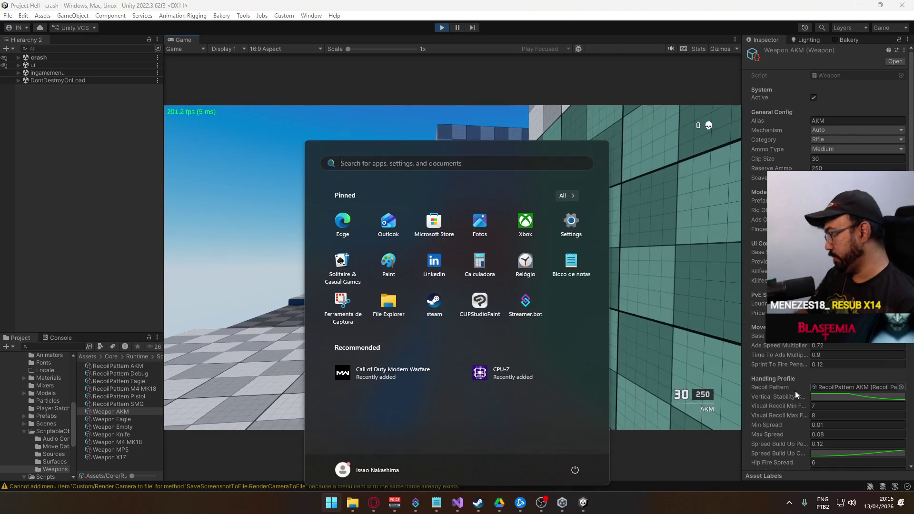
key(super)
click(851, 386)
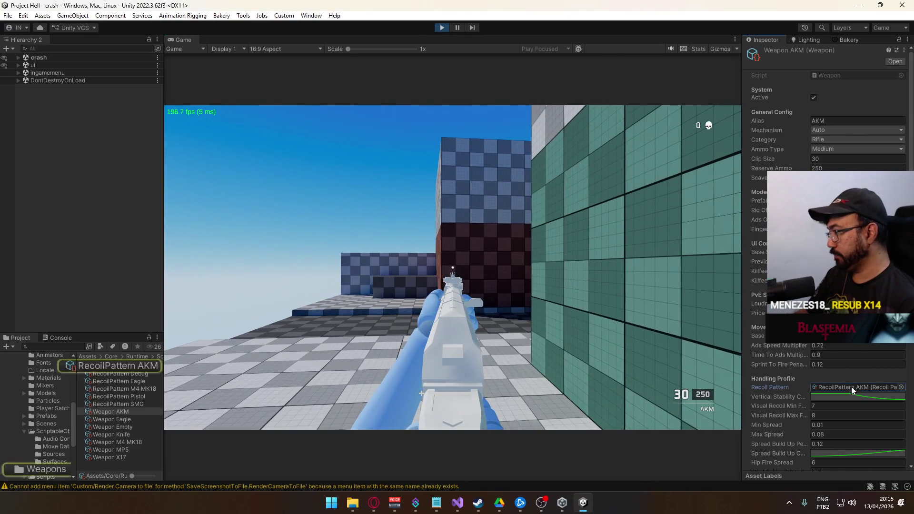
- Show RecoilPattern AKM's values, then fire and reload the AKM twice
click(114, 367)
click(453, 266)
drag(453, 267, 452, 266)
key(r)
key(r)
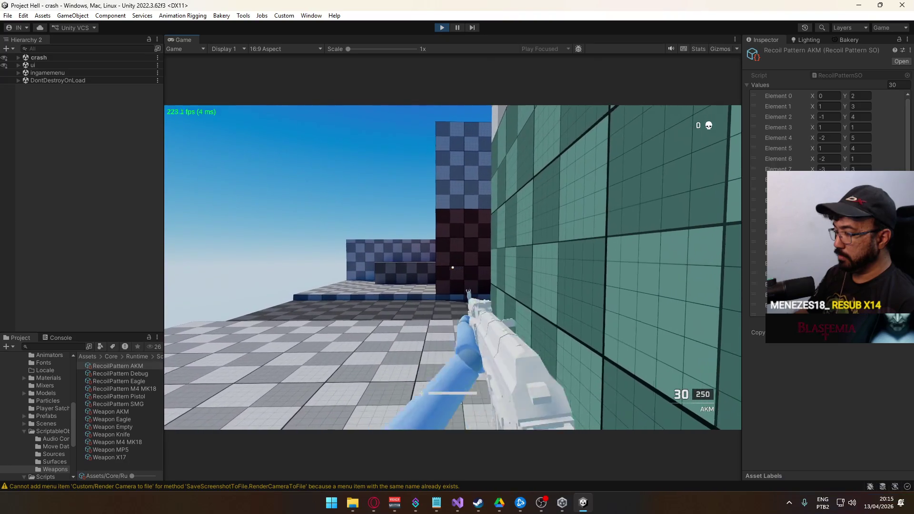
key(super)
key(super)
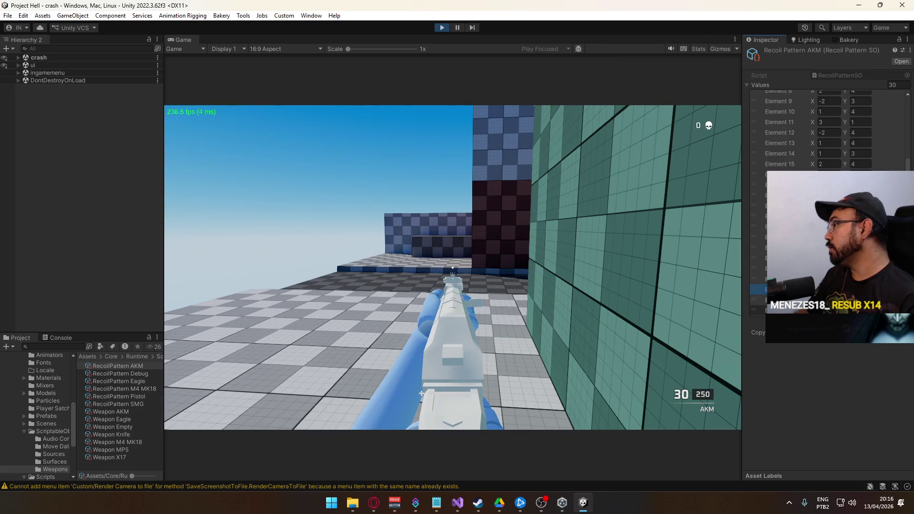
drag(452, 267, 453, 268)
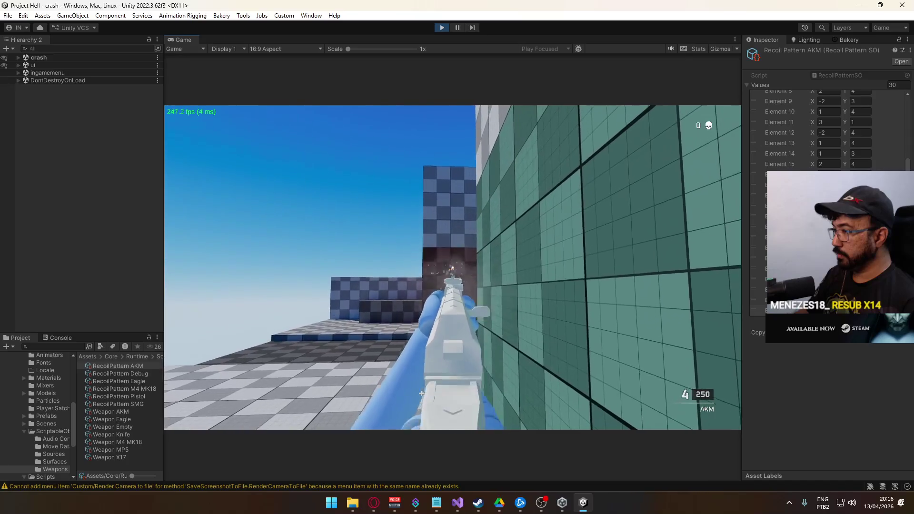
key(super)
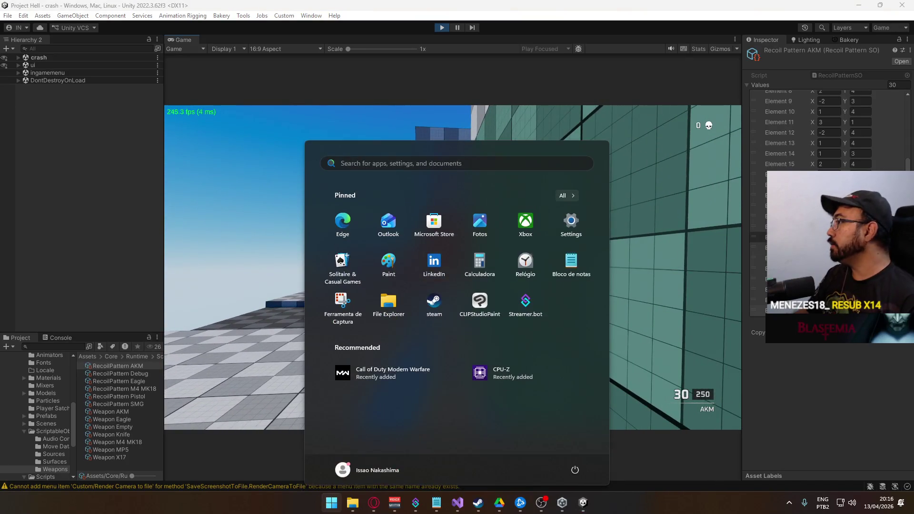
key(super)
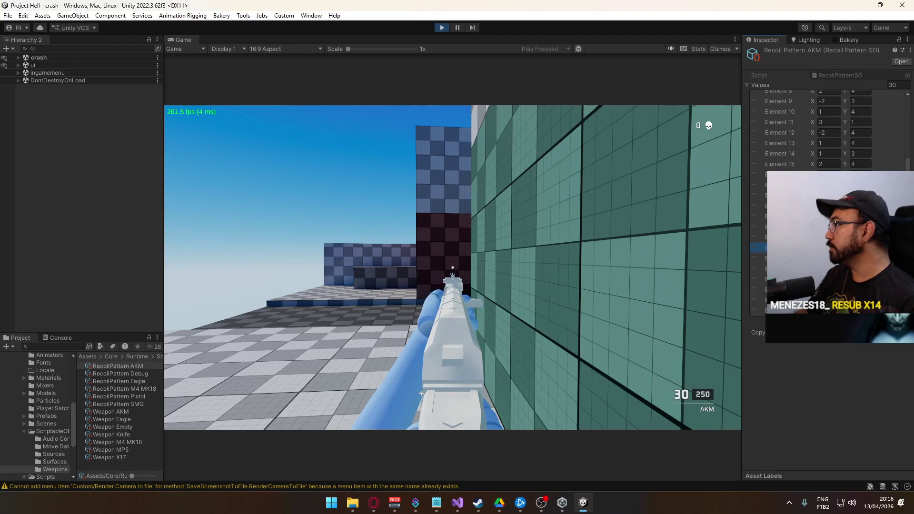
- Inspect an earlier and a later recoil value entry, then fire another long burst
click(759, 227)
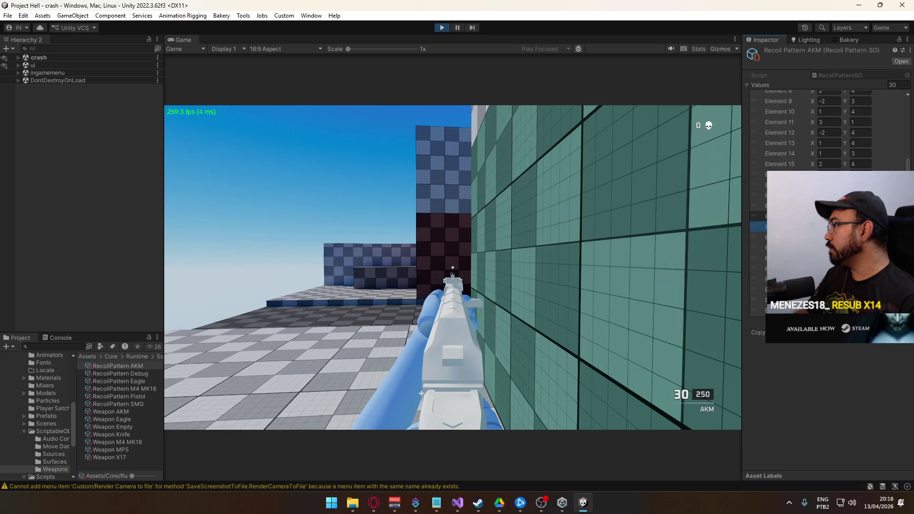
click(760, 258)
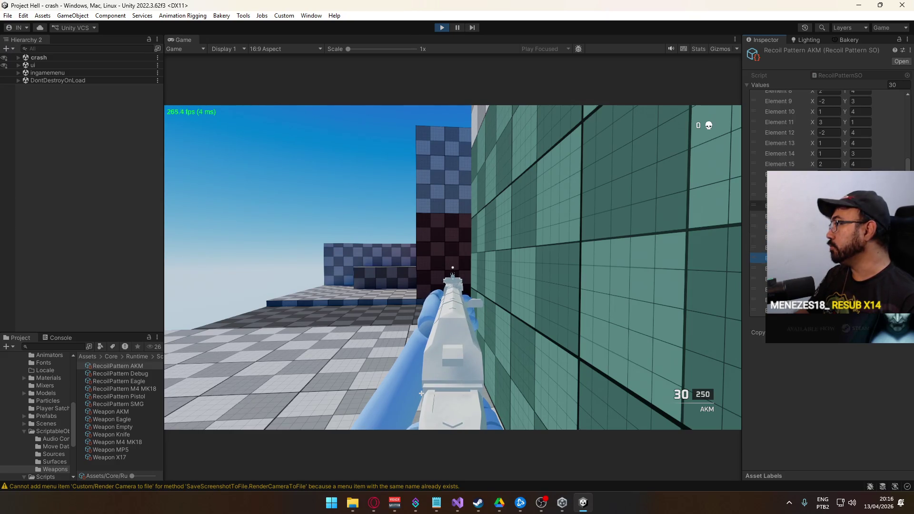
drag(452, 267, 452, 268)
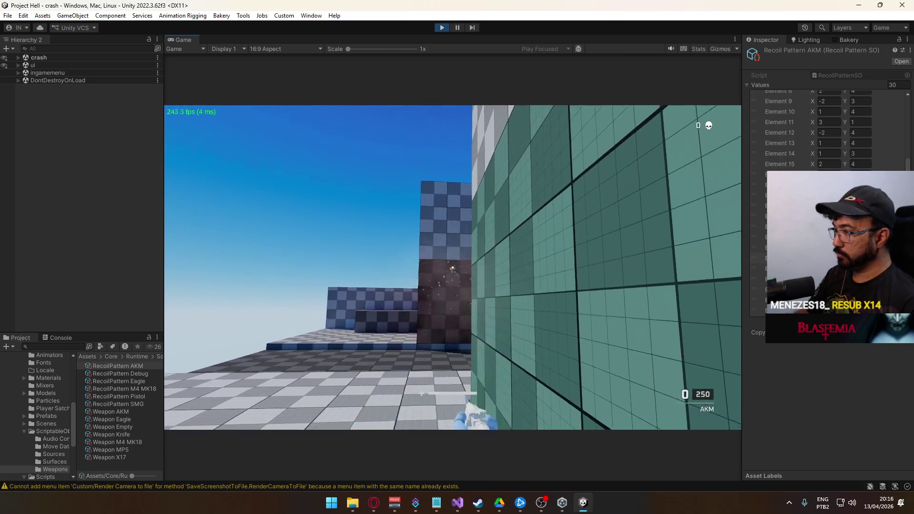
key(super)
key(Escape)
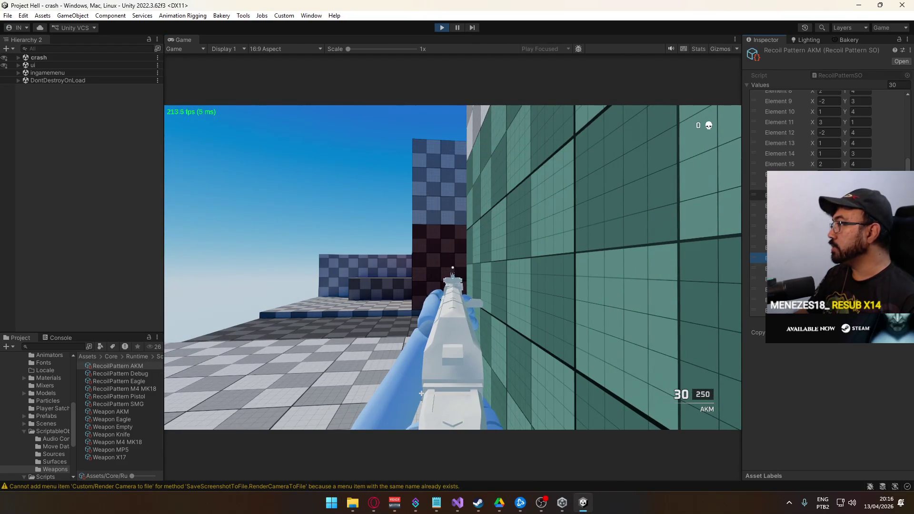
click(824, 153)
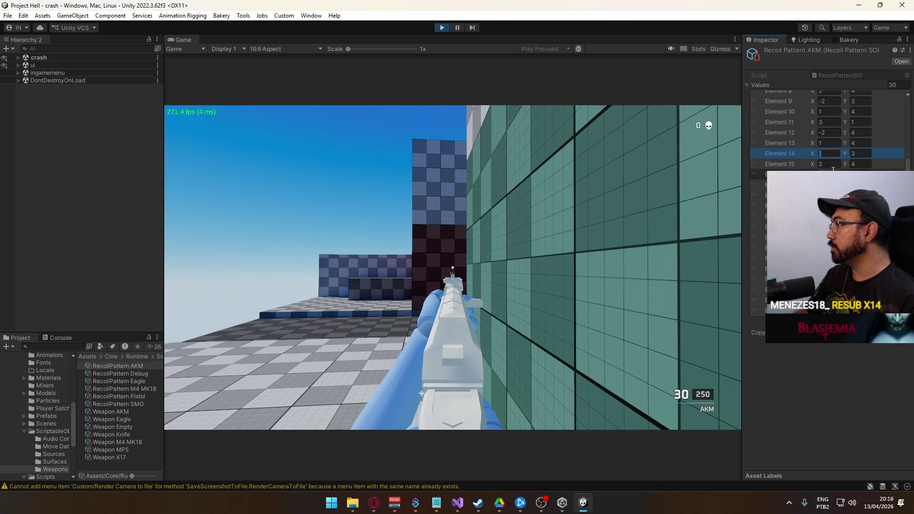
text(-3)
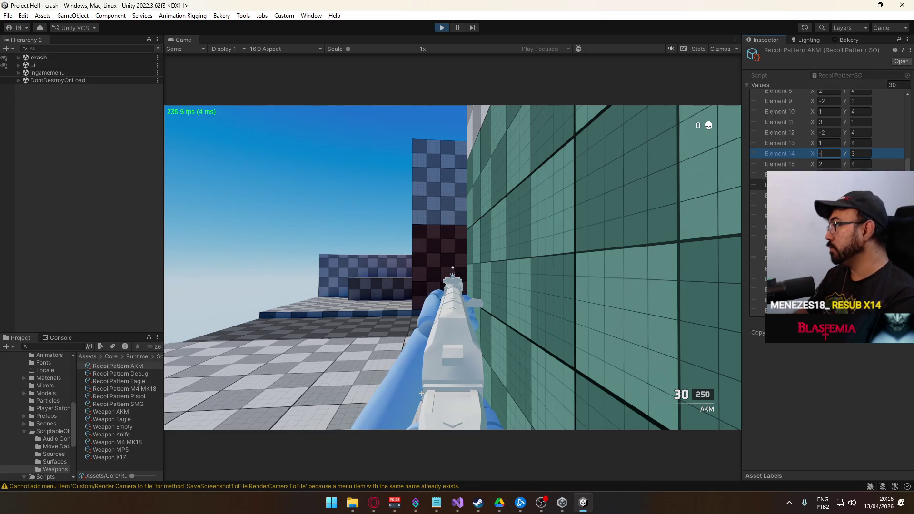
click(781, 195)
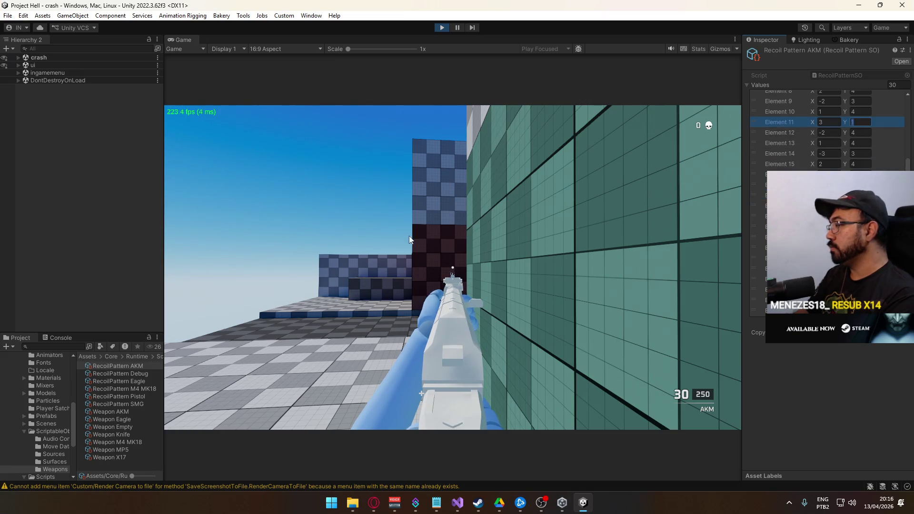
drag(453, 267, 453, 267)
key(r)
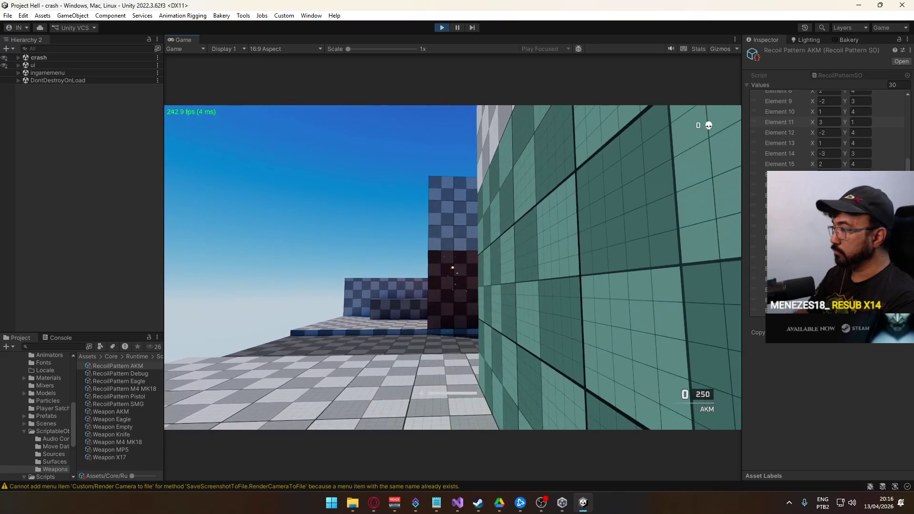
key(super)
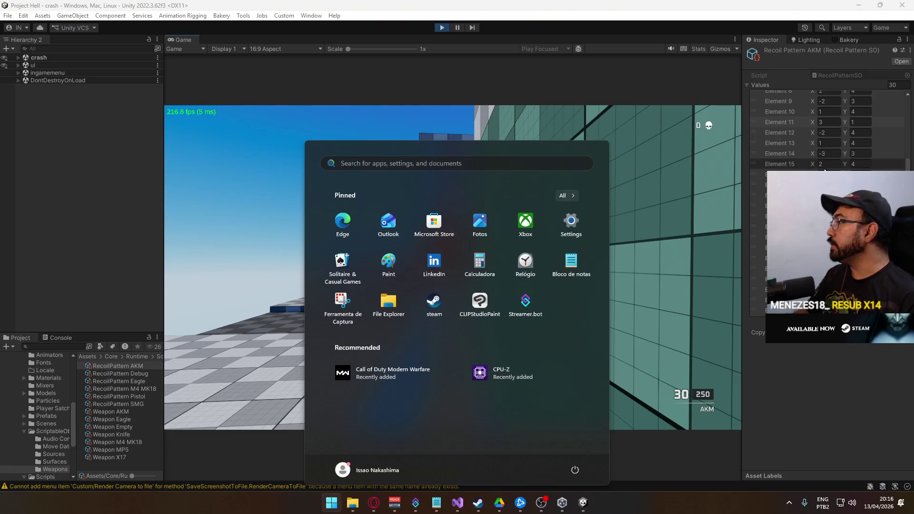
key(super)
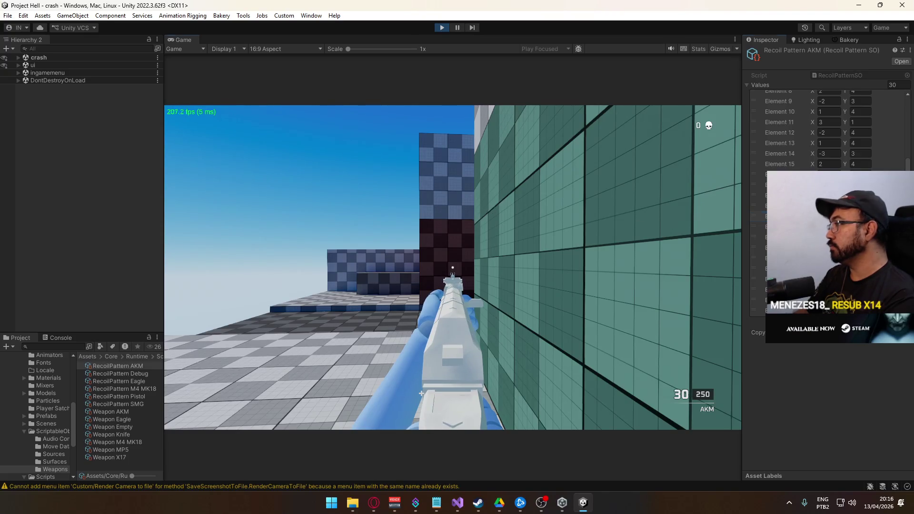
drag(452, 268, 452, 267)
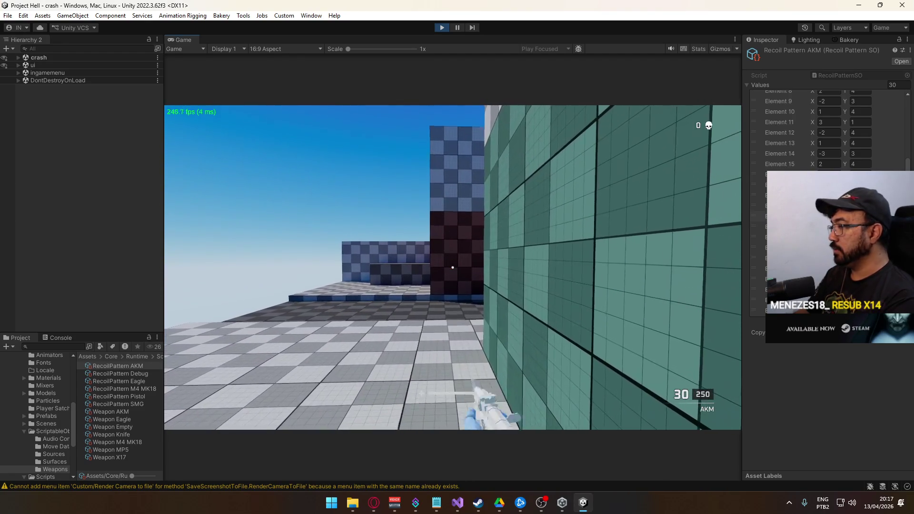
drag(452, 267, 453, 267)
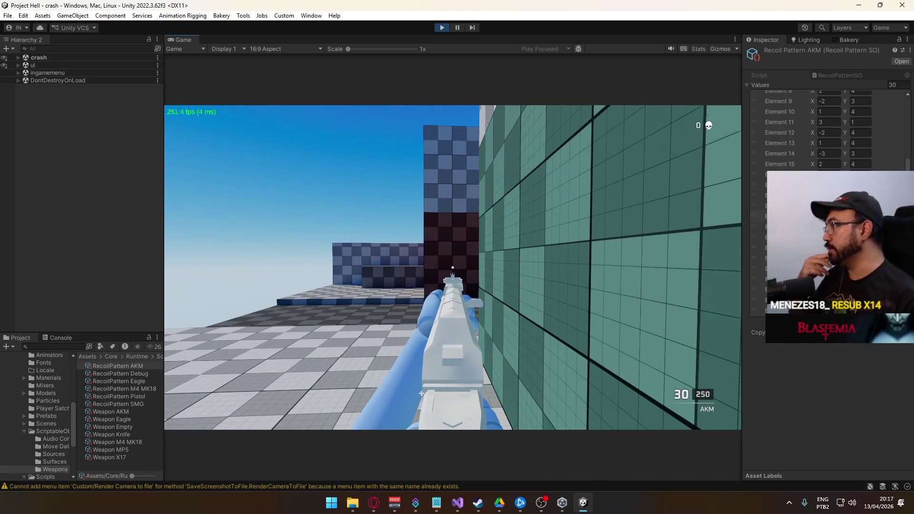
key(ctrl)
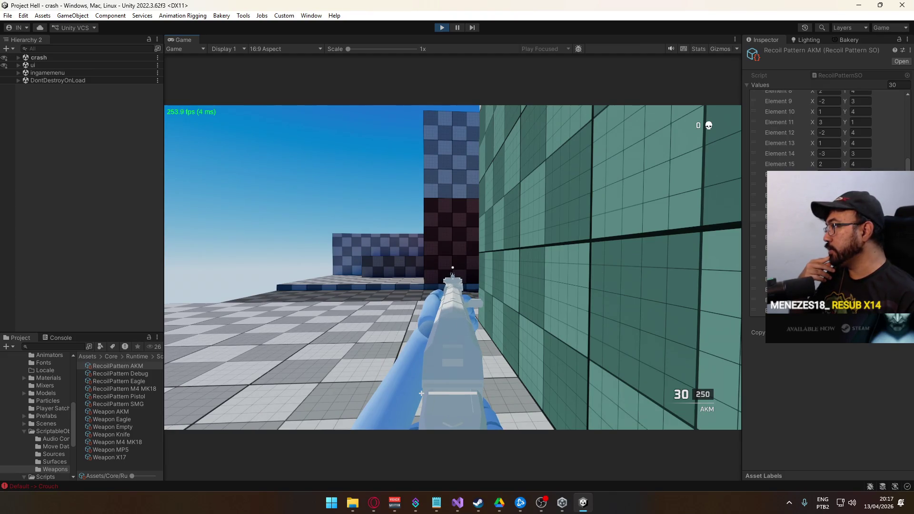
key(ctrl)
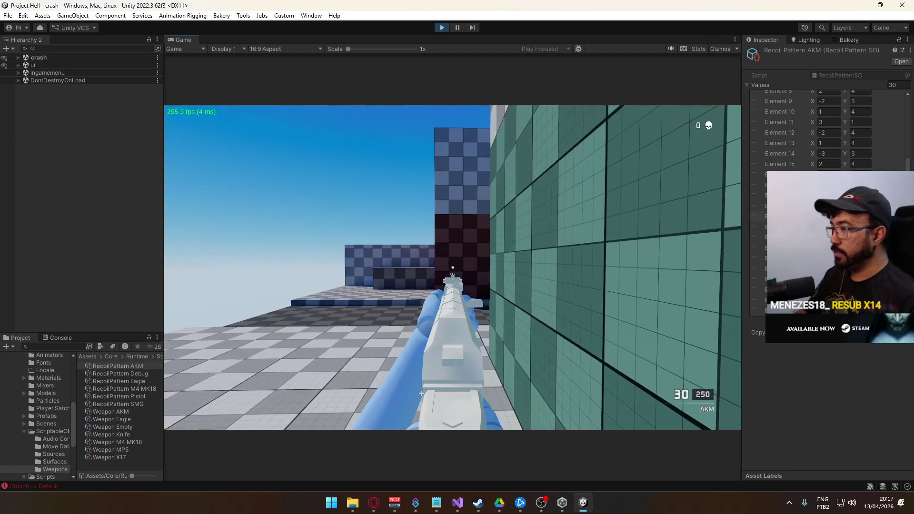
drag(421, 393, 422, 393)
key(super)
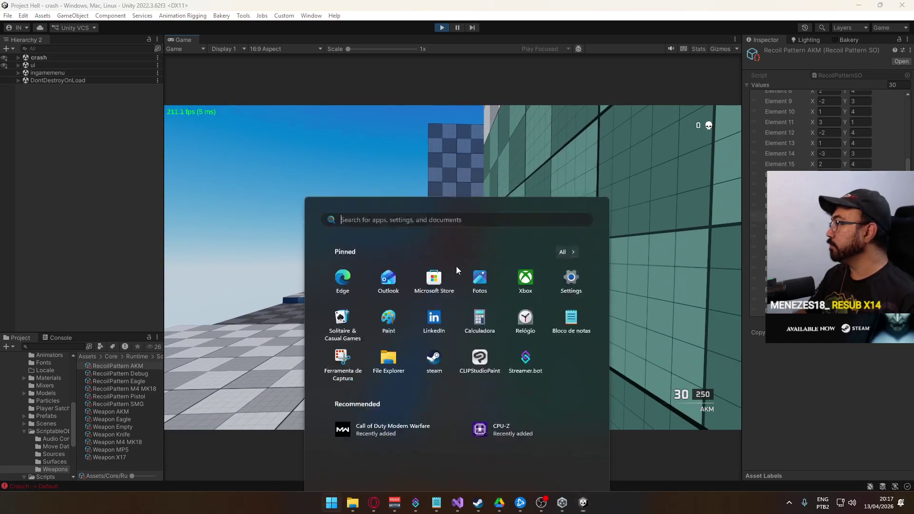
key(super)
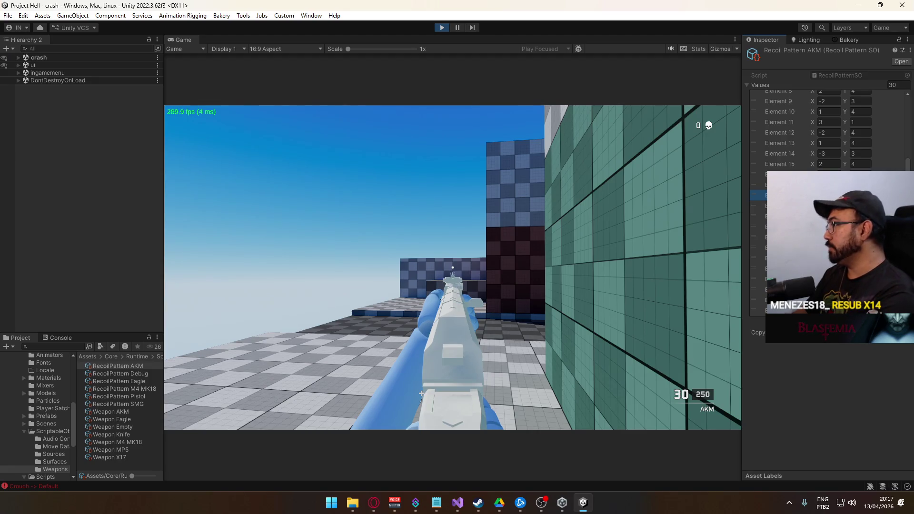
key(Down)
key(Down)
key(Down)
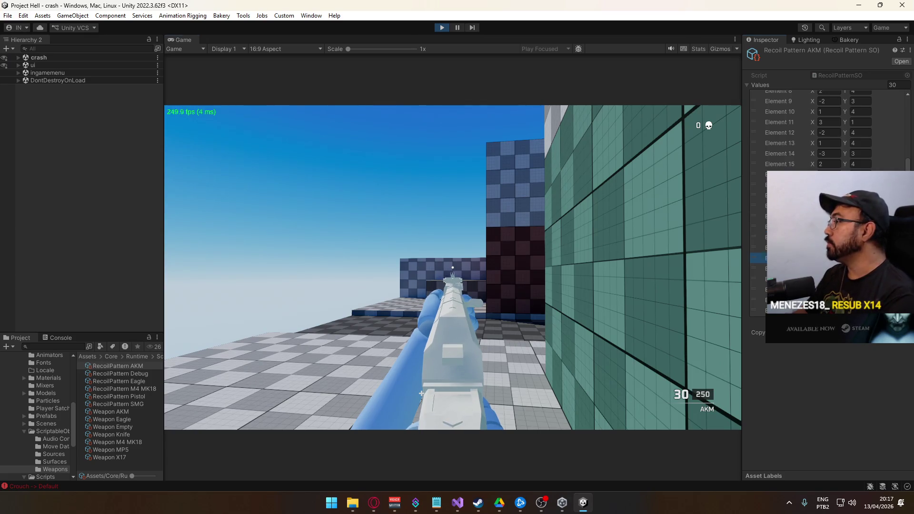
drag(421, 393, 421, 393)
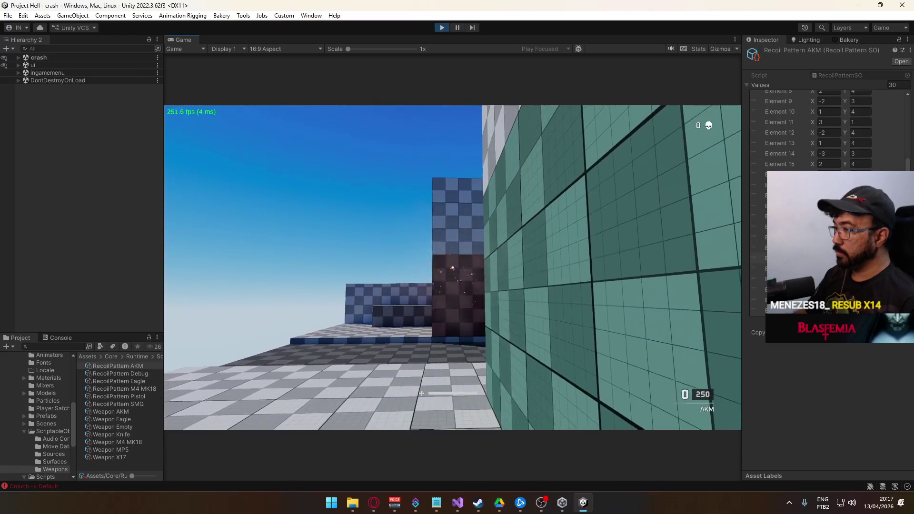
key(super)
key(super)
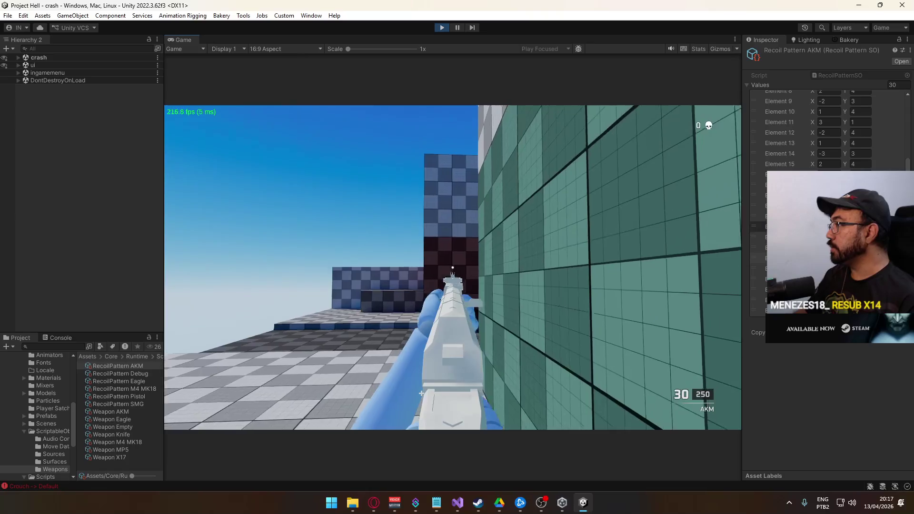
key(super)
key(super)
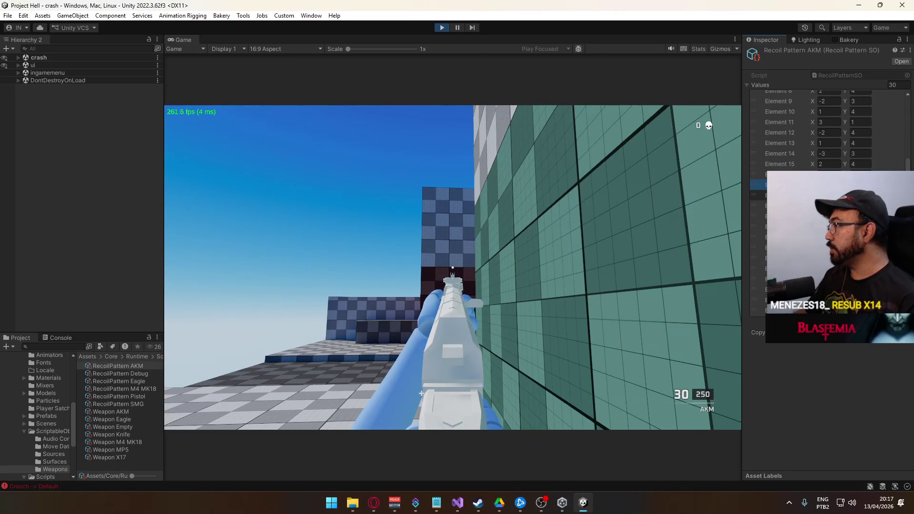
click(758, 195)
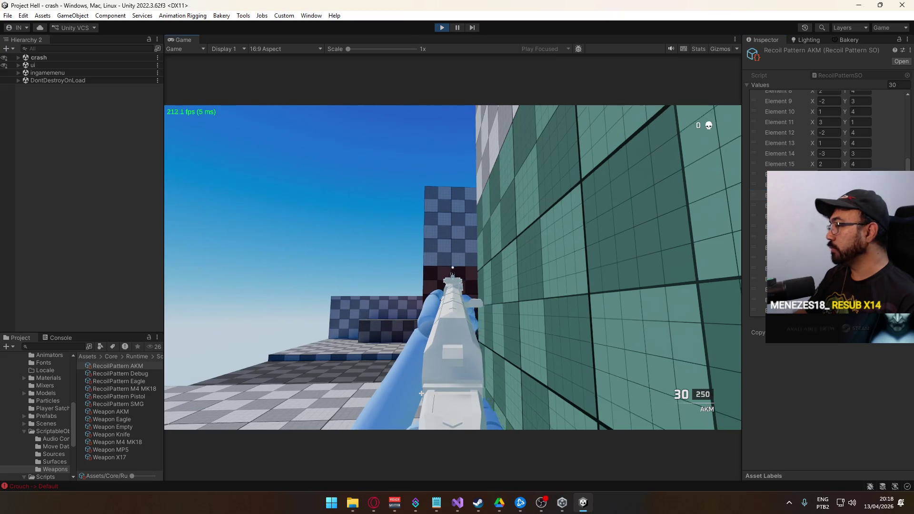
click(452, 268)
drag(452, 268, 452, 268)
key(r)
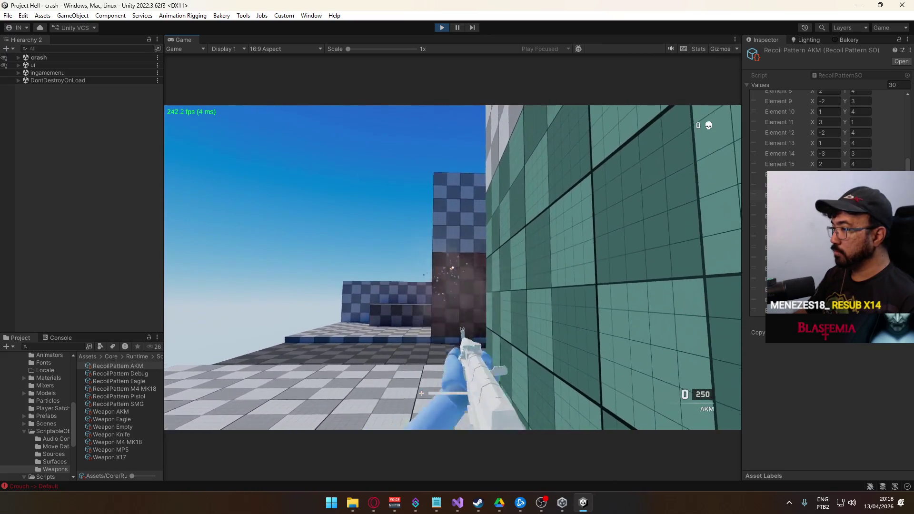
key(super)
key(Escape)
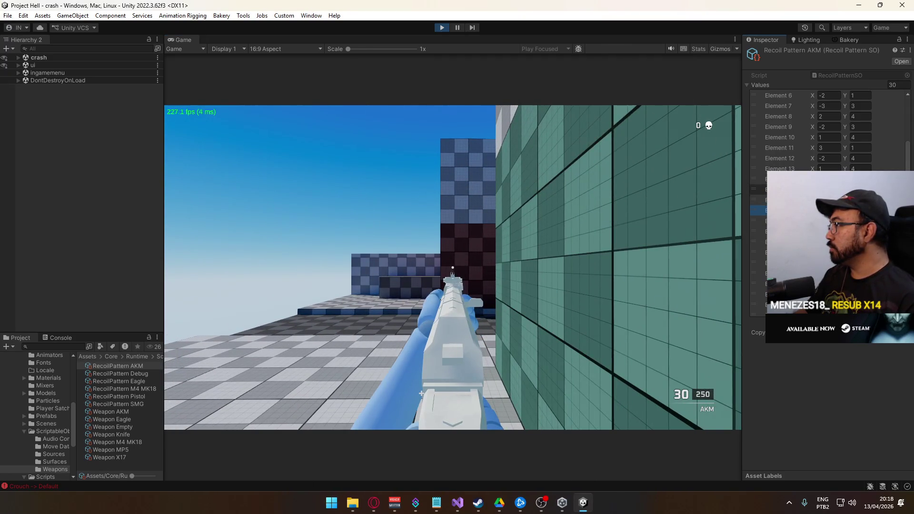
click(780, 231)
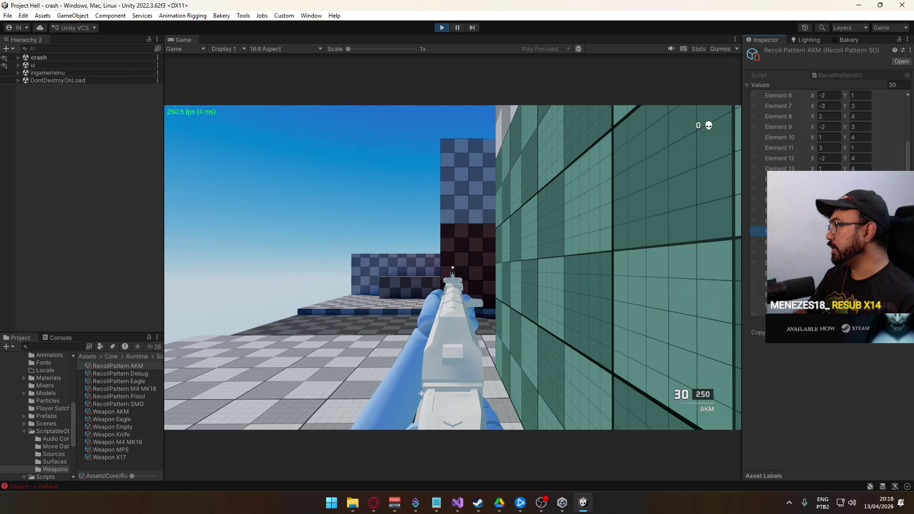
click(780, 242)
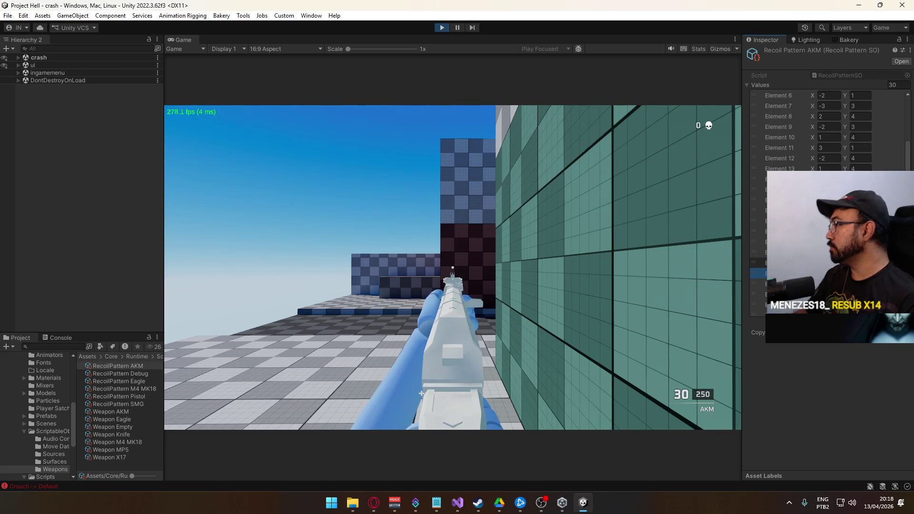
scroll(828, 199, down, 2)
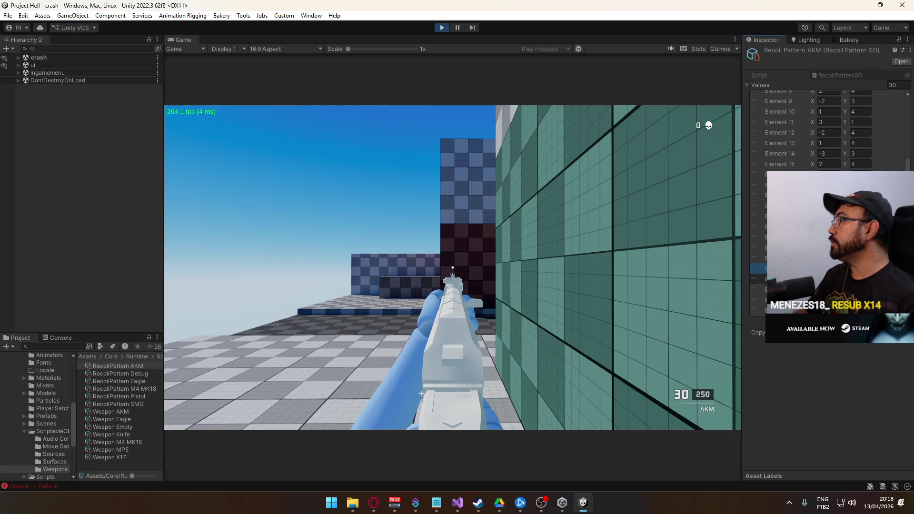
click(758, 268)
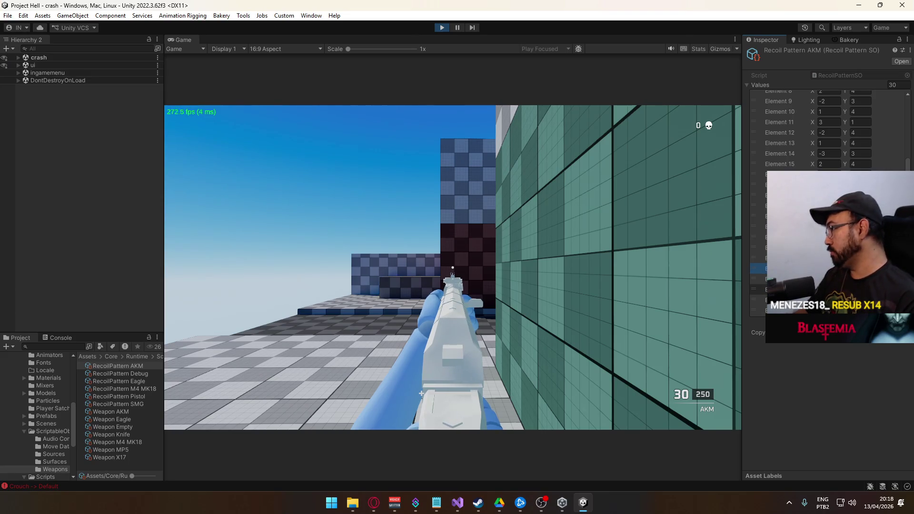
drag(452, 268, 452, 268)
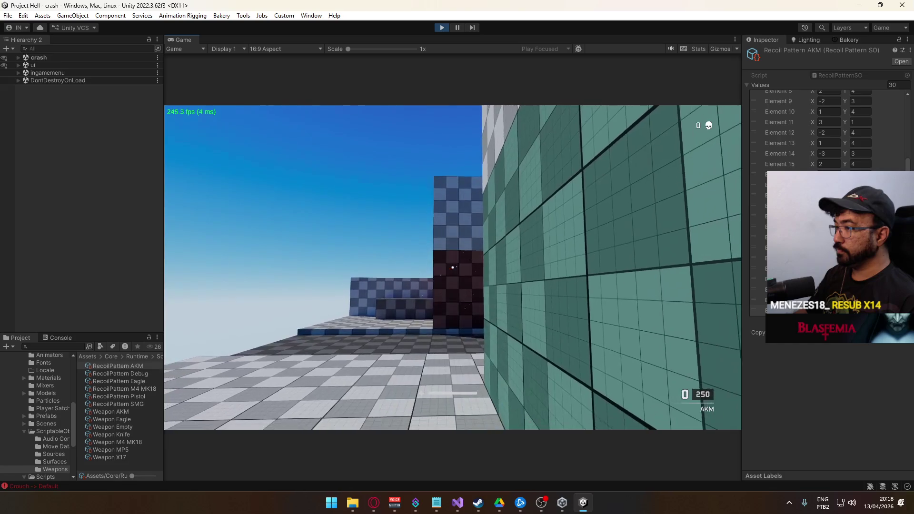
key(super)
key(super)
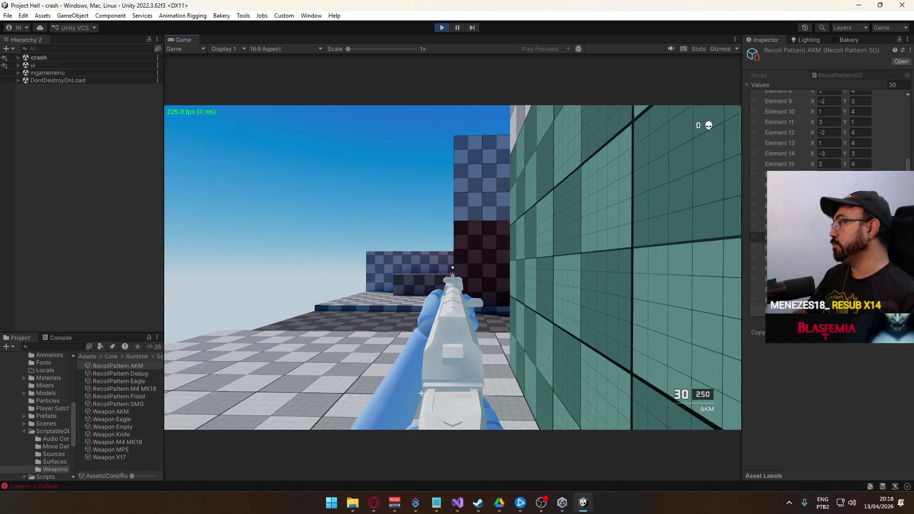
key(super)
key(super)
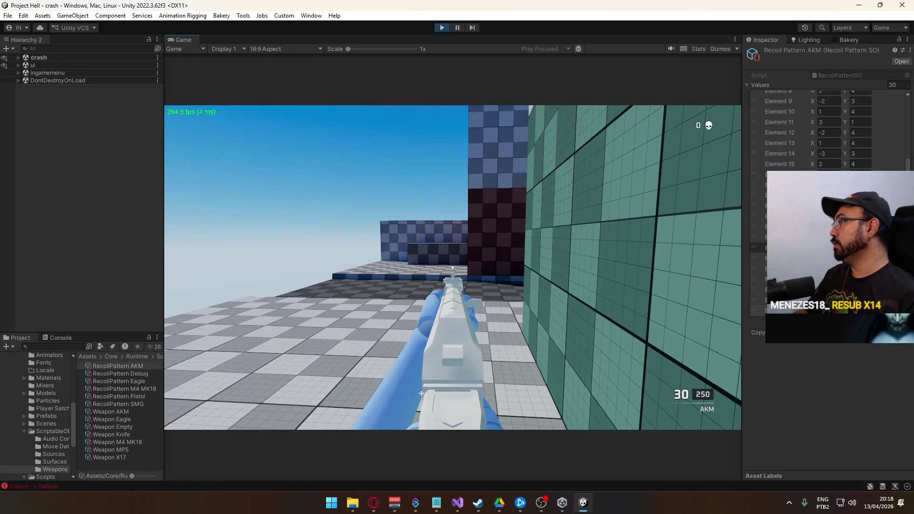
click(452, 267)
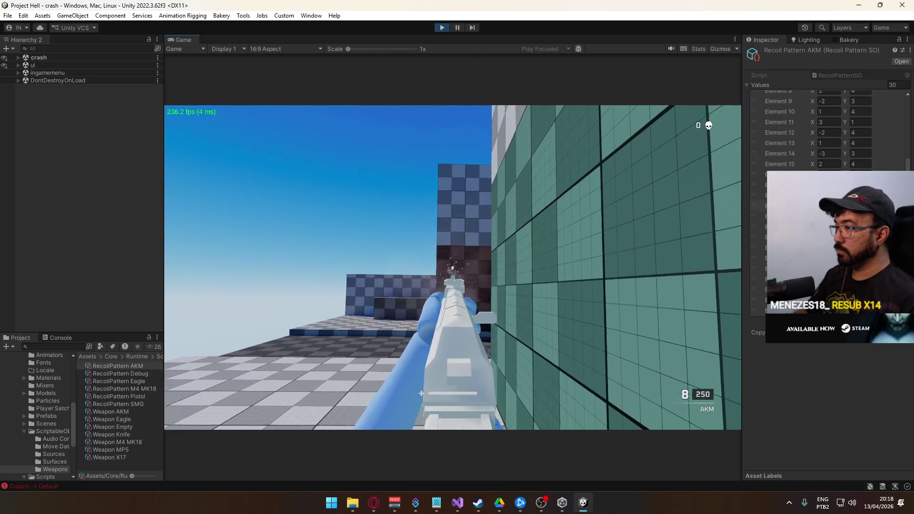
click(453, 267)
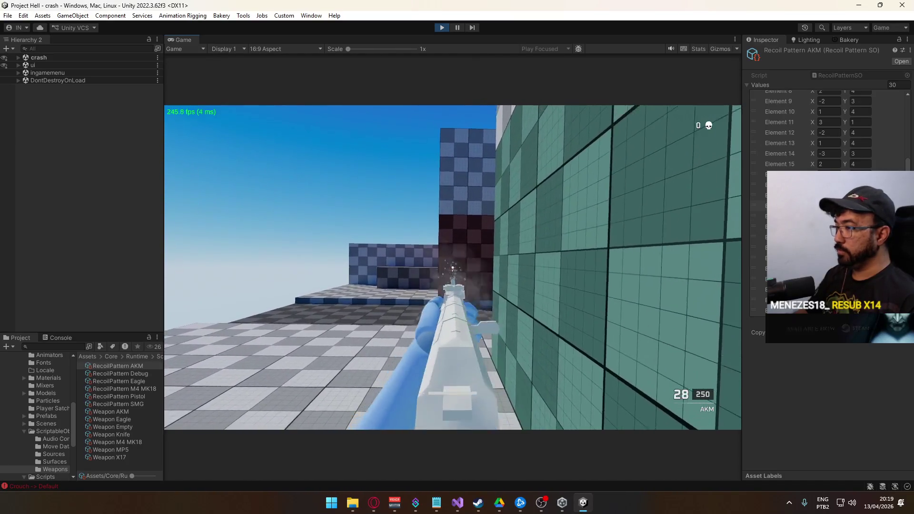
drag(452, 267, 452, 267)
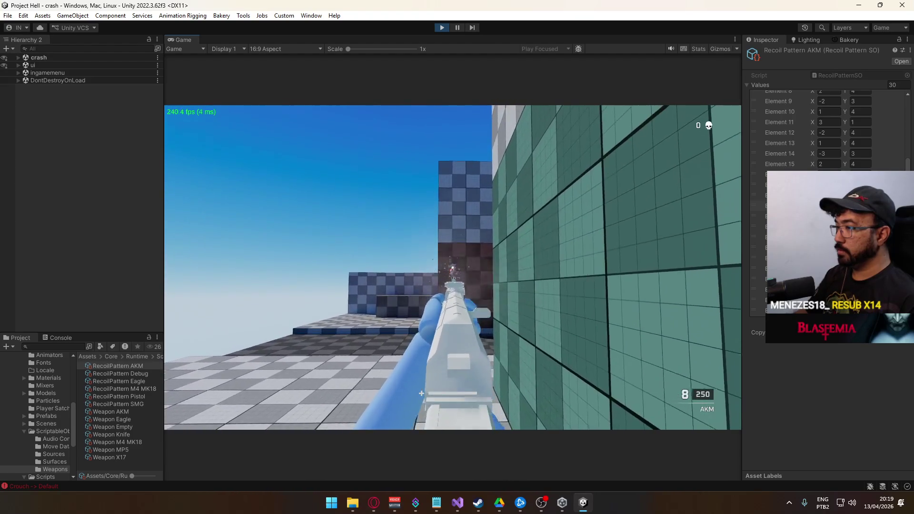
drag(453, 268, 452, 268)
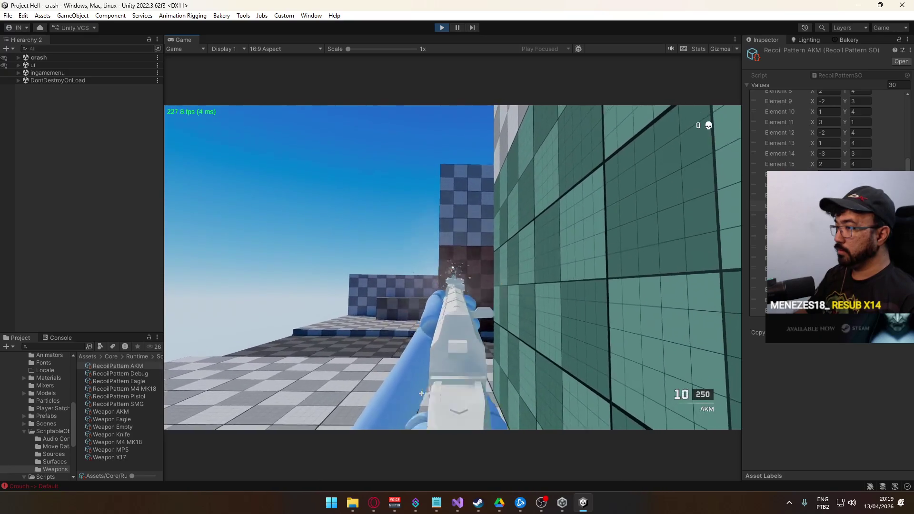
drag(453, 268, 452, 267)
key(super)
- Set the AKM recoil X value of Element 2 to 3 and the next element's to 2
click(892, 170)
scroll(841, 134, up, 5)
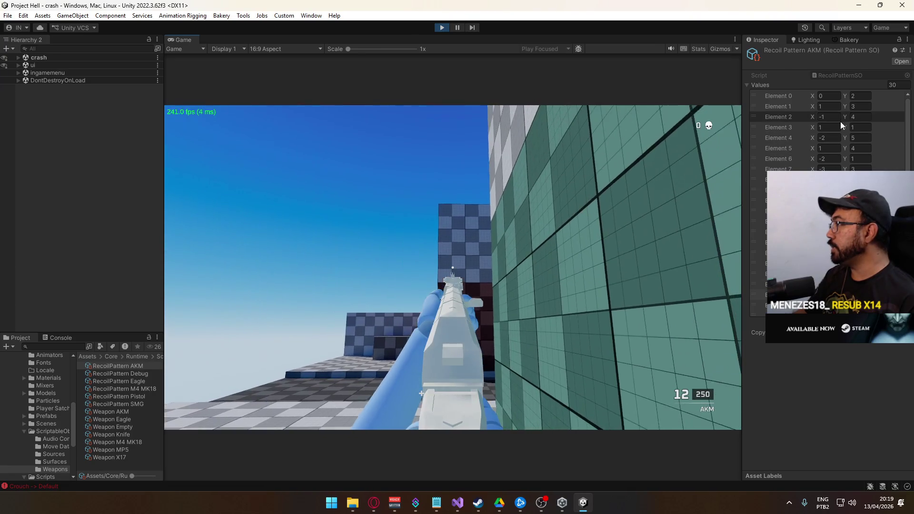
click(831, 108)
text(2)
click(831, 119)
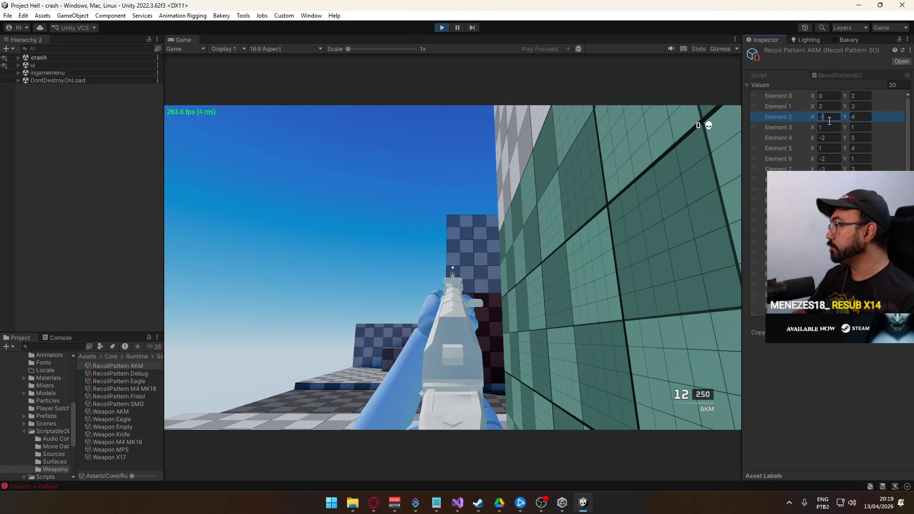
text(3)
click(823, 127)
text(2)
- Test-fire the AKM in bursts and full sprays, reloading between them, to watch the recoil
click(545, 233)
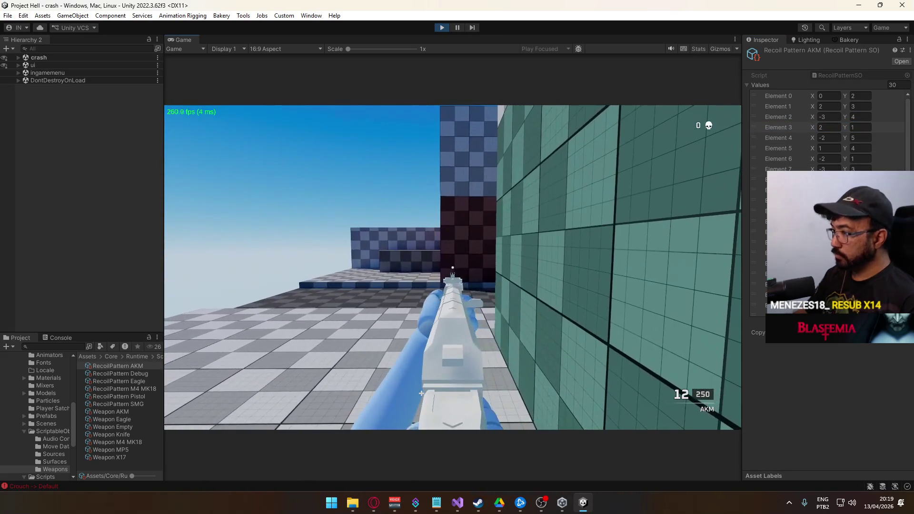
drag(452, 267, 453, 268)
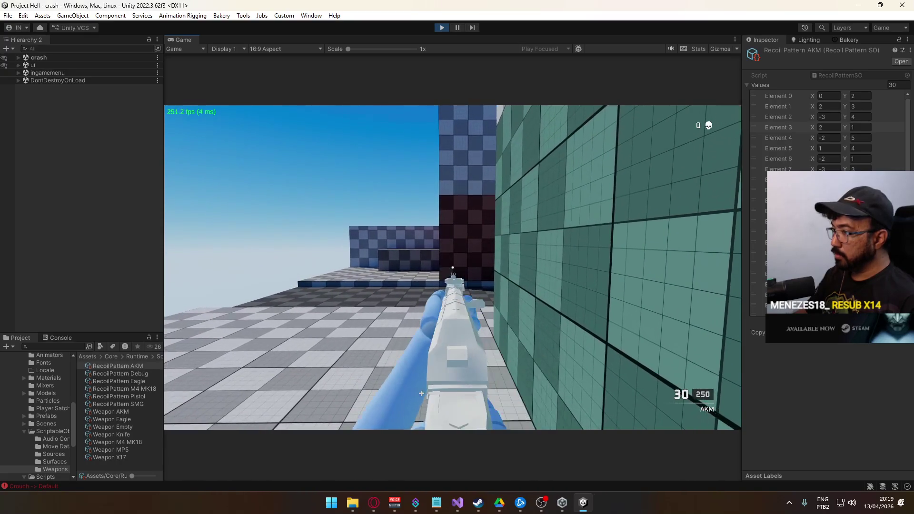
drag(453, 268, 453, 268)
key(r)
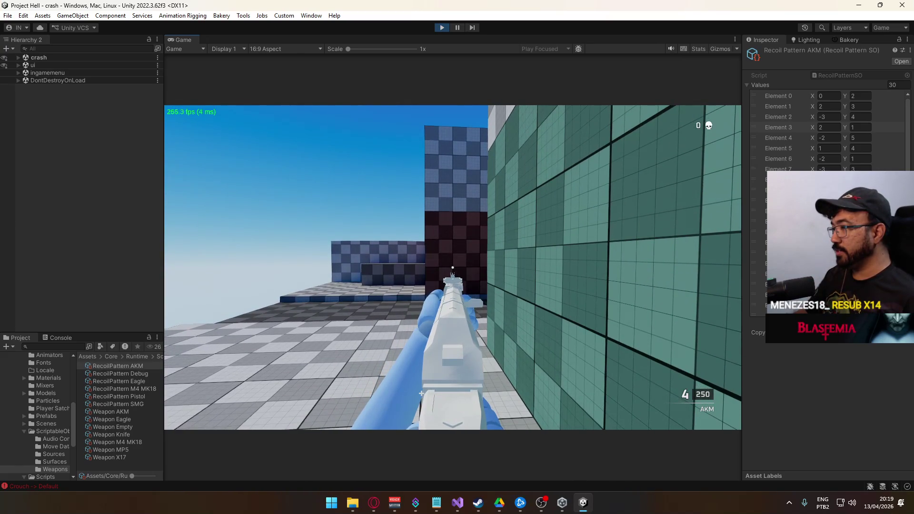
key(r)
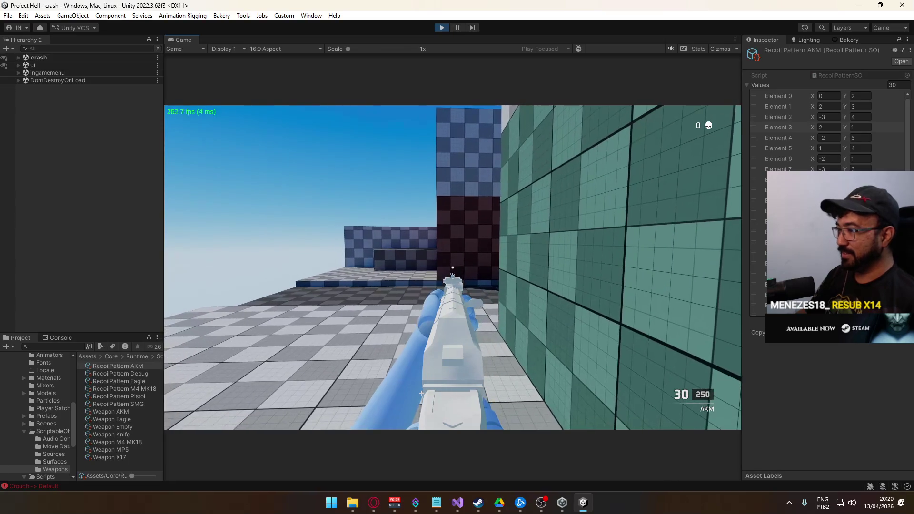
drag(421, 393, 422, 393)
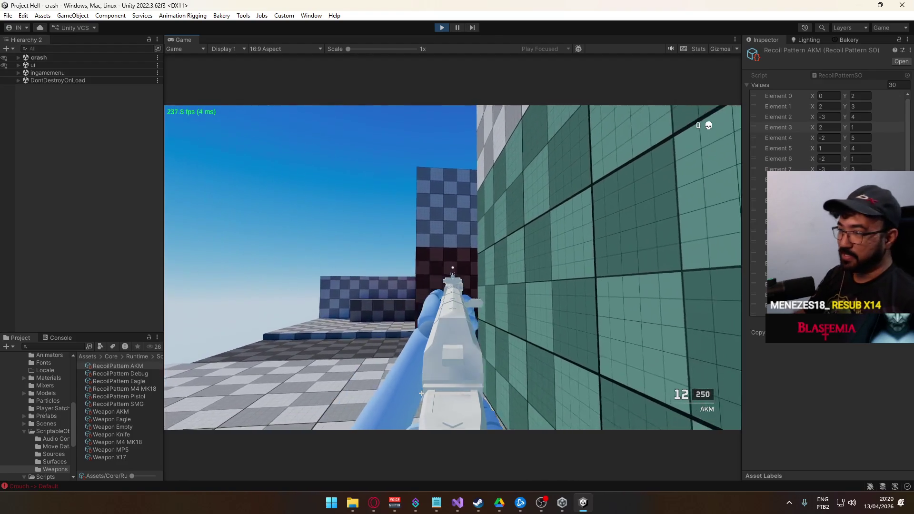
drag(421, 393, 421, 393)
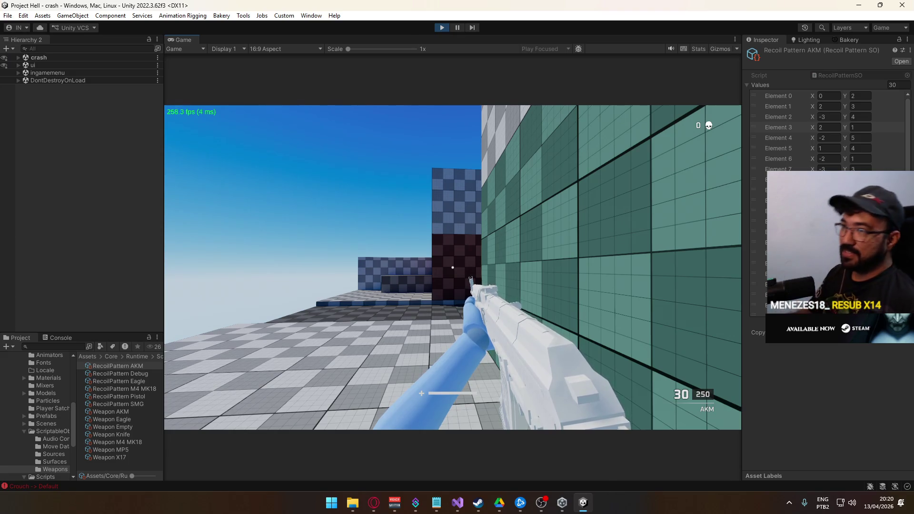
- Glance at the PlayerScript code, reload the AKM in game, and exit play mode
key(super)
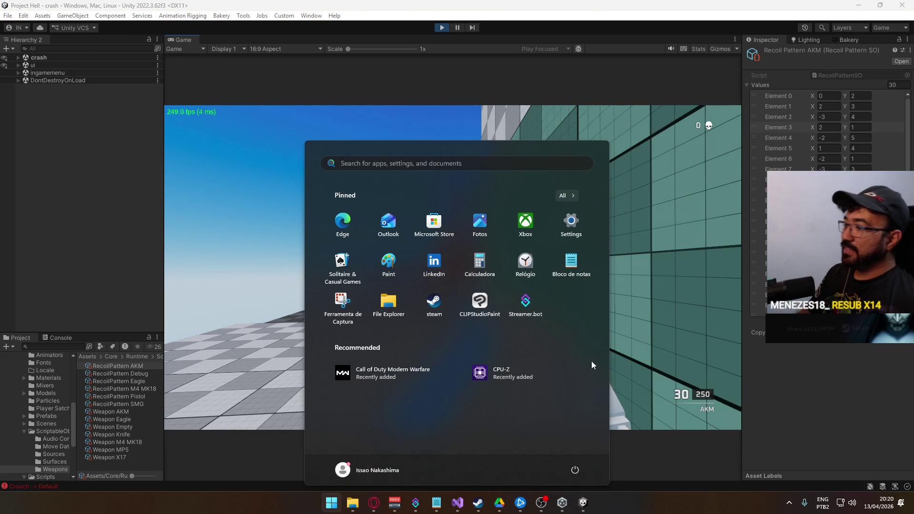
click(454, 502)
scroll(456, 299, up, 2)
key(alt+Tab)
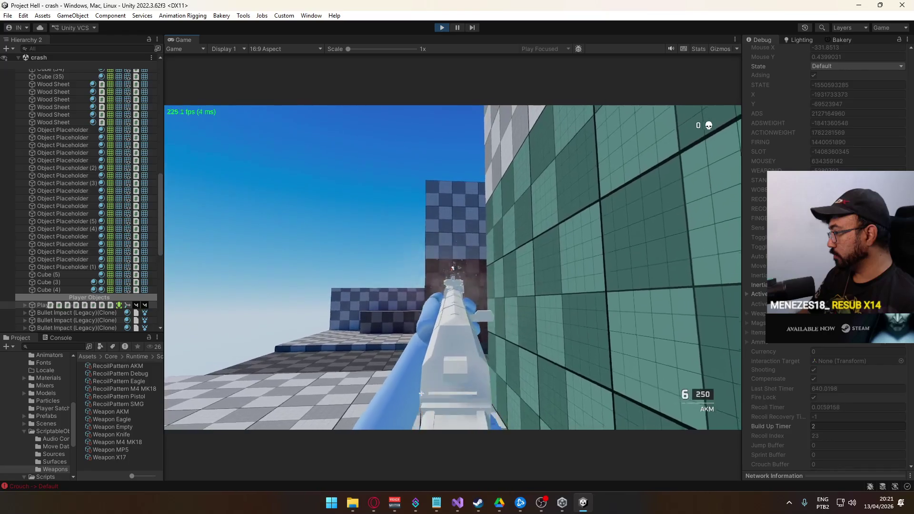
key(r)
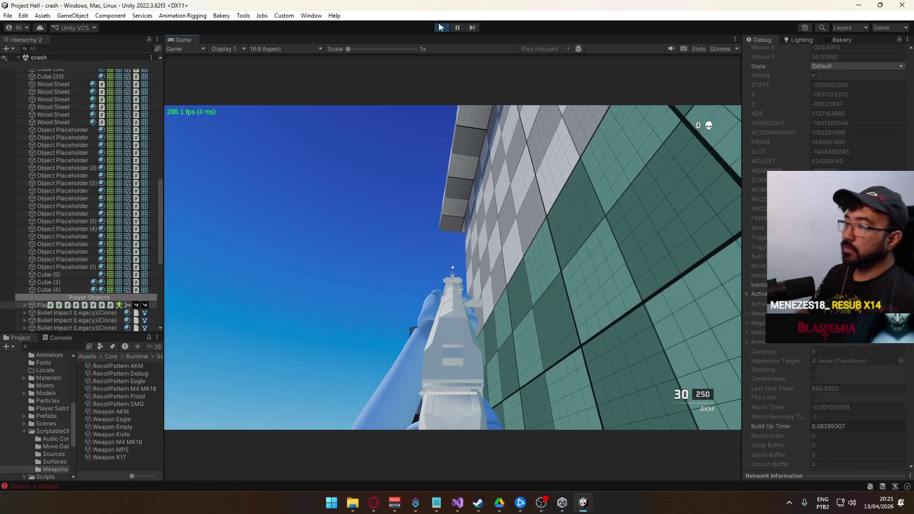
click(441, 27)
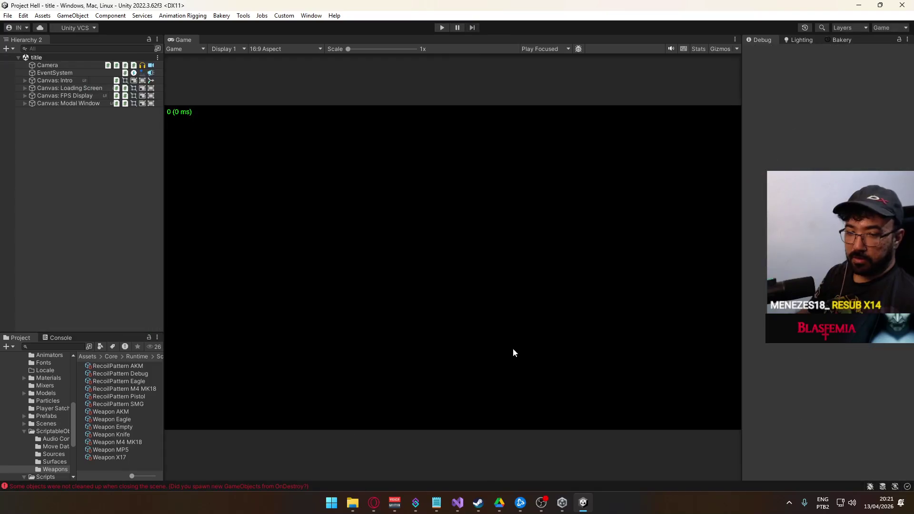
- Add 'float buildUpRange = CustomMath.ConvertRange(_buildUpTimer, 0, 2);' on a new line 667 in PlayerScript.cs
click(457, 503)
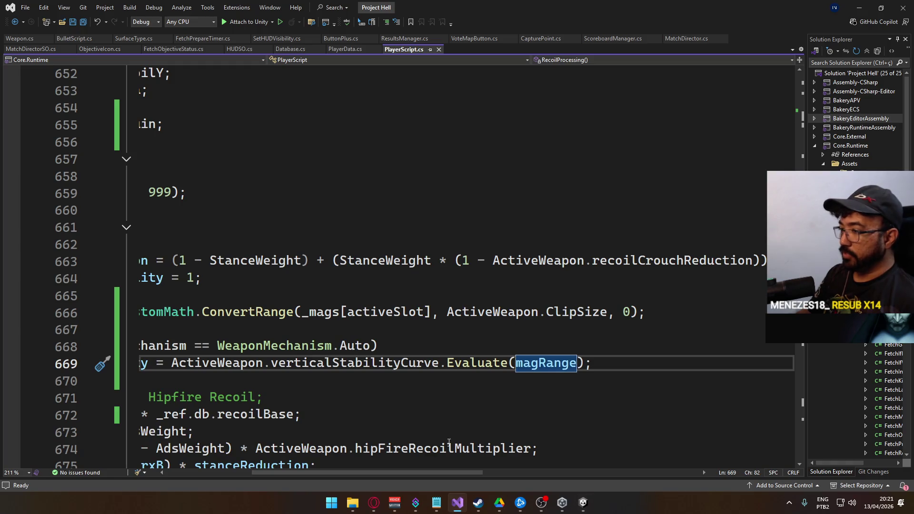
drag(426, 474, 353, 469)
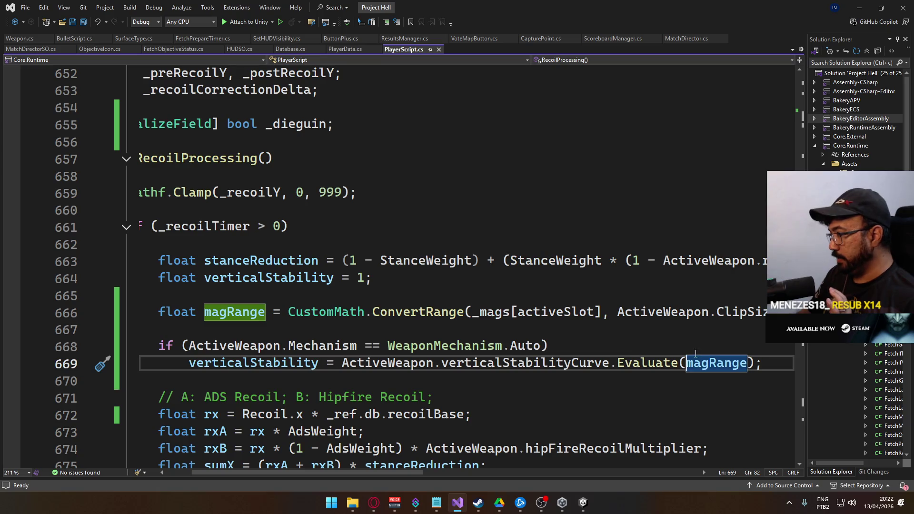
click(336, 331)
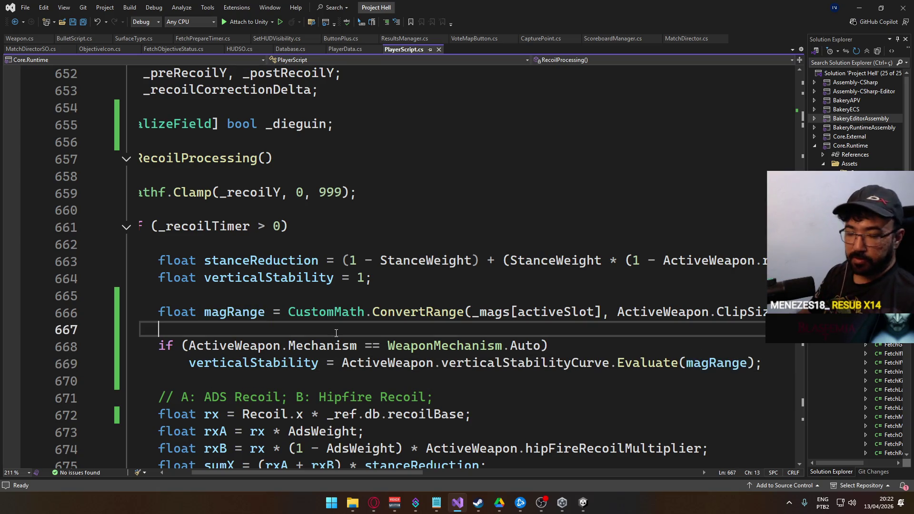
key(Return)
key(Up)
text(float )
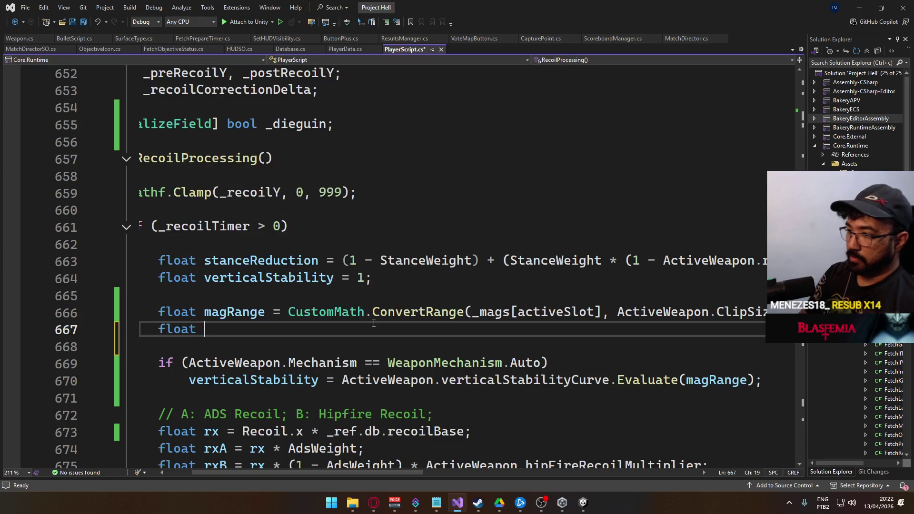
text(buildUp)
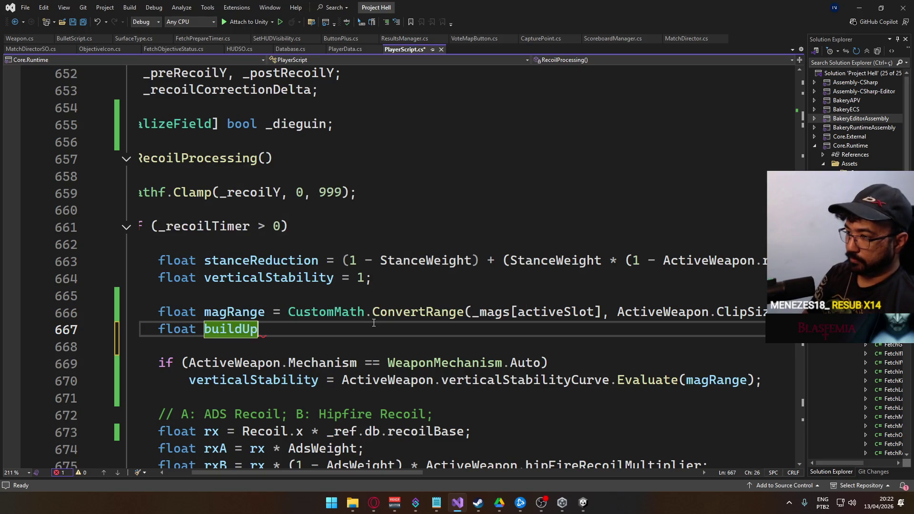
text(Range = Customm)
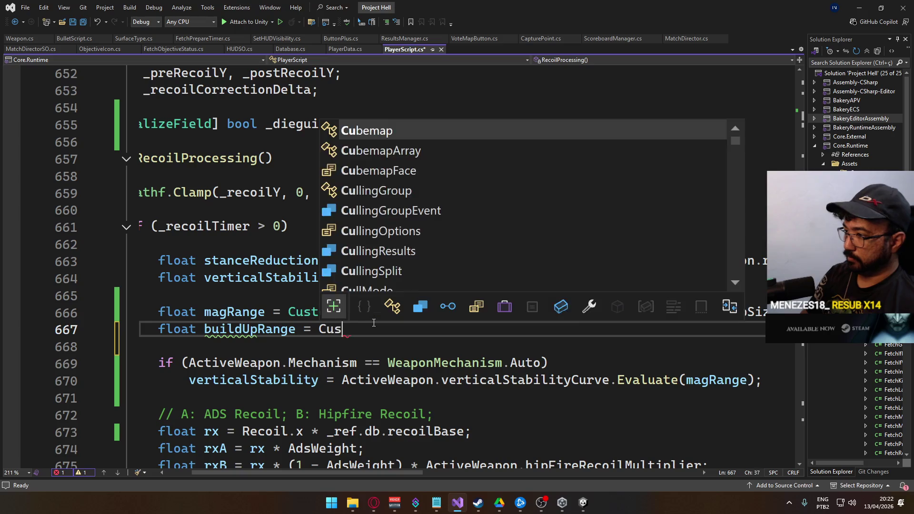
text(ath.conve)
key(Tab)
text(()
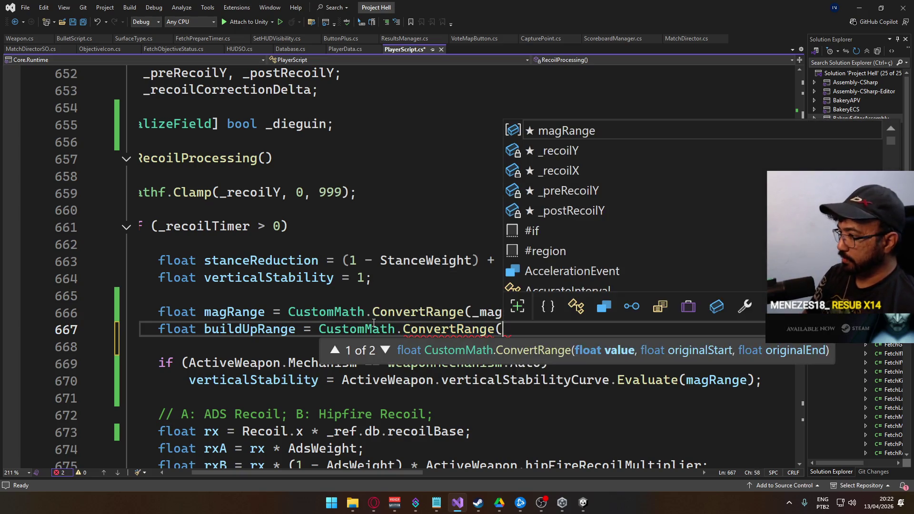
mouse_move(352, 474)
mouse_down()
mouse_move(413, 472)
mouse_move(405, 473)
mouse_up()
click(277, 218)
click(419, 330)
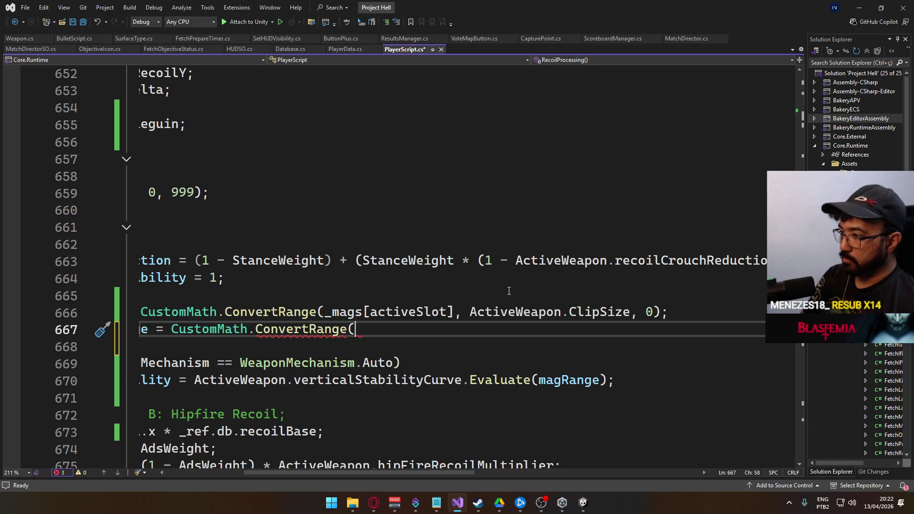
text(_buil)
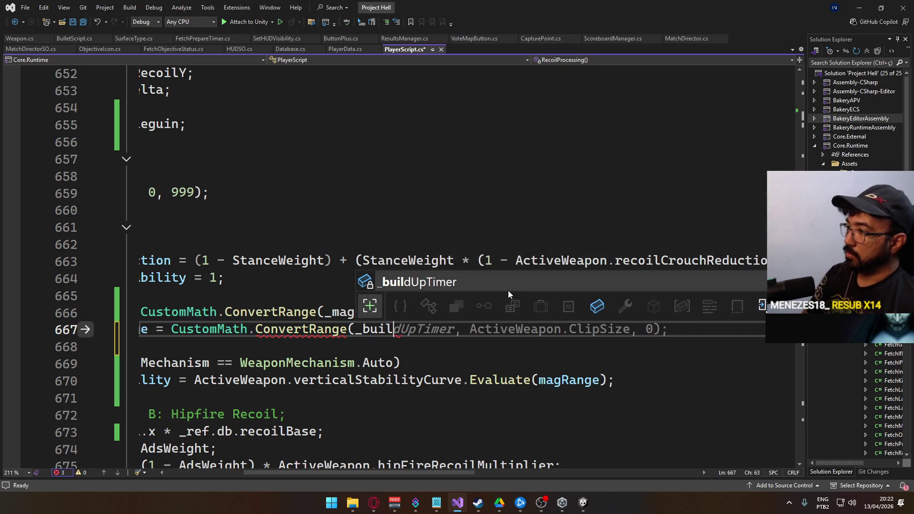
text(dUpTimer, 0, 2);)
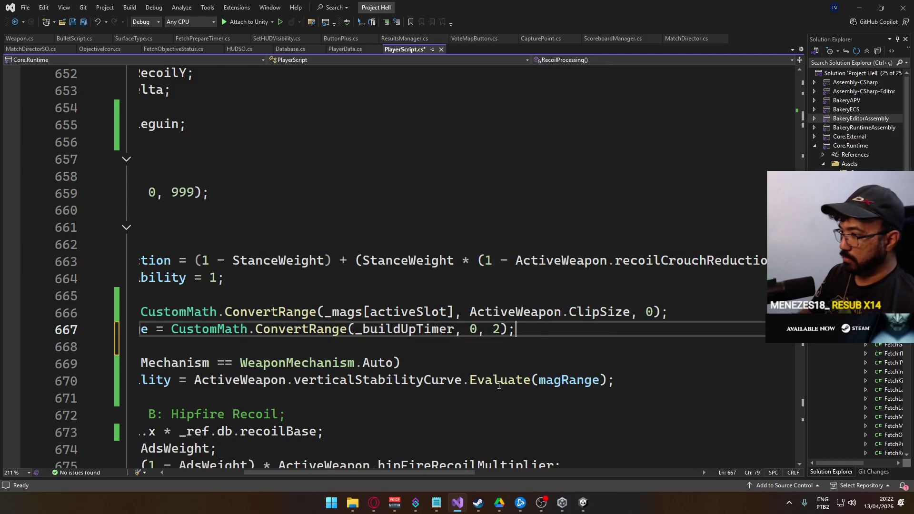
- Change the Evaluate argument to Mathf.Min(buildUpRange, magRange) and save PlayerScript.cs
mouse_move(410, 476)
mouse_down()
mouse_move(420, 473)
mouse_move(361, 468)
mouse_move(410, 465)
mouse_up()
click(542, 380)
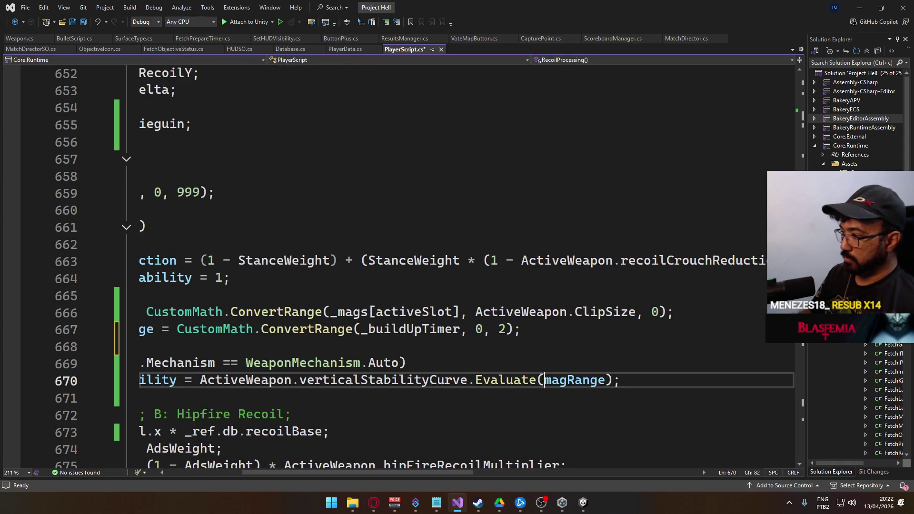
text(Mathf.min)
key(Tab)
text(()
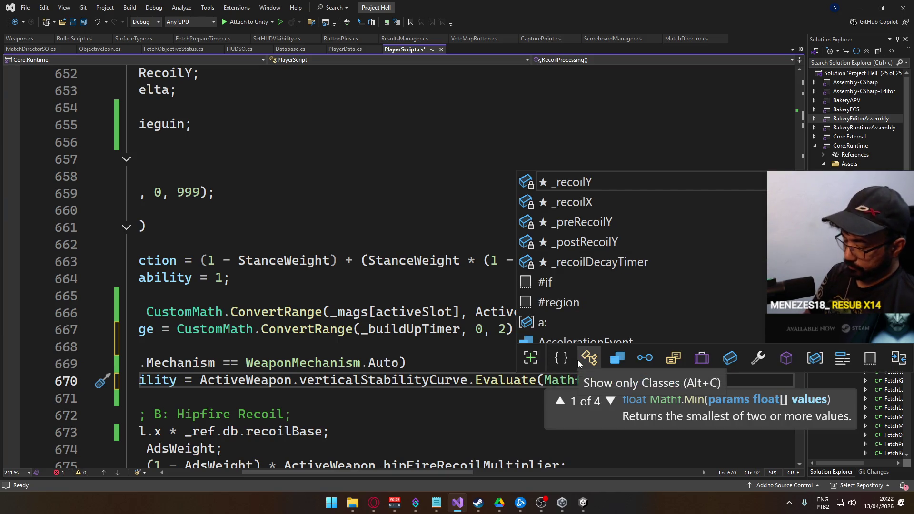
text(bui)
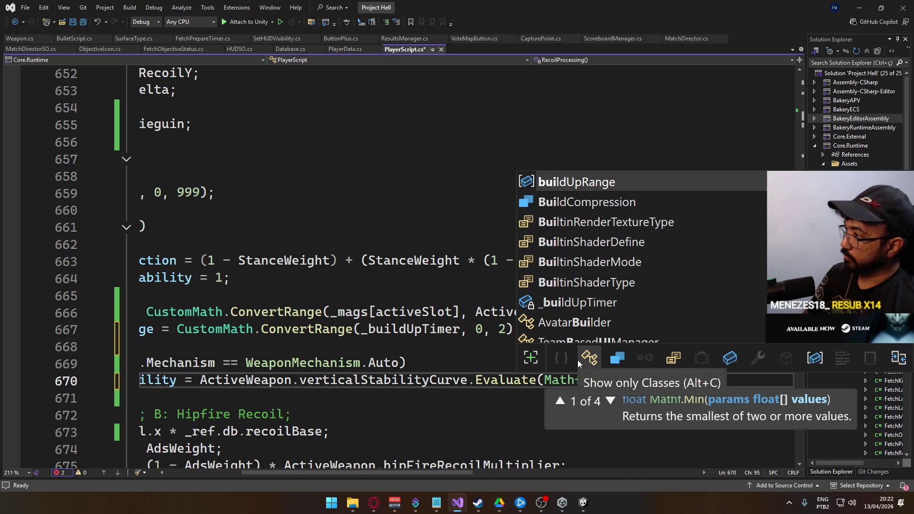
key(Tab)
text(,)
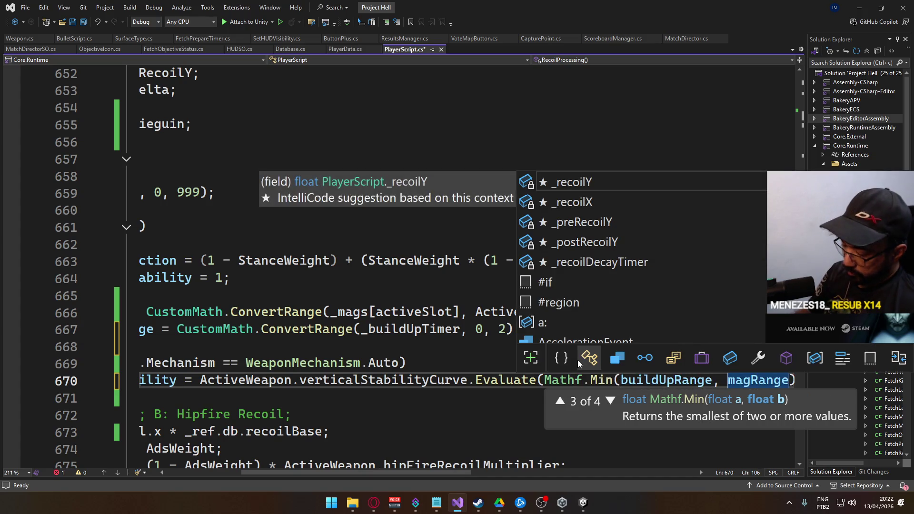
key(End)
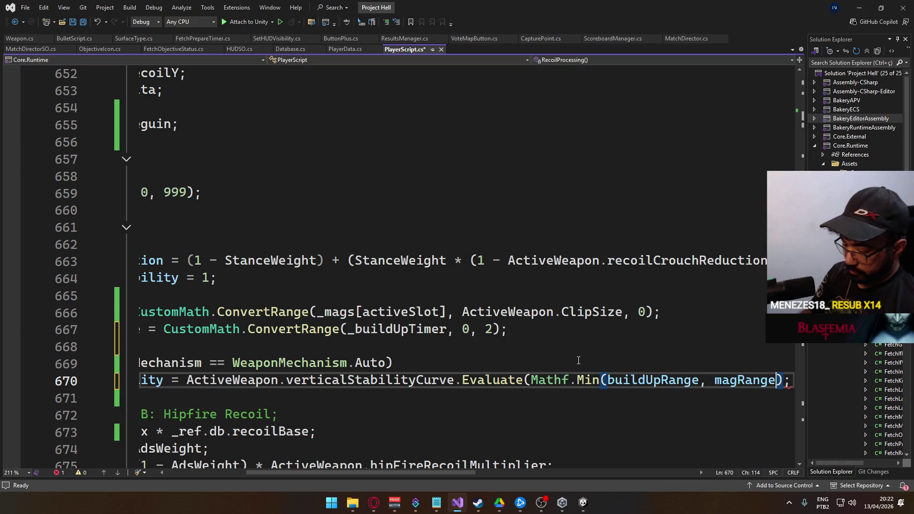
key(ctrl+s)
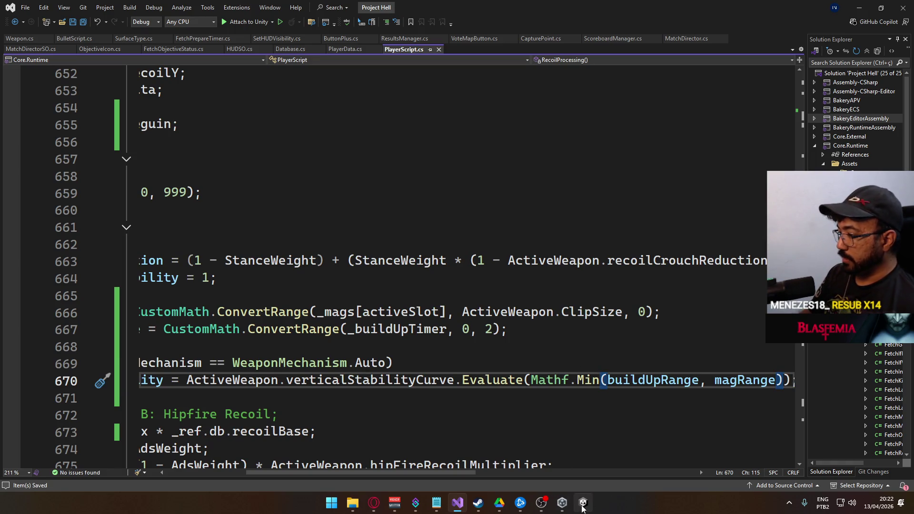
mouse_move(583, 502)
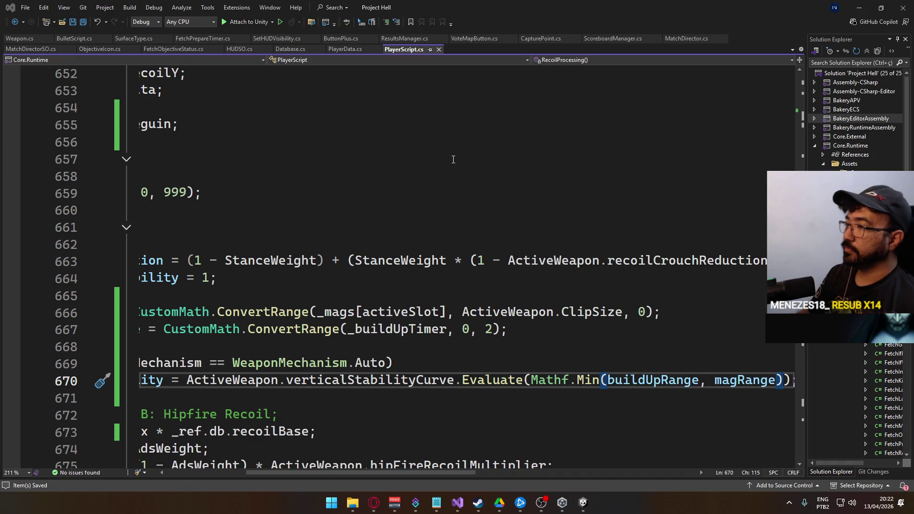
key(alt+Tab)
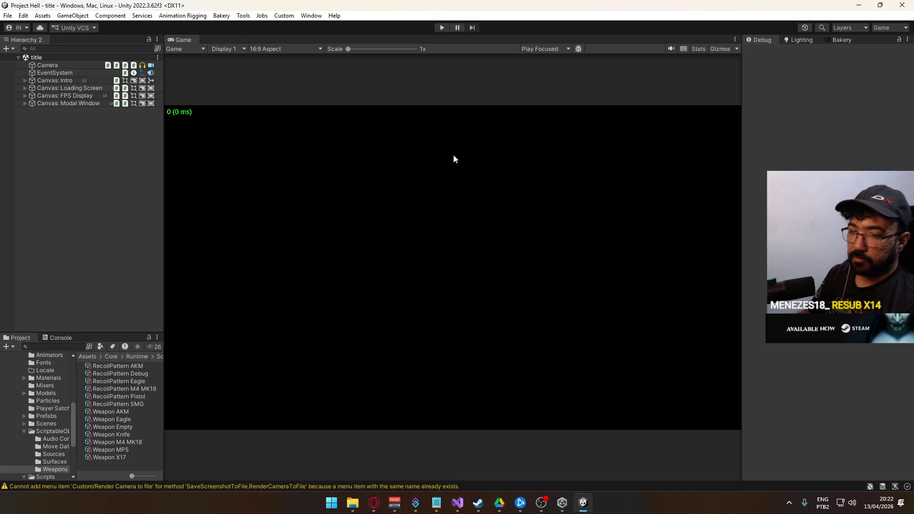
- Enter play mode, create the Crash Domination match, and equip the AKM
click(439, 29)
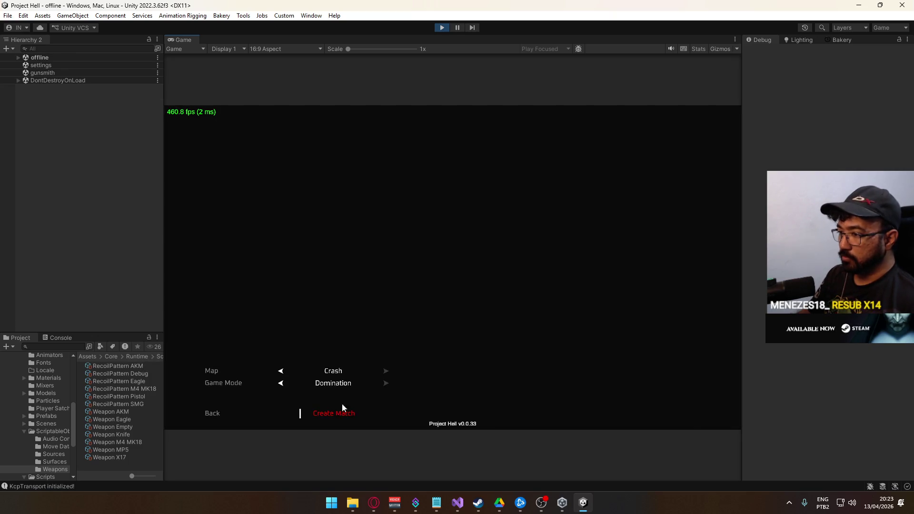
click(342, 406)
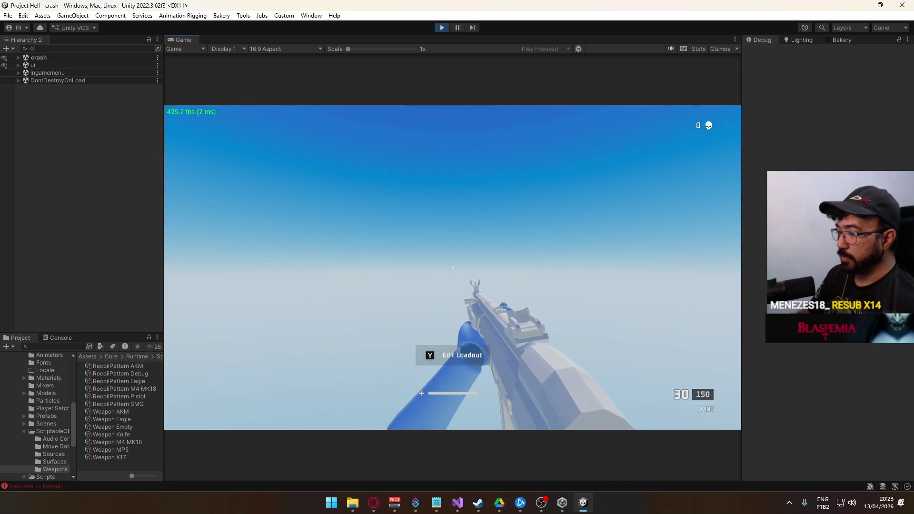
key(y)
click(347, 365)
click(236, 307)
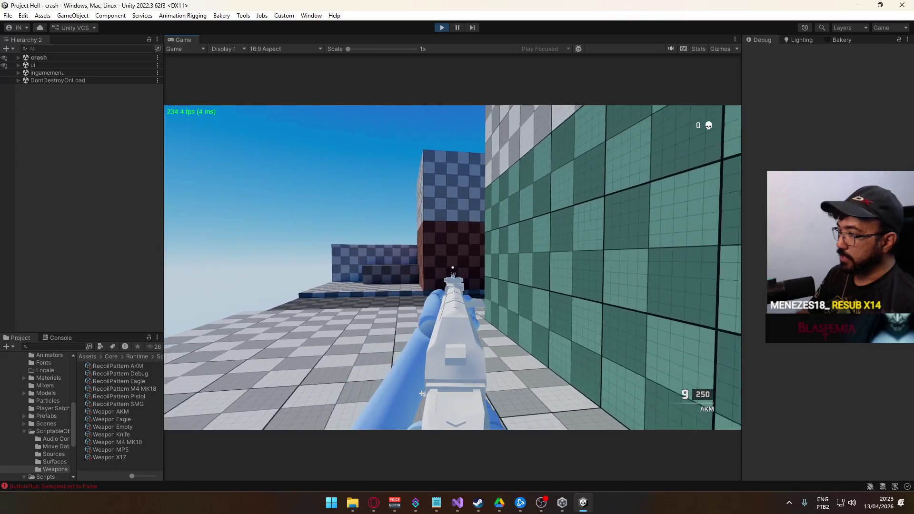
- Spray the AKM in several bursts with reloads to check the build-up recoil
key(r)
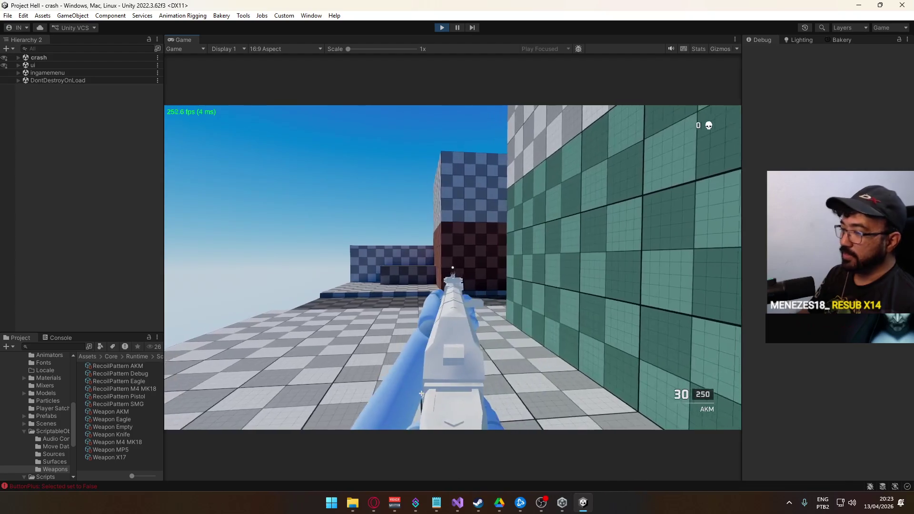
drag(452, 268, 453, 268)
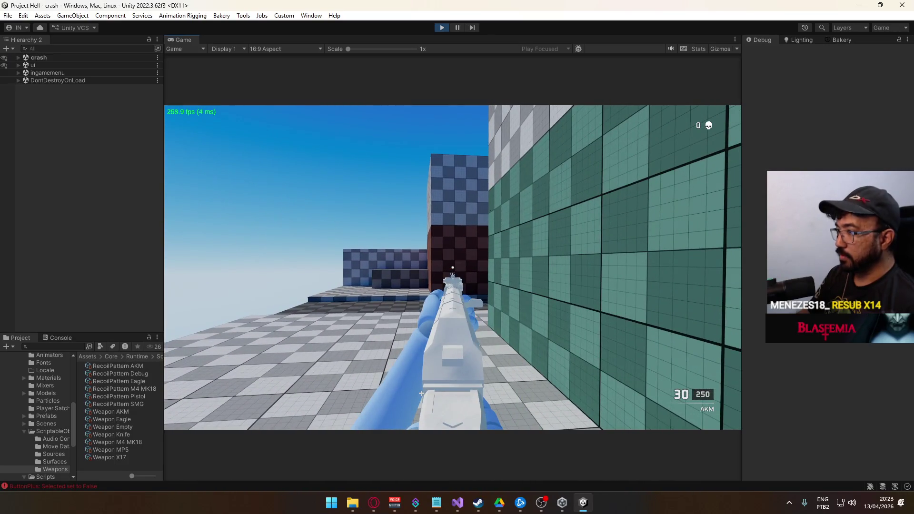
drag(452, 268, 453, 267)
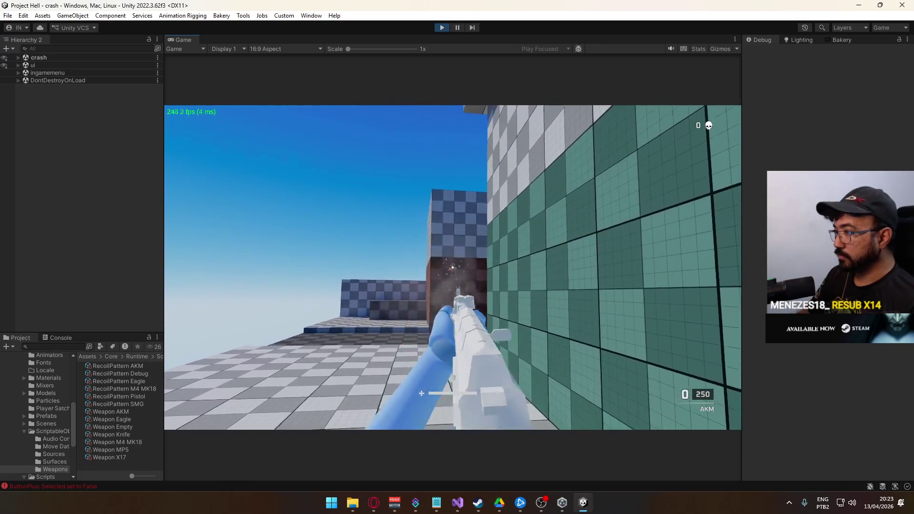
key(r)
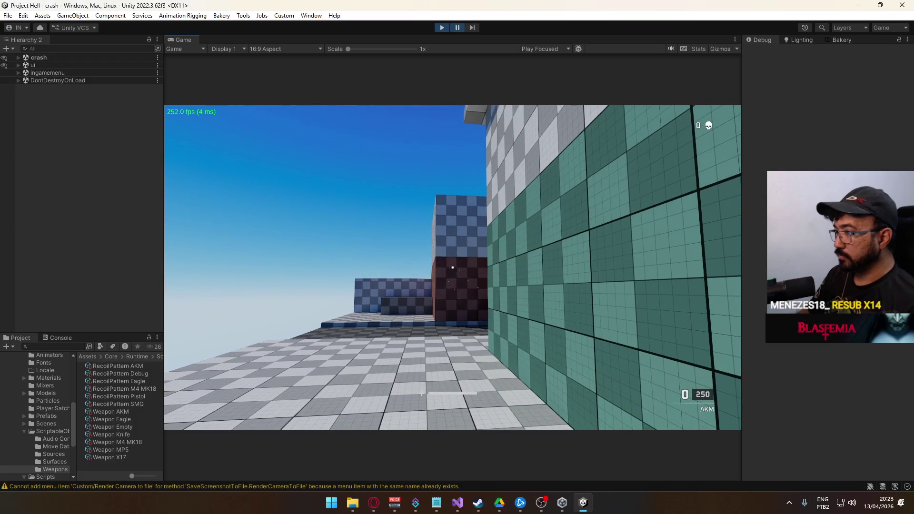
key(ctrl+shift+p)
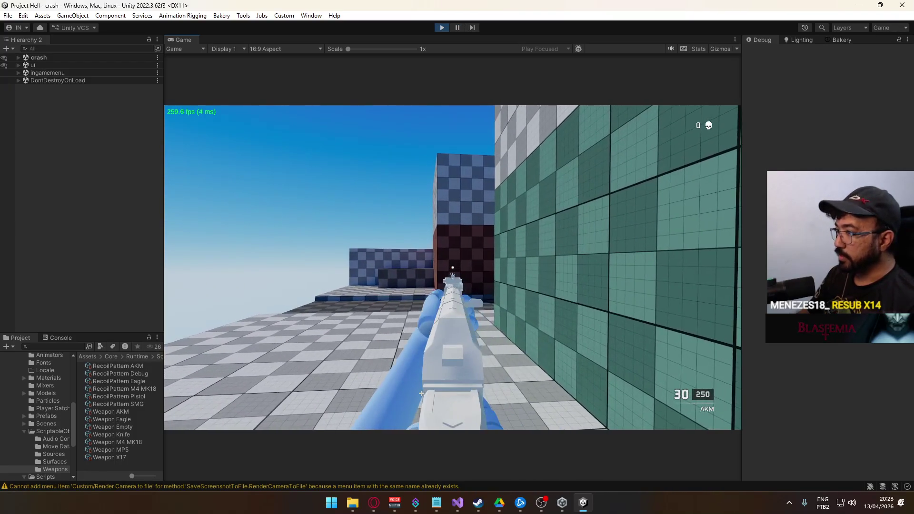
drag(453, 268, 453, 267)
key(super)
key(super)
key(super)
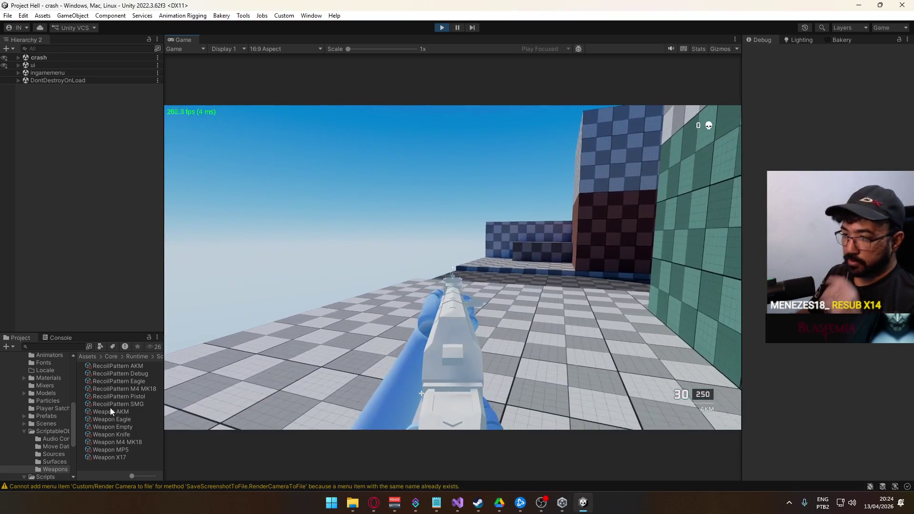
- Select Weapon AKM, then RecoilPattern AKM to show its recoil values in the Inspector
click(110, 411)
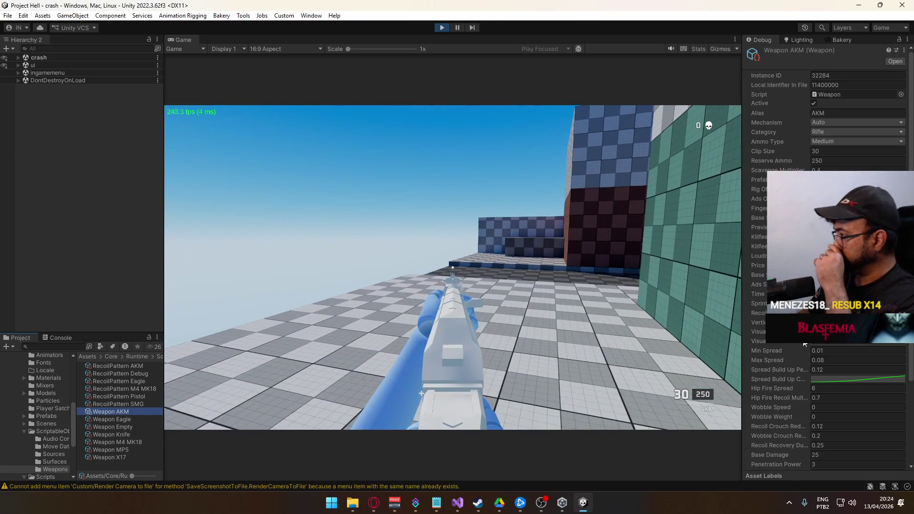
scroll(849, 350, down, 1)
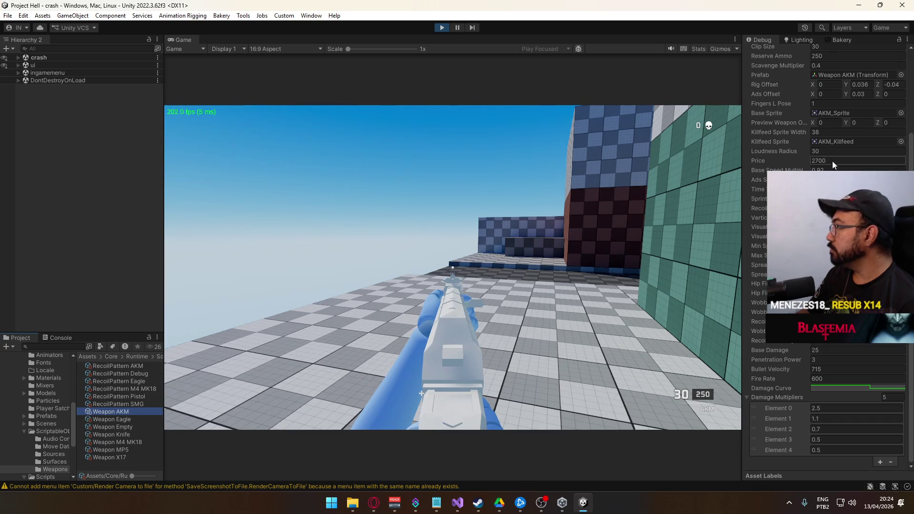
click(119, 367)
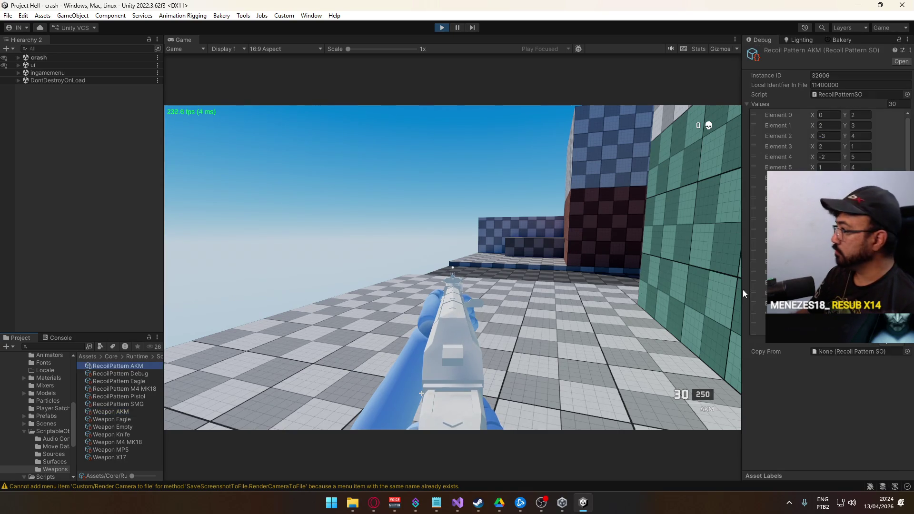
scroll(809, 138, down, 4)
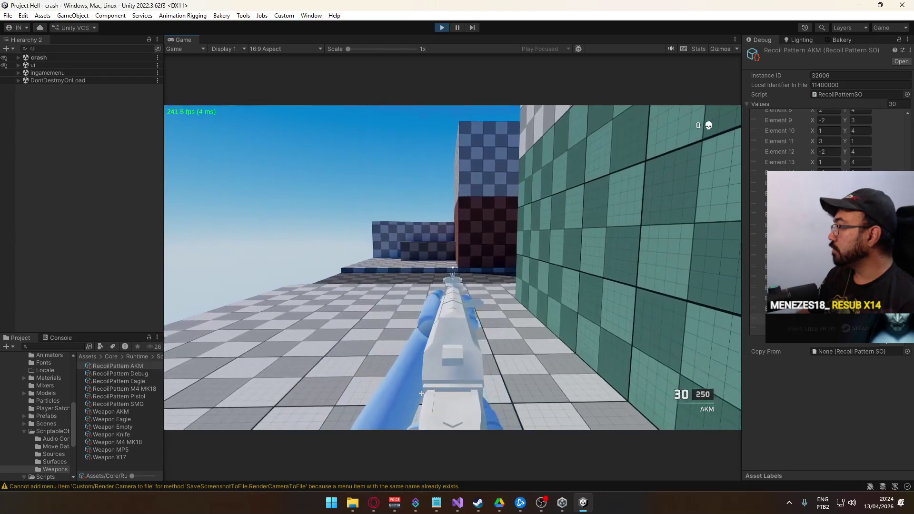
- Spray-fire the AKM at the wall with reloads, then stop and restart play mode
click(453, 268)
drag(453, 268, 453, 267)
key(r)
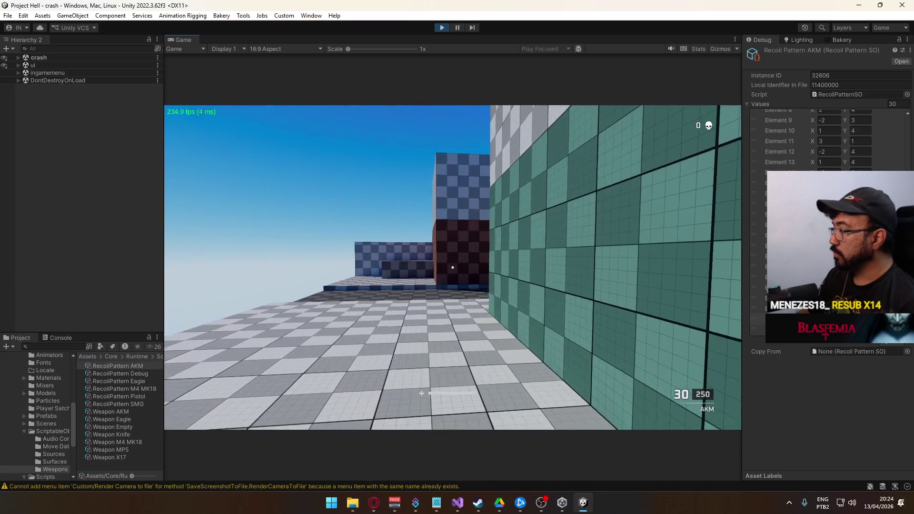
key(super)
key(super)
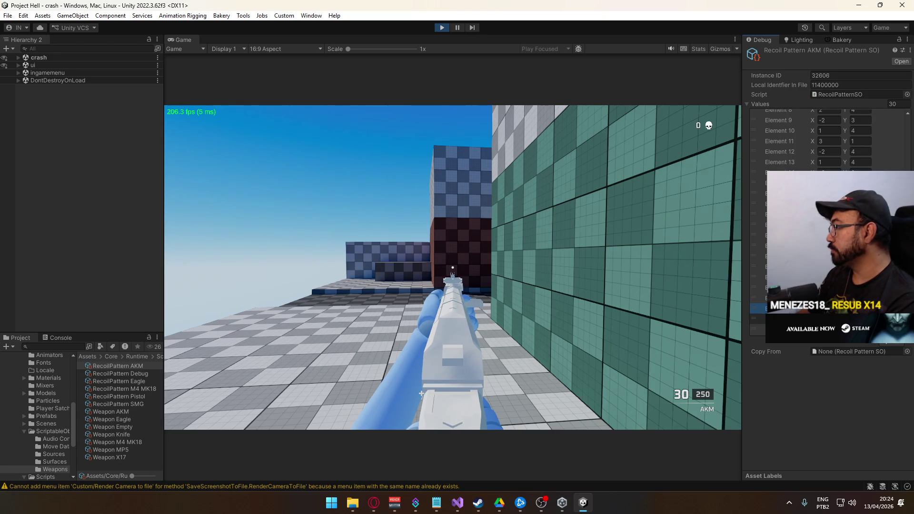
click(590, 284)
drag(453, 268, 453, 268)
key(r)
key(r)
key(r)
key(r)
click(453, 268)
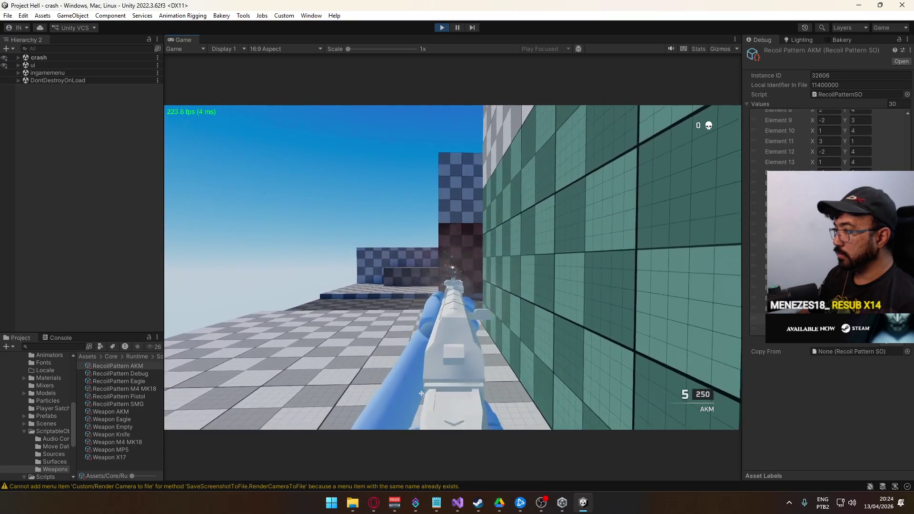
key(r)
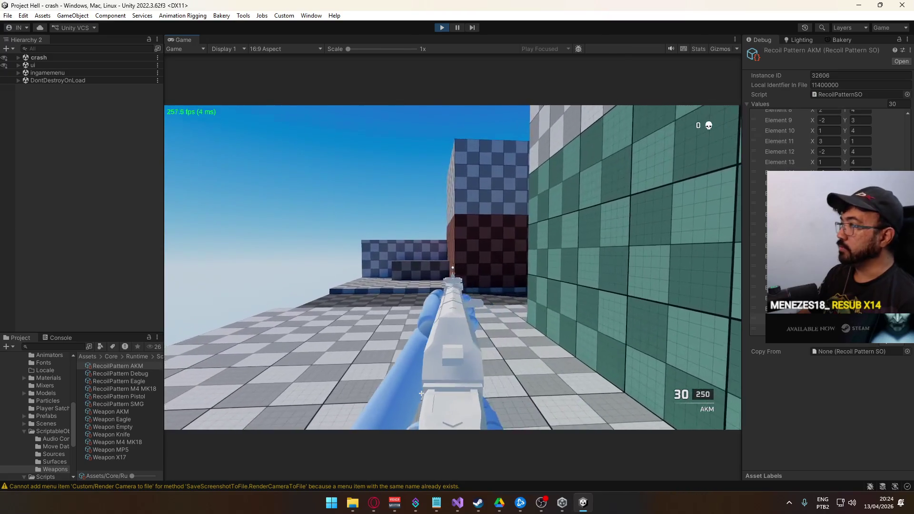
key(Escape)
click(441, 27)
click(440, 27)
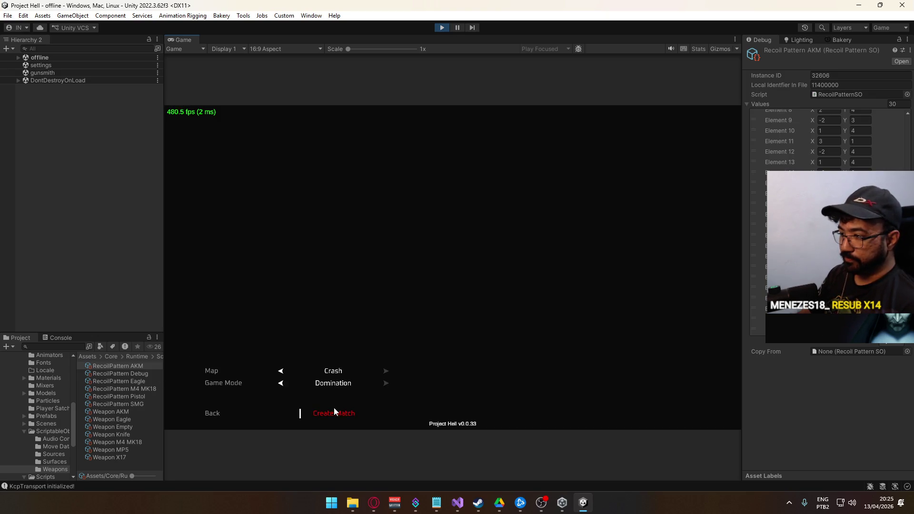
- Create the Crash Domination match with the M4 MK.18 as the primary weapon
click(334, 411)
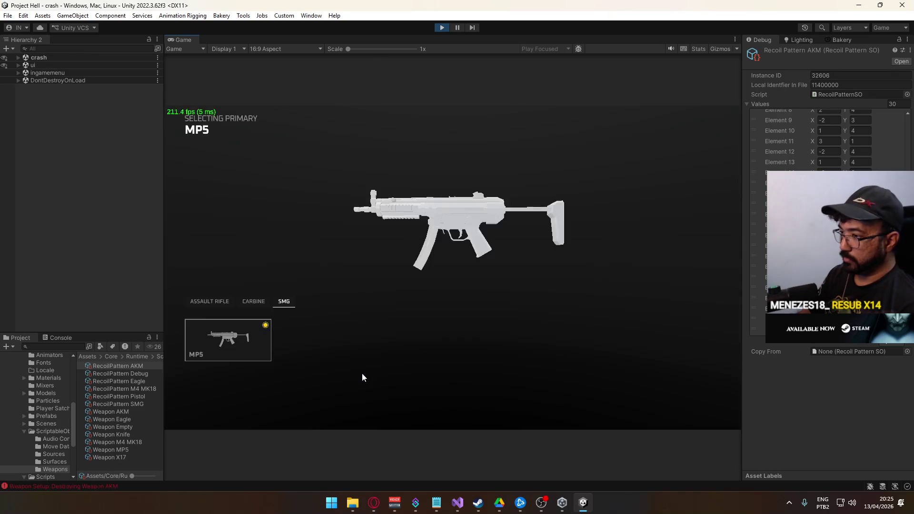
click(253, 301)
click(228, 340)
click(447, 383)
click(288, 328)
click(397, 330)
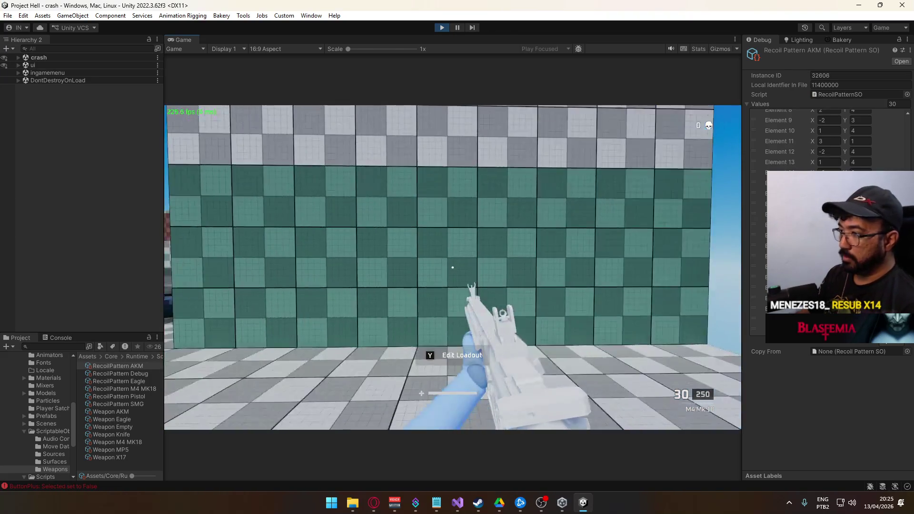
- Hold fire with the M4 MK.18 at the wall to test its recoil
key(super)
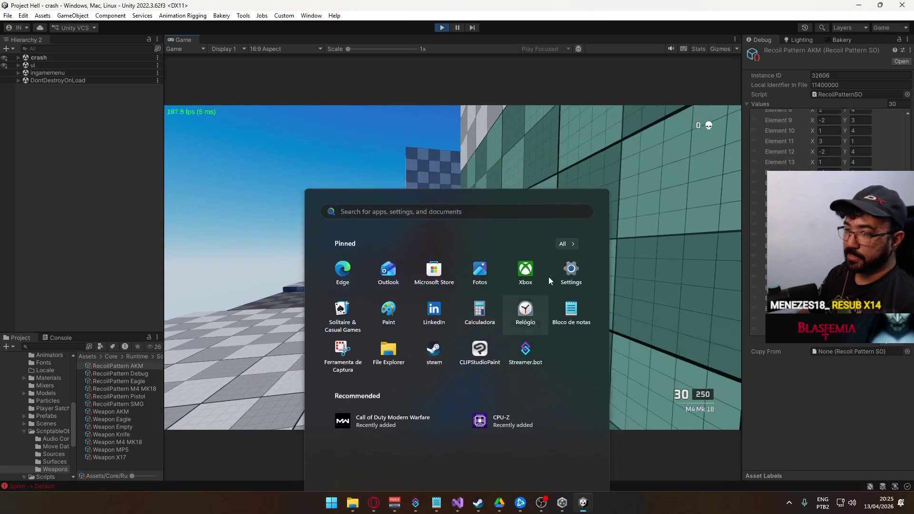
key(super)
click(532, 276)
drag(532, 276, 532, 276)
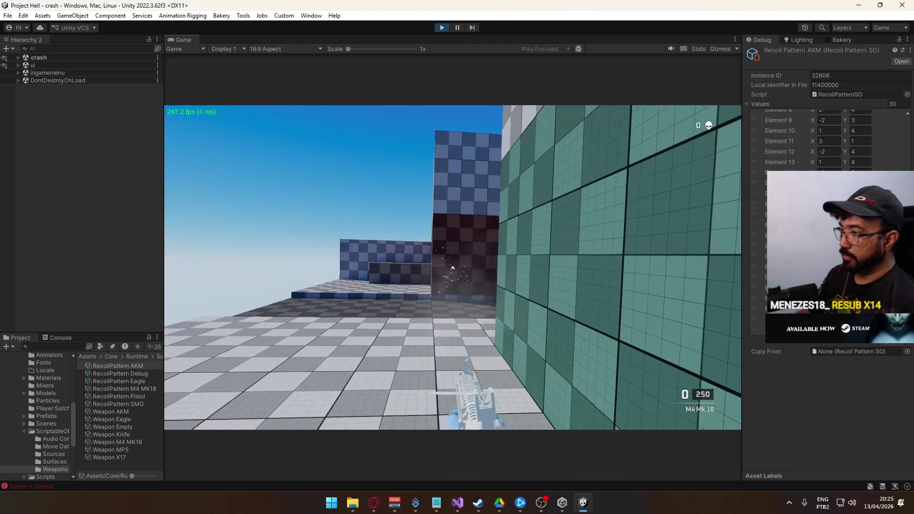
key(super)
- Inspect the M4 MK18 recoil pattern, its weapon settings, and the Spread Build Up curve
click(136, 386)
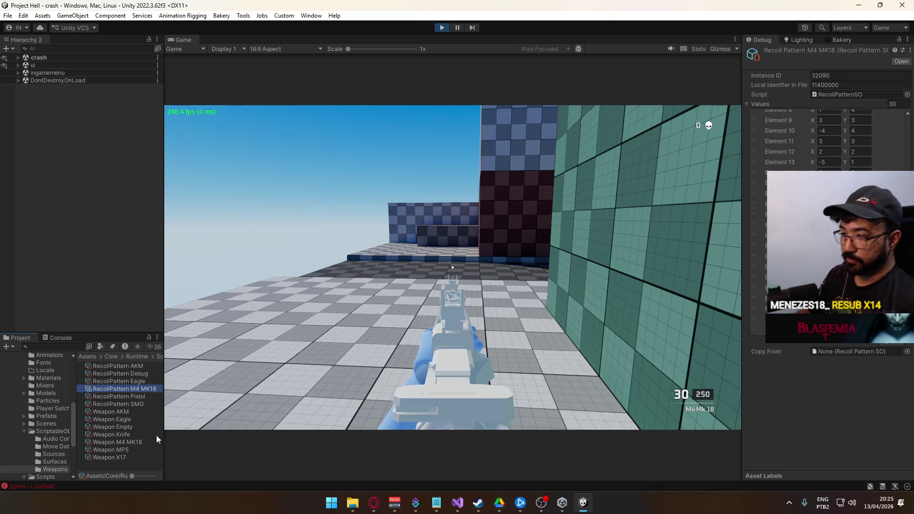
click(132, 442)
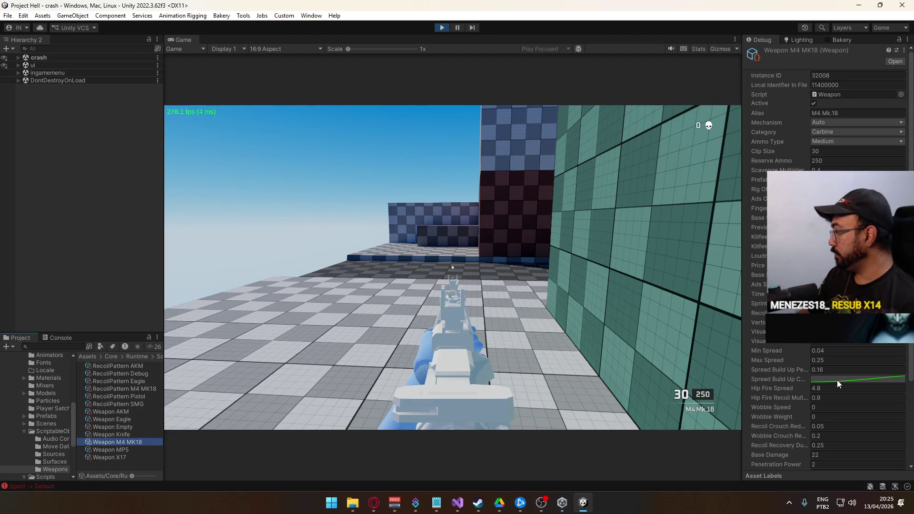
click(857, 379)
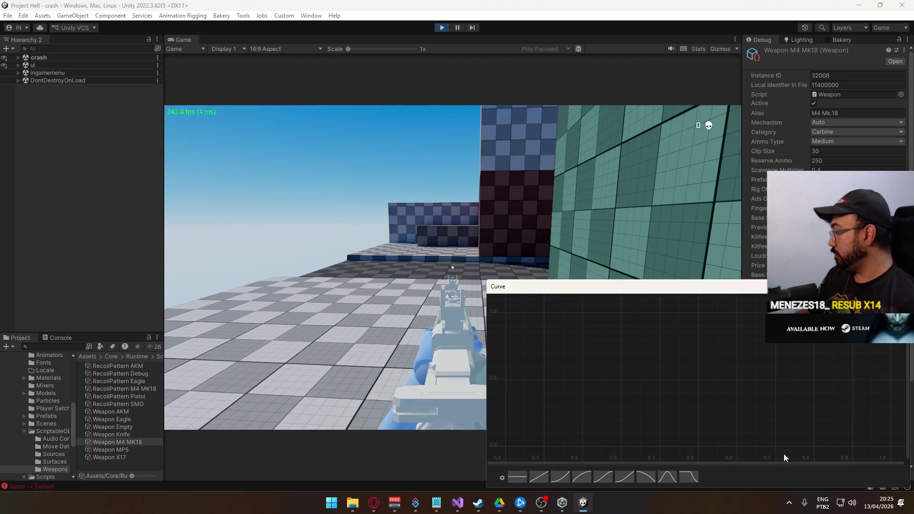
- Fire the M4 again, then compare the Recoil Pattern Debug and M4 MK18 recoil values
click(452, 267)
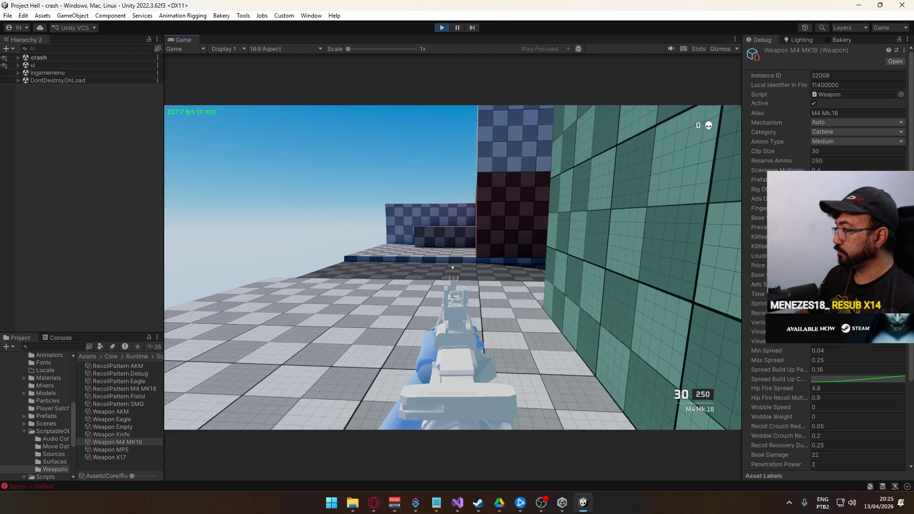
drag(453, 267, 452, 268)
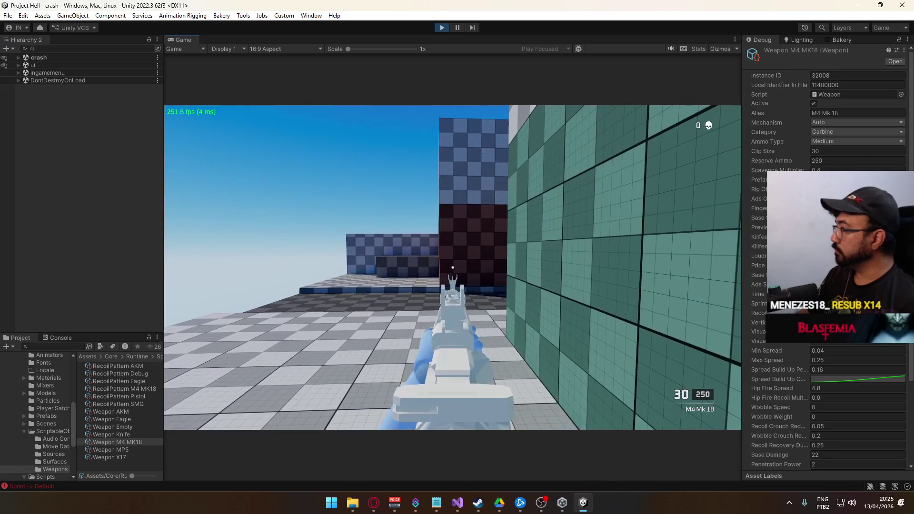
key(super)
key(super)
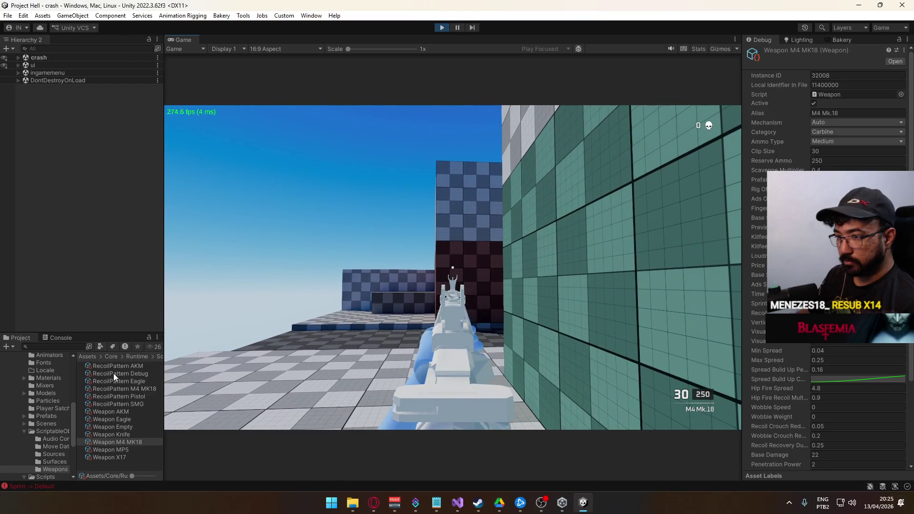
click(113, 374)
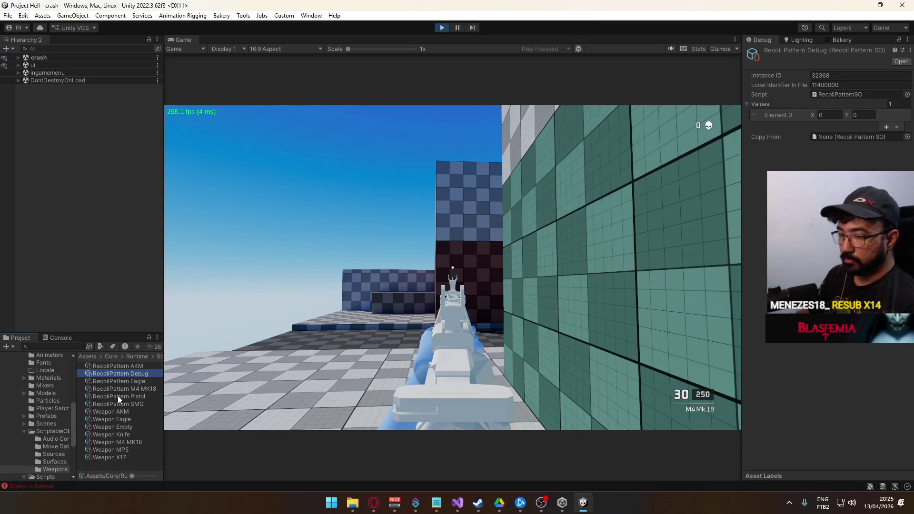
click(128, 388)
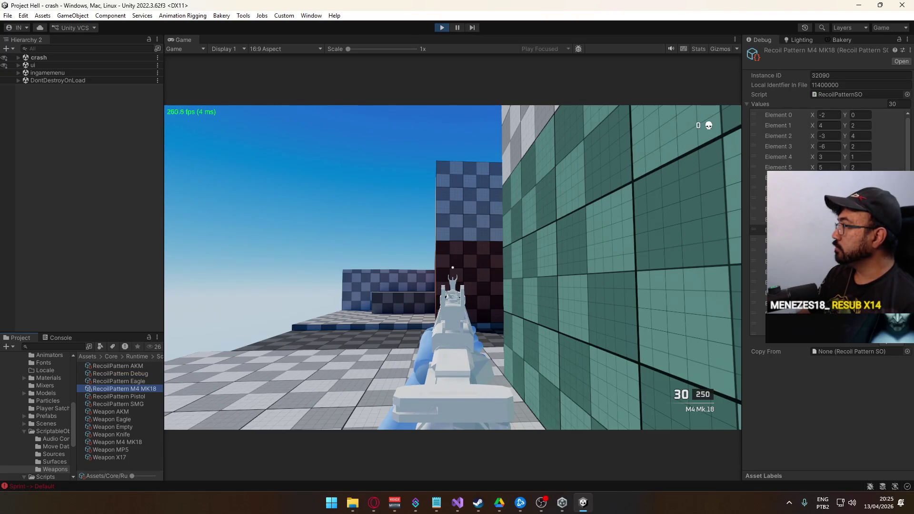
- Empty the M4 MK18 recoil Values list to 0, then recreate 30 zeroed entries
key(Return)
click(833, 116)
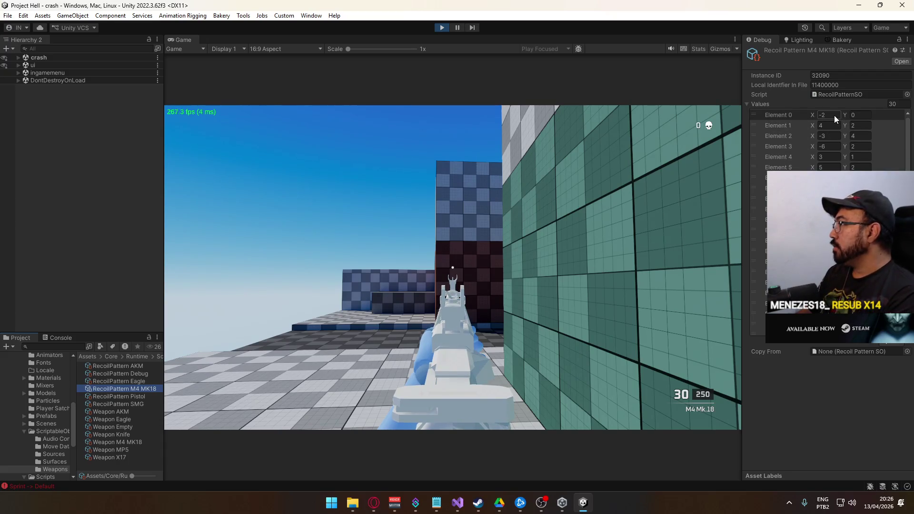
click(898, 105)
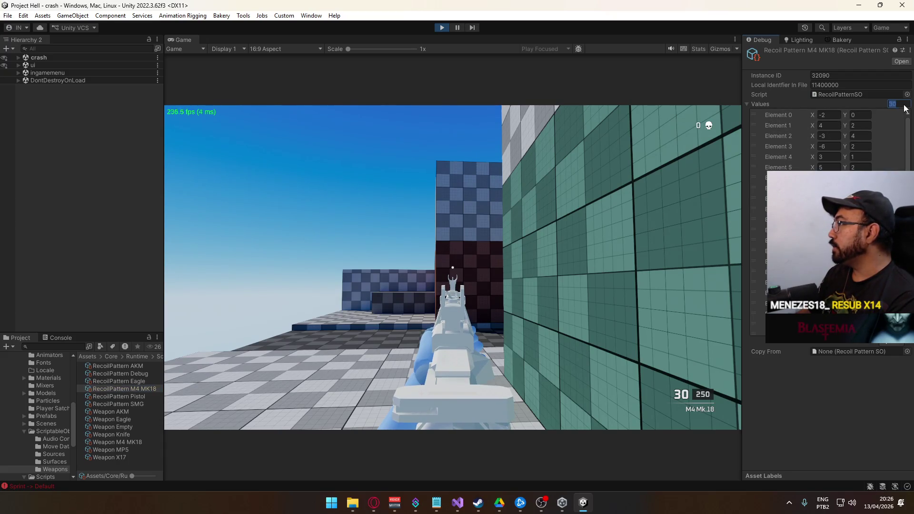
text(0)
key(Return)
text(30)
key(Return)
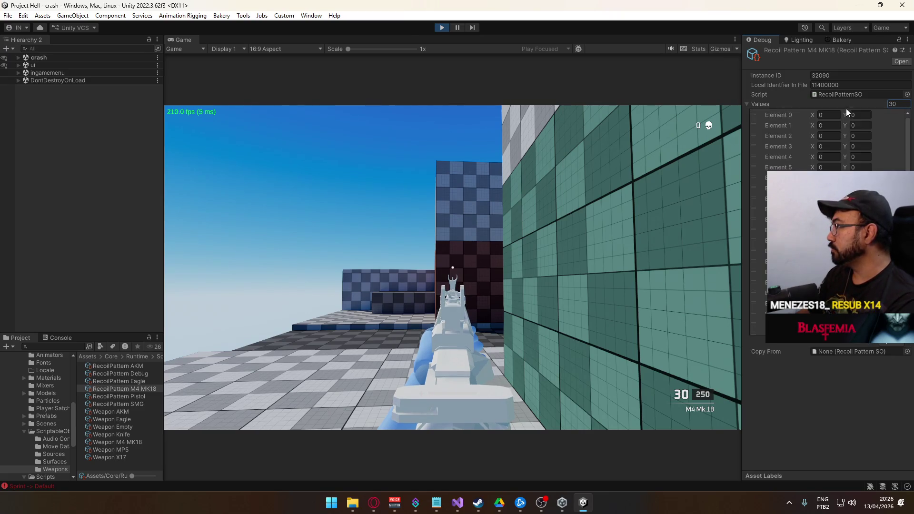
- Fire the M4 with the zeroed pattern, reloading and sprinting forward between shots
click(514, 220)
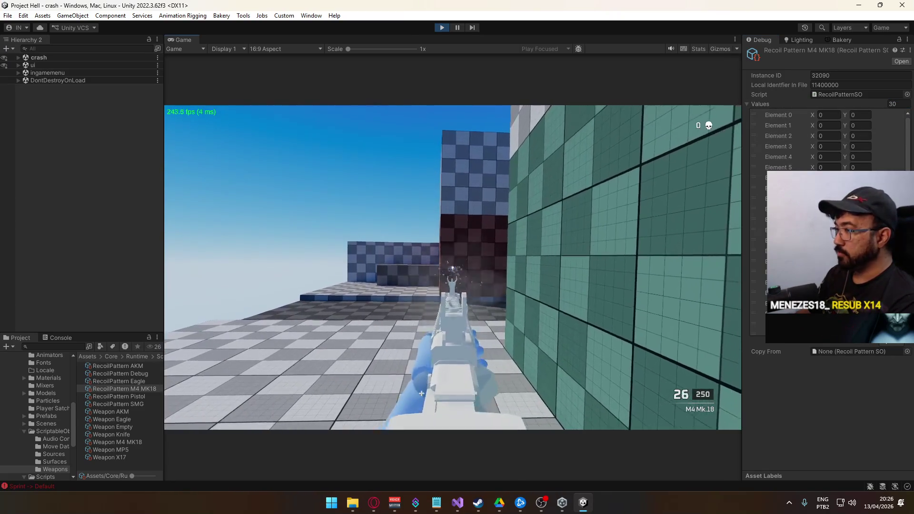
key(r)
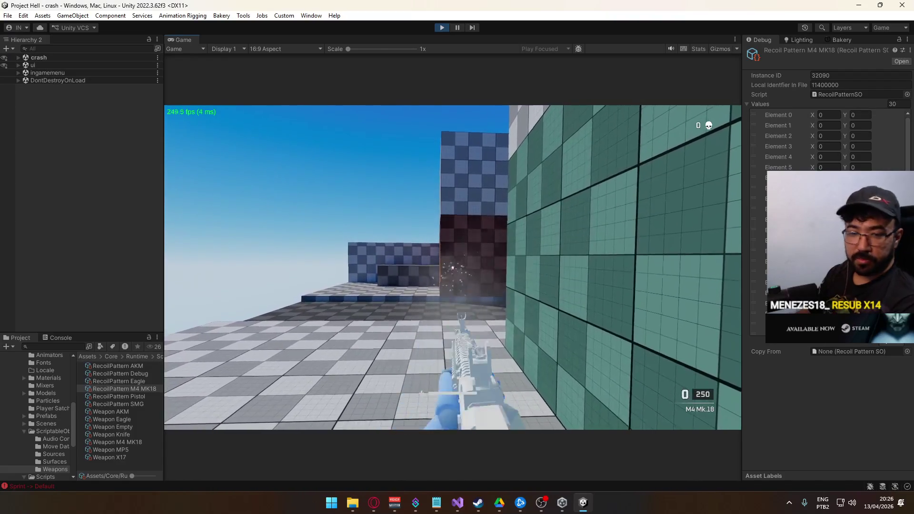
key(shift+w)
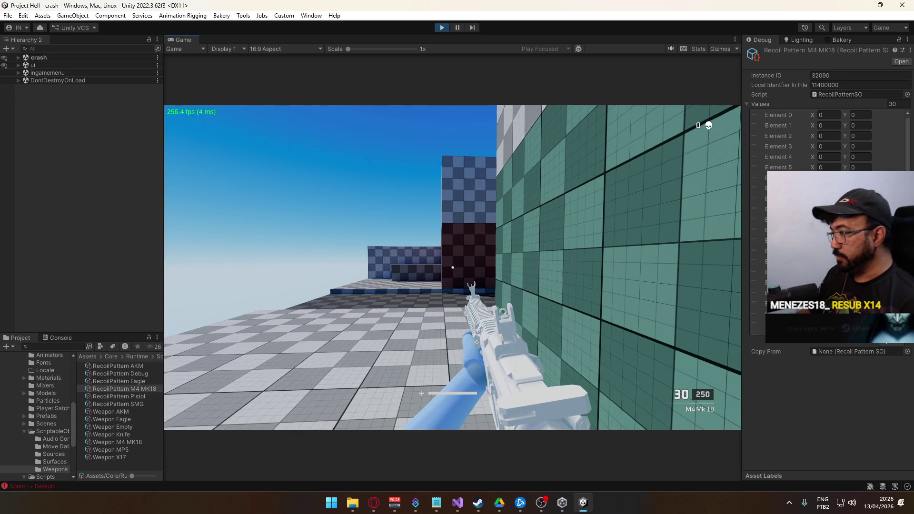
click(453, 267)
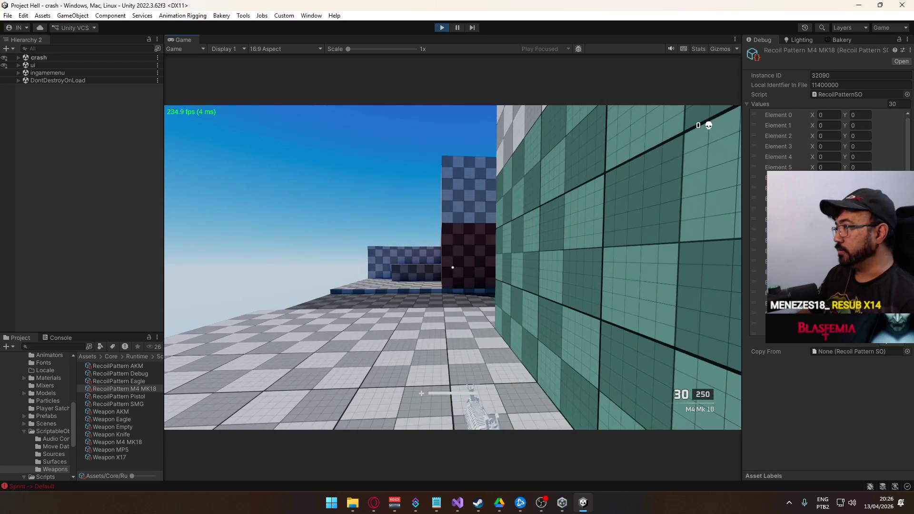
key(super)
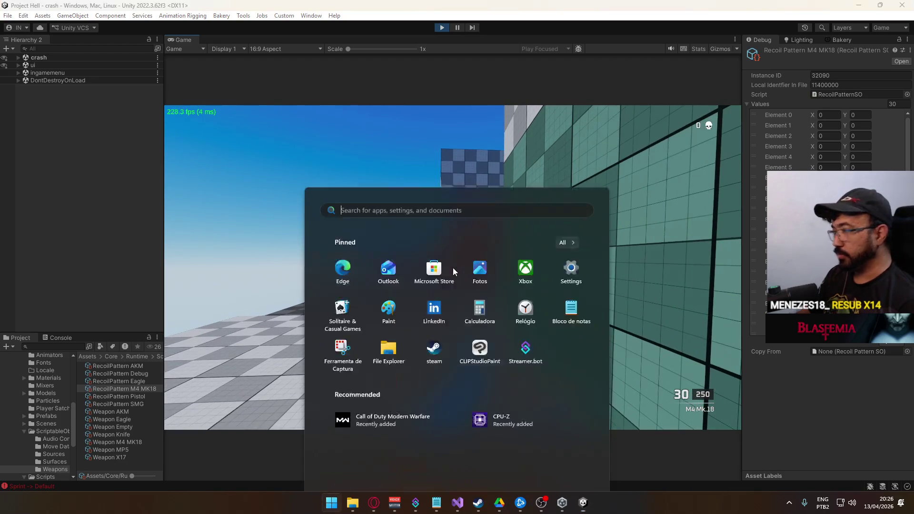
key(Escape)
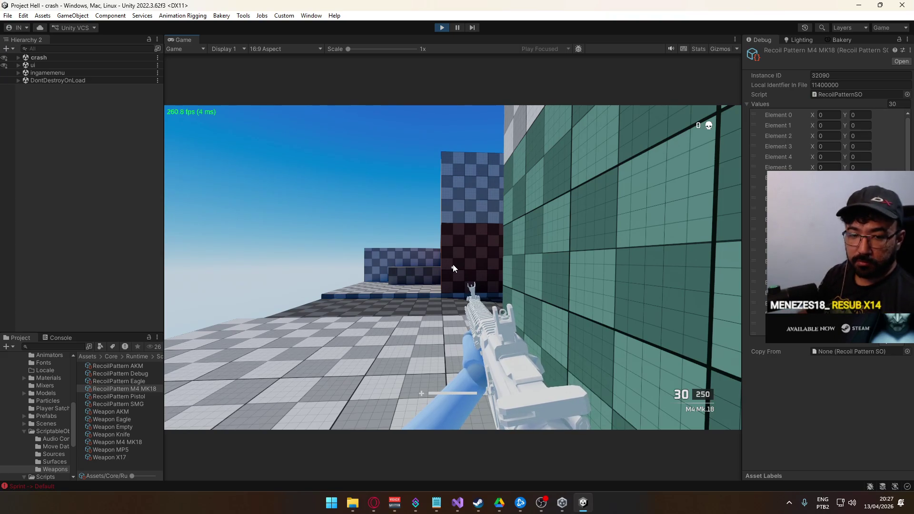
- Aim down the M4's sights and fire to check recoil, then select the first recoil value entry
click(453, 269)
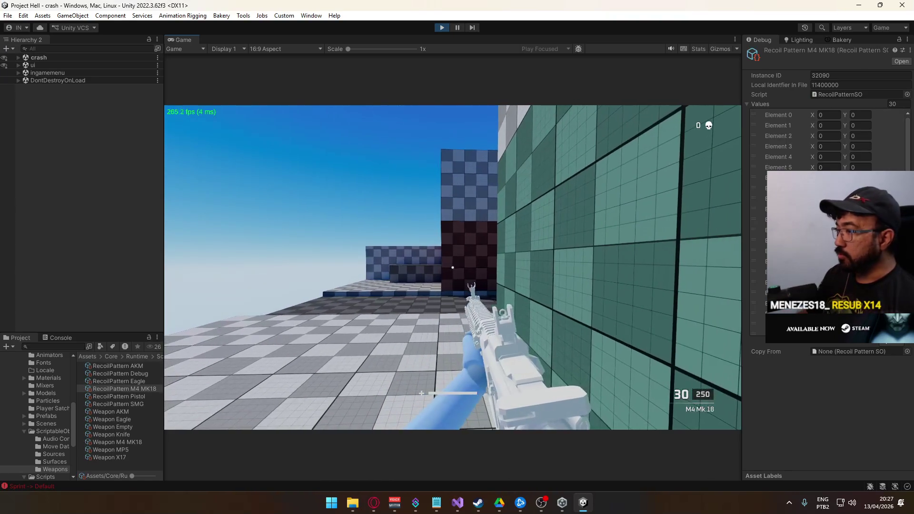
right_click(452, 267)
click(453, 268)
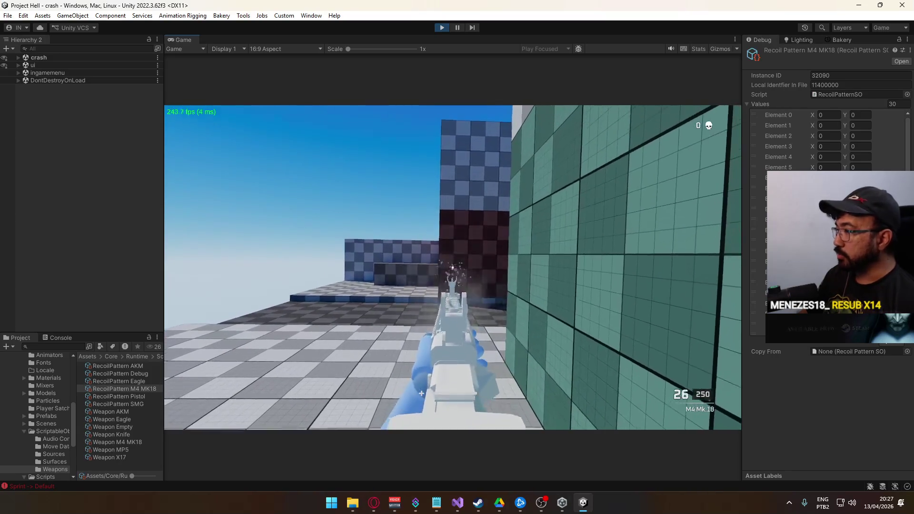
click(452, 267)
key(super)
key(super)
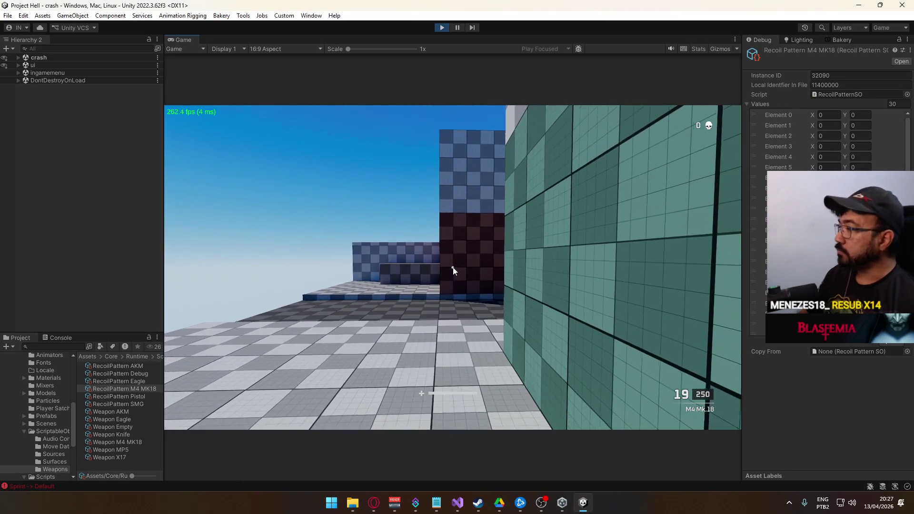
key(super)
click(857, 119)
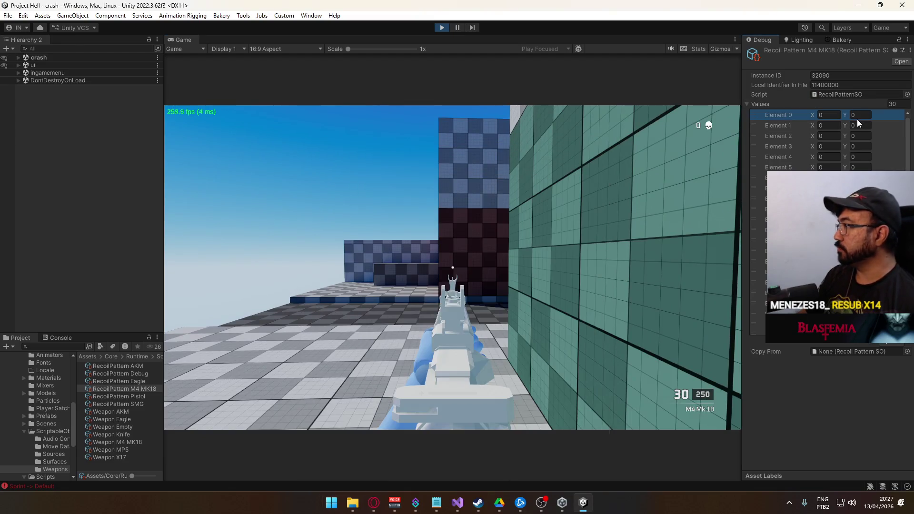
- Look at the AKM recoil pattern for reference, then return to the M4 MK18 pattern
click(133, 411)
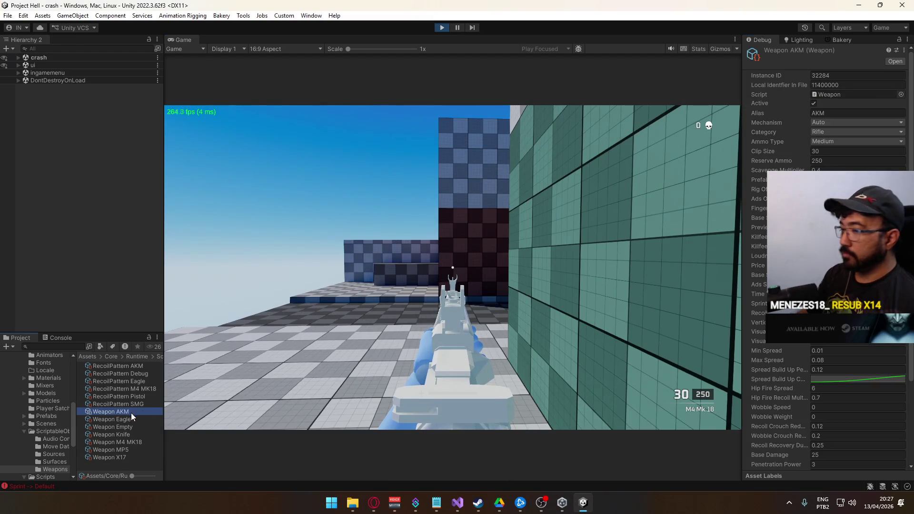
click(141, 368)
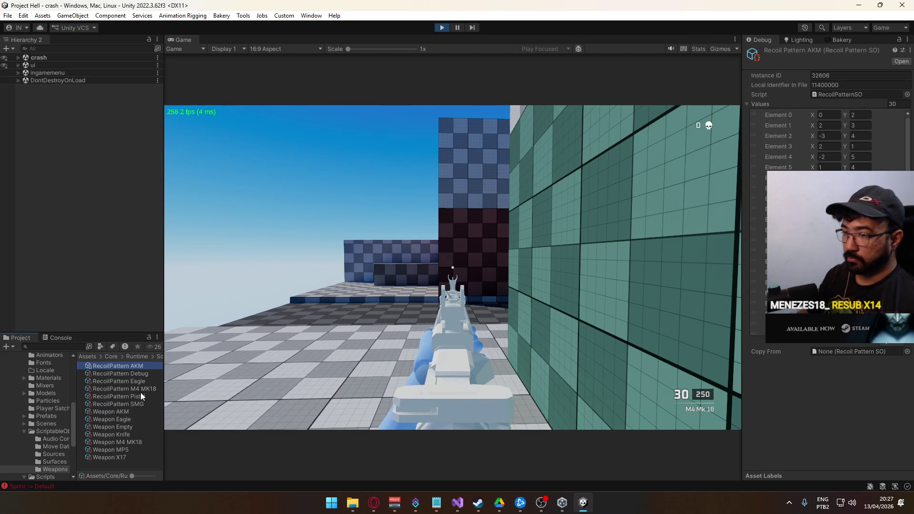
click(133, 389)
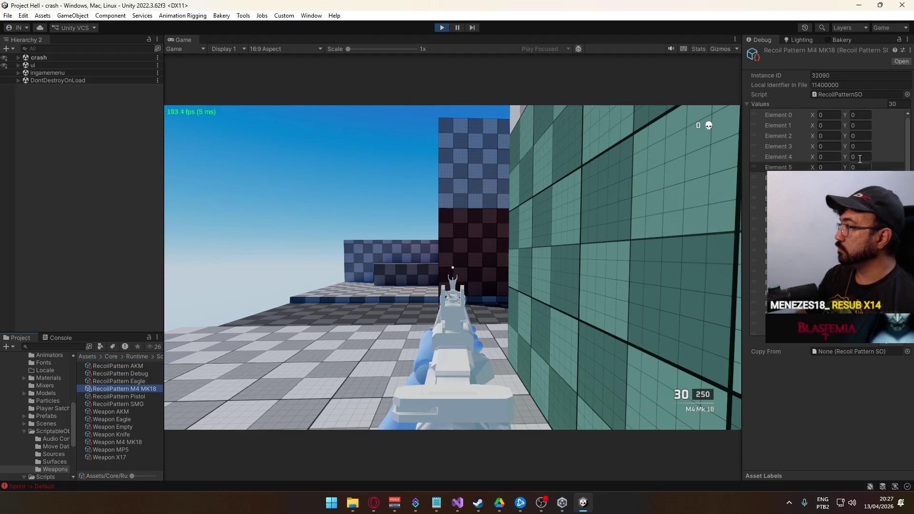
- Enter M4 MK18 vertical recoil values 3, 4, 4, 5, 4, keeping X at 0
click(860, 115)
text(2)
click(860, 124)
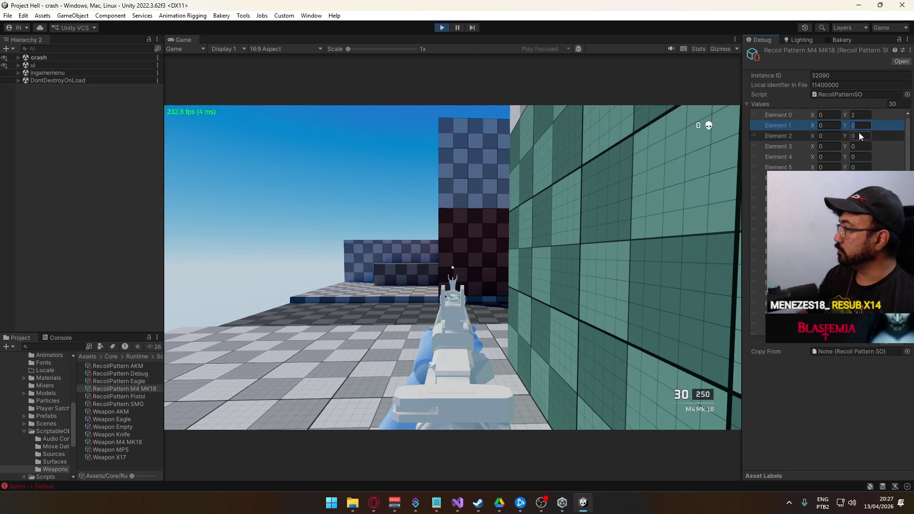
text(3)
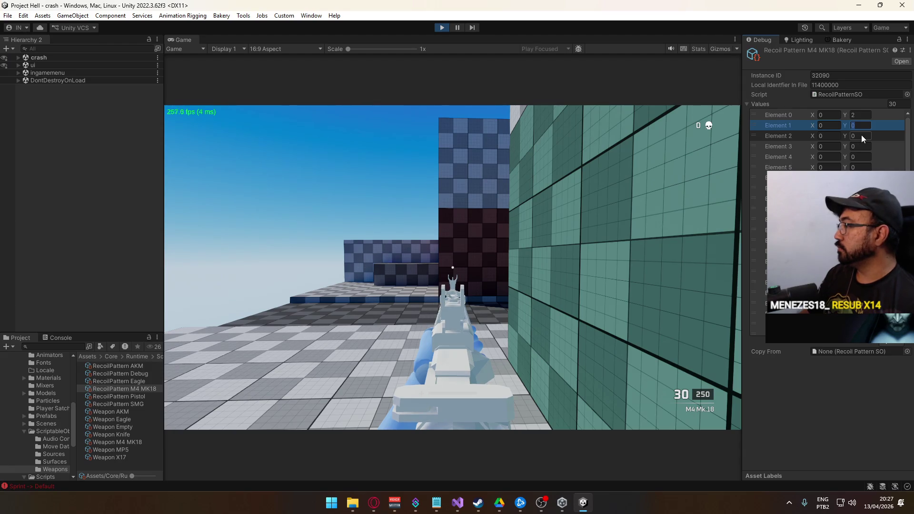
click(861, 135)
text(4)
click(860, 146)
text(4)
click(862, 156)
text(5)
click(862, 167)
text(4)
- Fire a quick test burst, then compare the AKM and M4 MK18 recoil patterns again
click(699, 192)
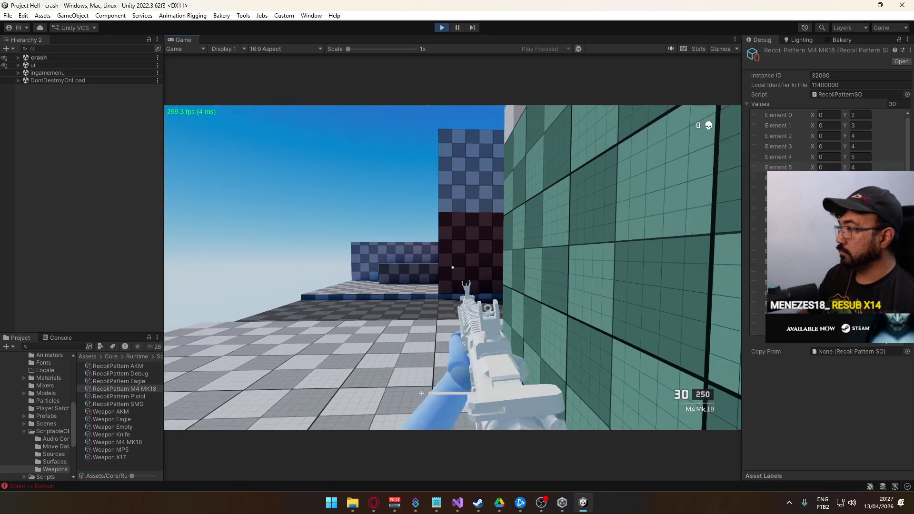
key(super)
key(super)
key(super)
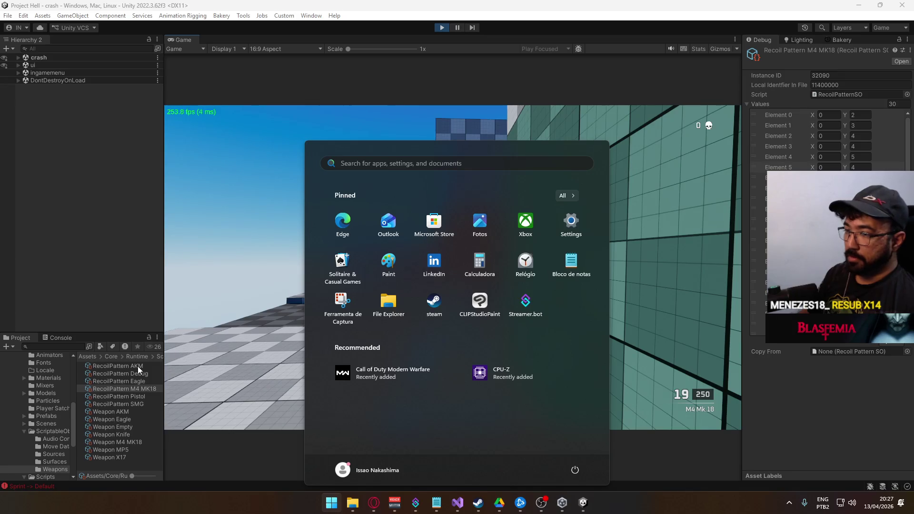
click(138, 367)
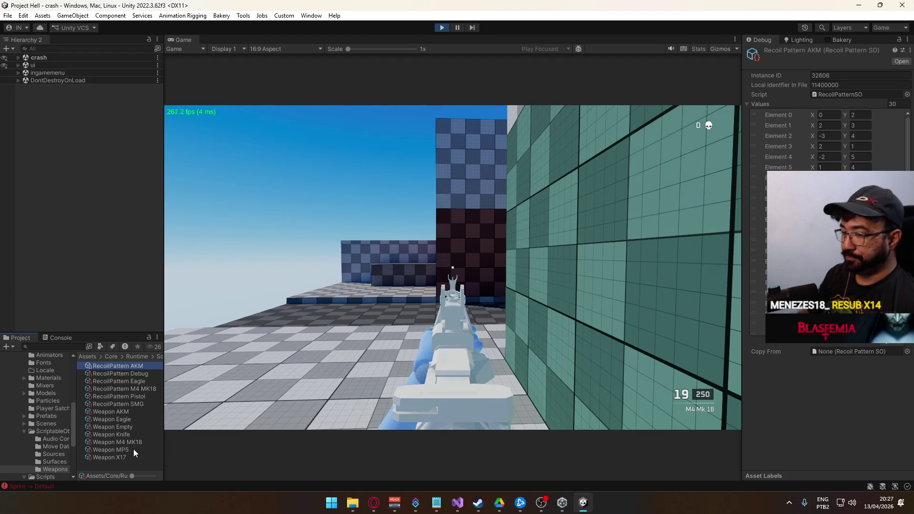
click(146, 390)
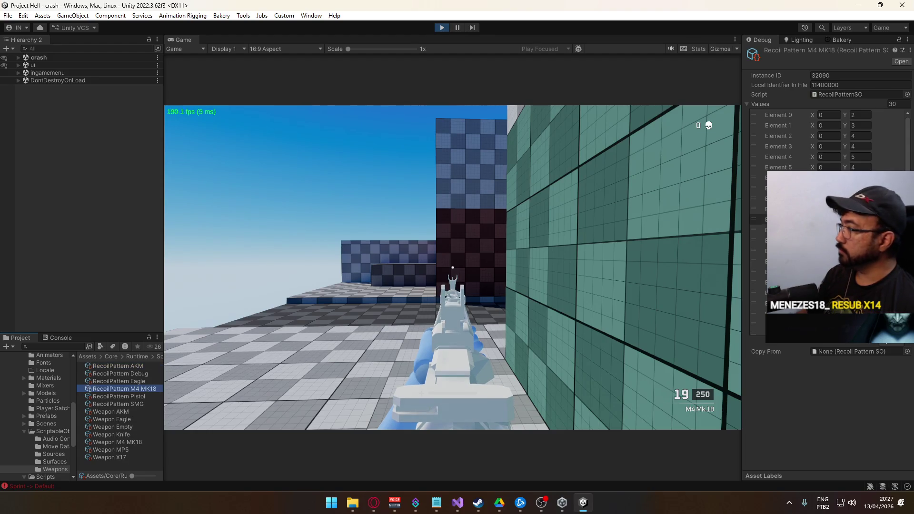
- Step through each M4 MK18 recoil entry down to the last values
click(756, 188)
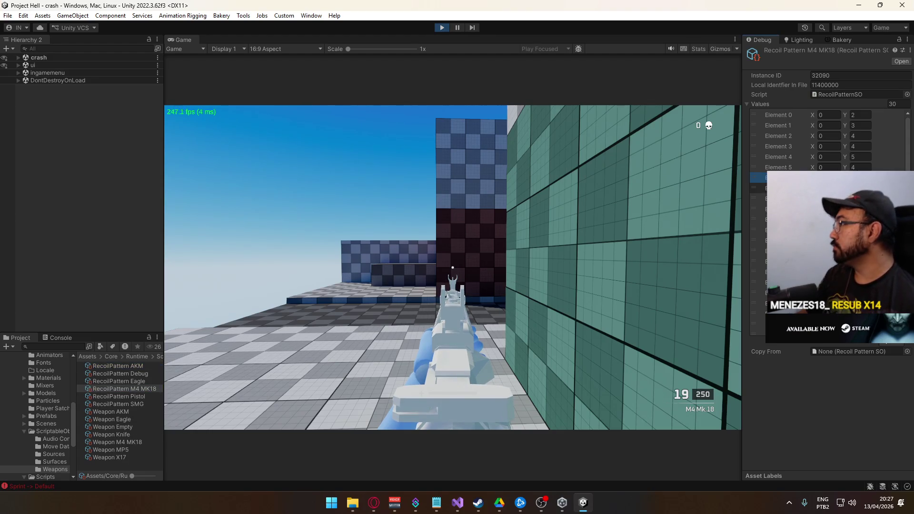
key(Down)
key(Down)
key(Down)
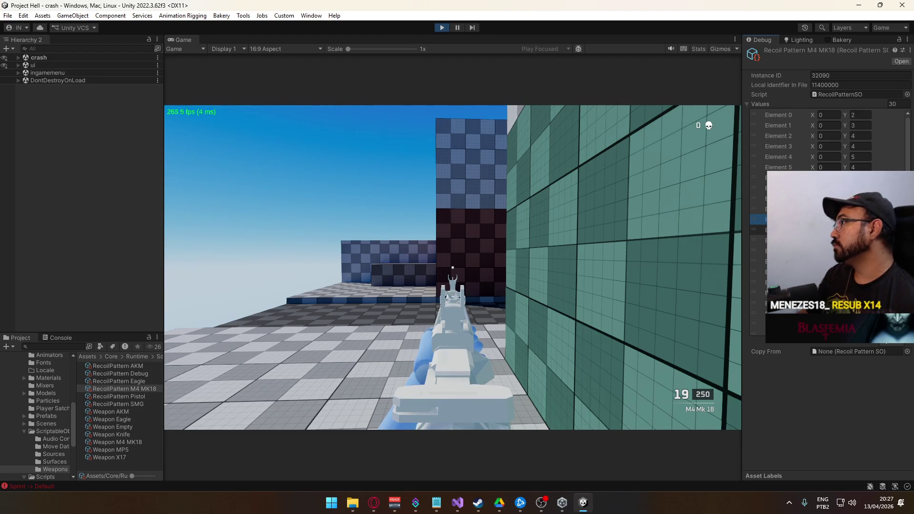
key(Down)
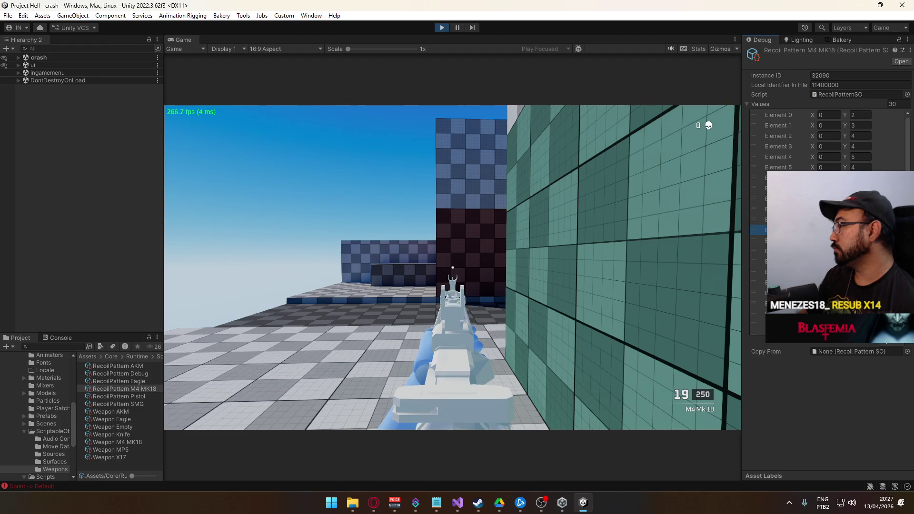
key(Down)
key(Down)
key(Down)
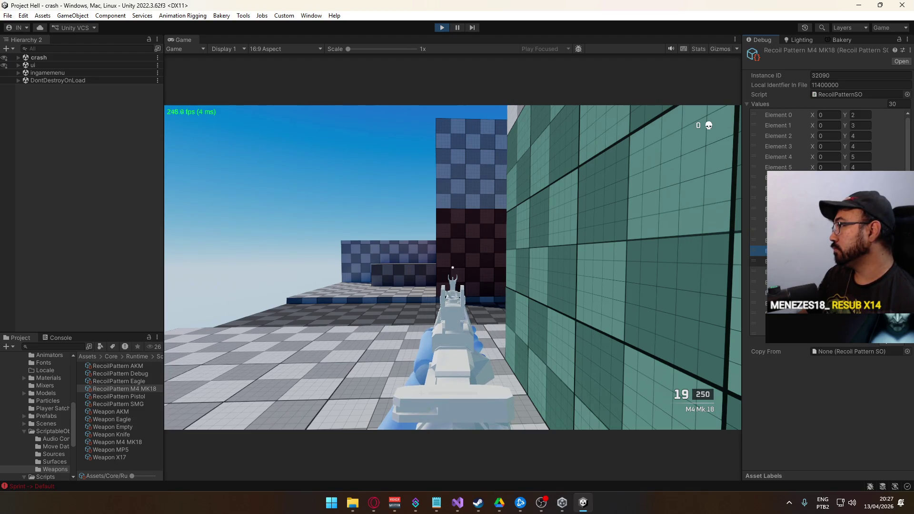
key(Down)
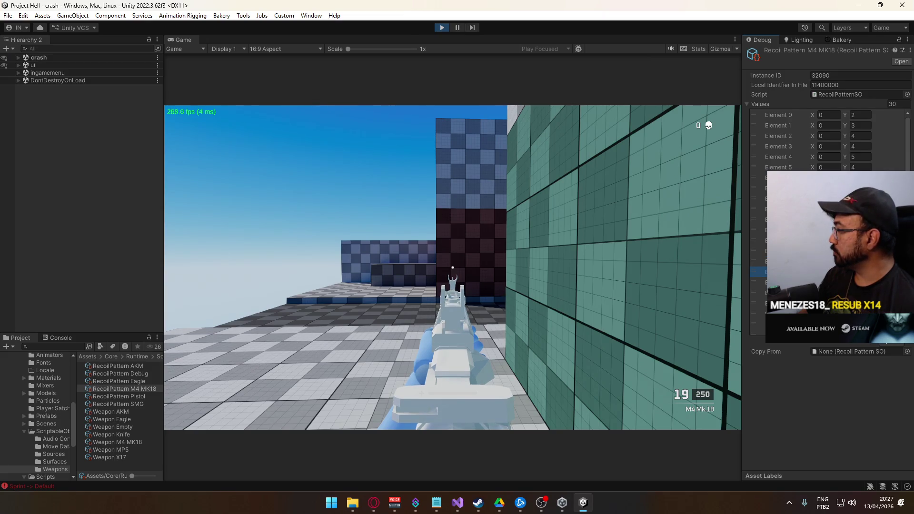
key(Down)
key(Down)
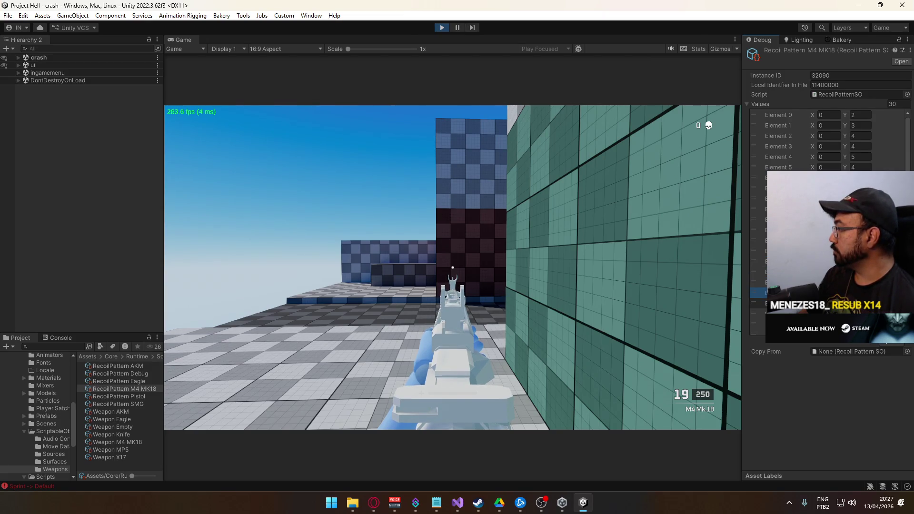
key(Down)
scroll(829, 219, down, 3)
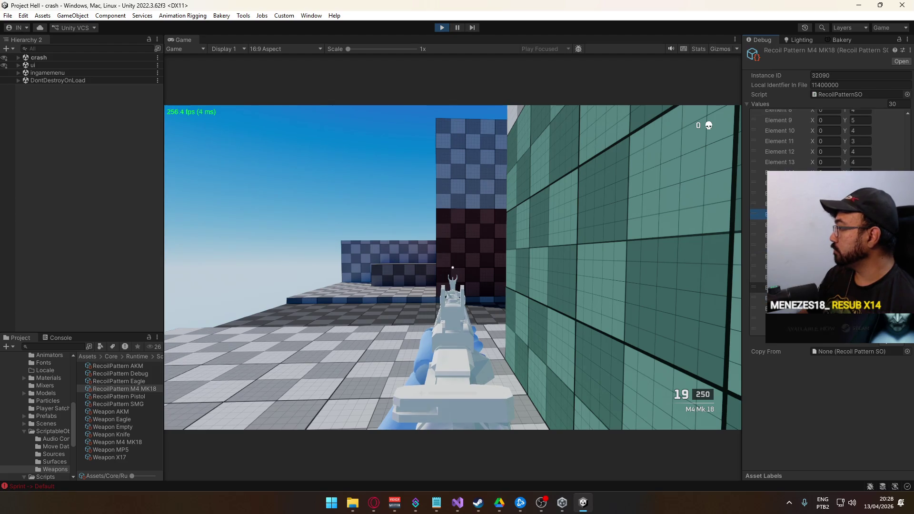
key(Down)
key(Down)
key(Down)
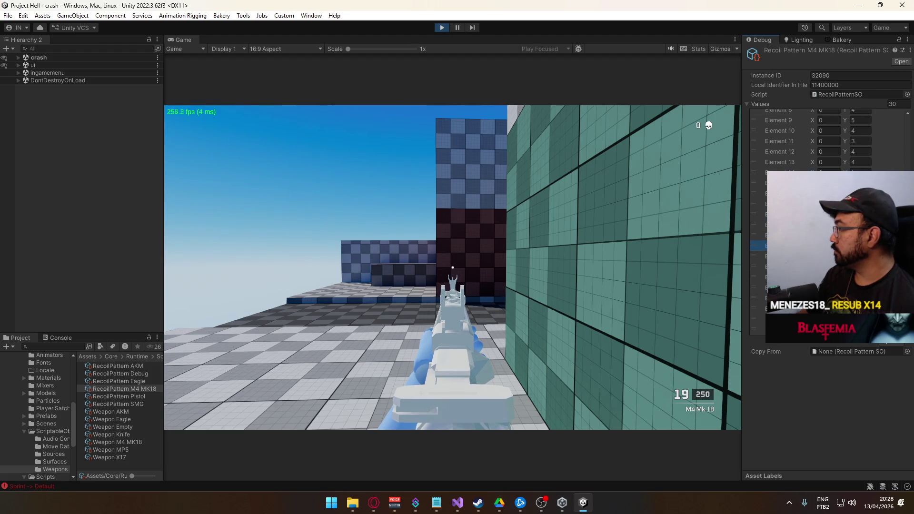
key(Up)
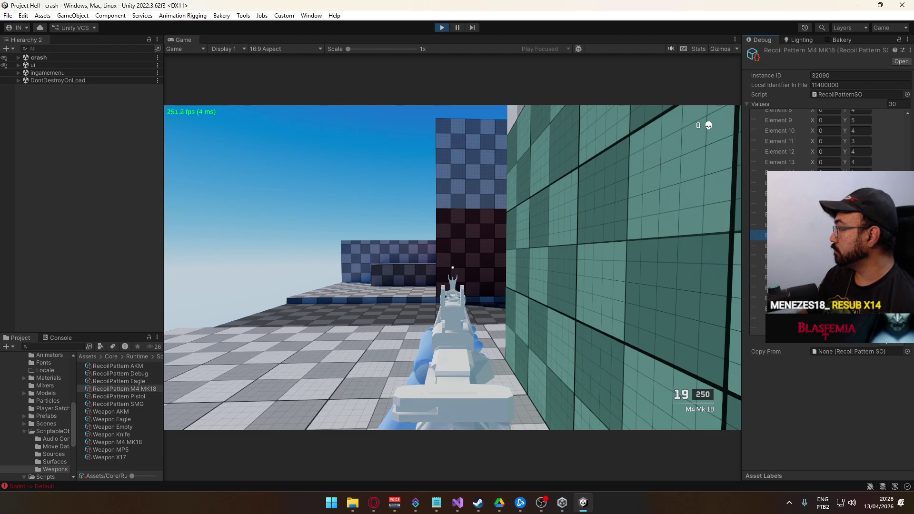
key(Down)
key(Down)
key(Down)
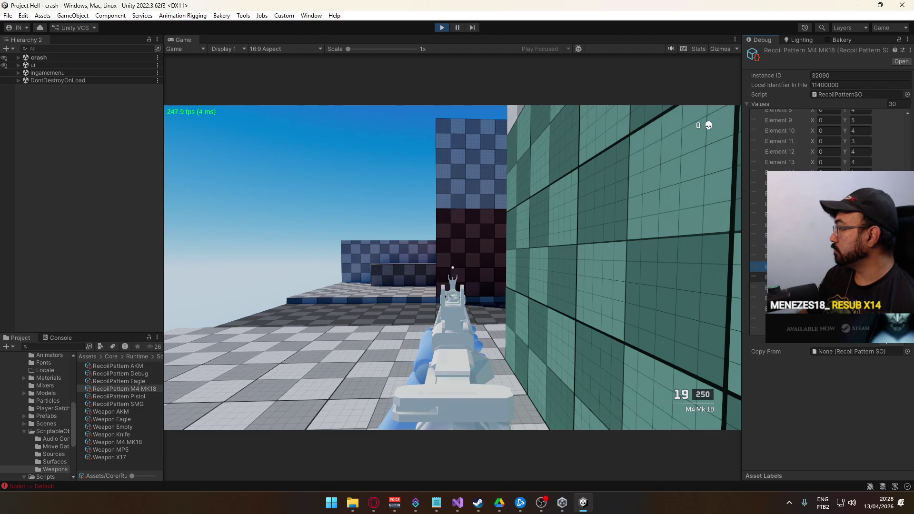
key(Down)
key(Down)
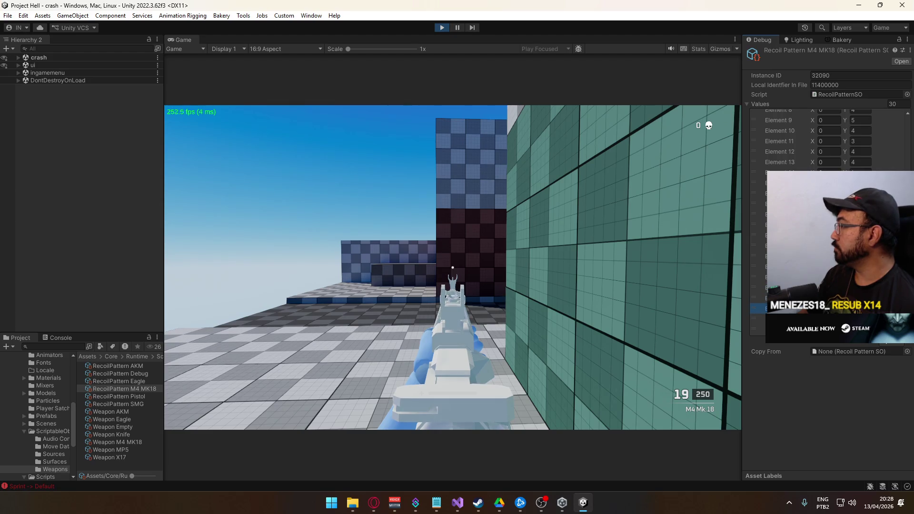
key(Down)
key(Down)
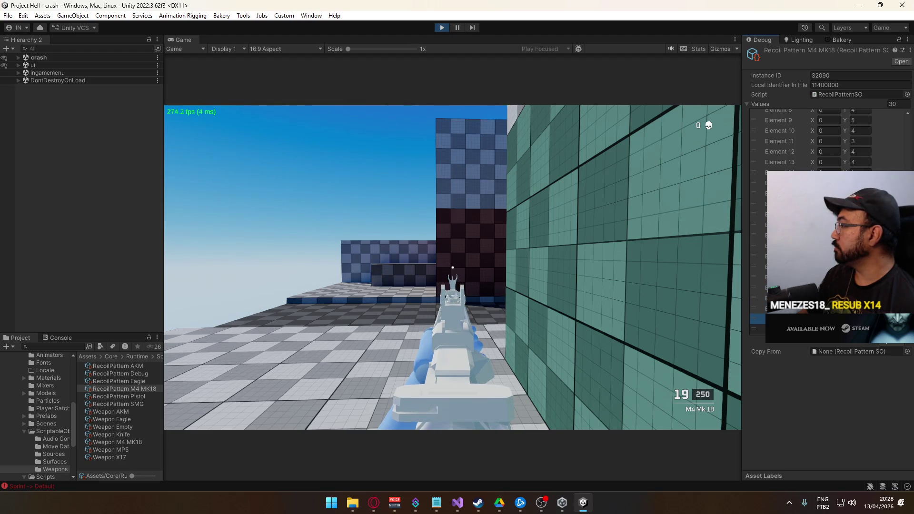
- Spray-fire the M4 in several bursts with reloads to test the vertical-only recoil
click(453, 267)
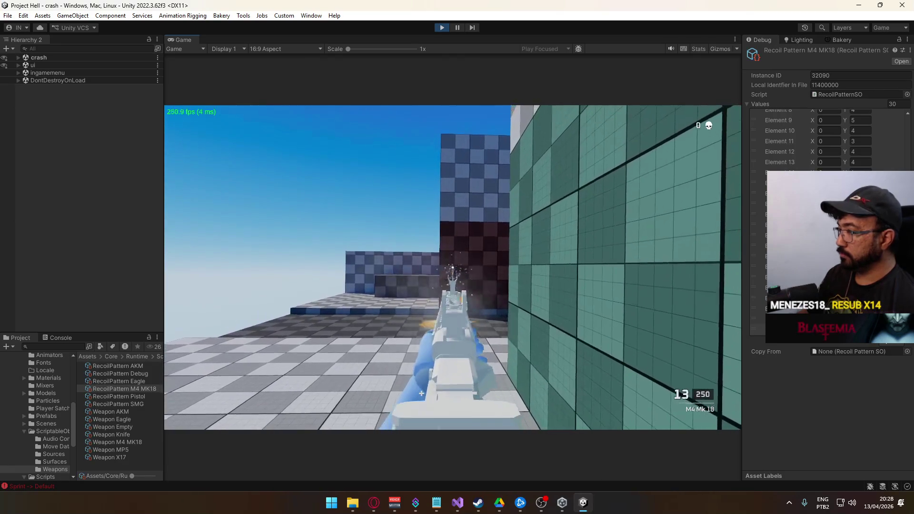
key(r)
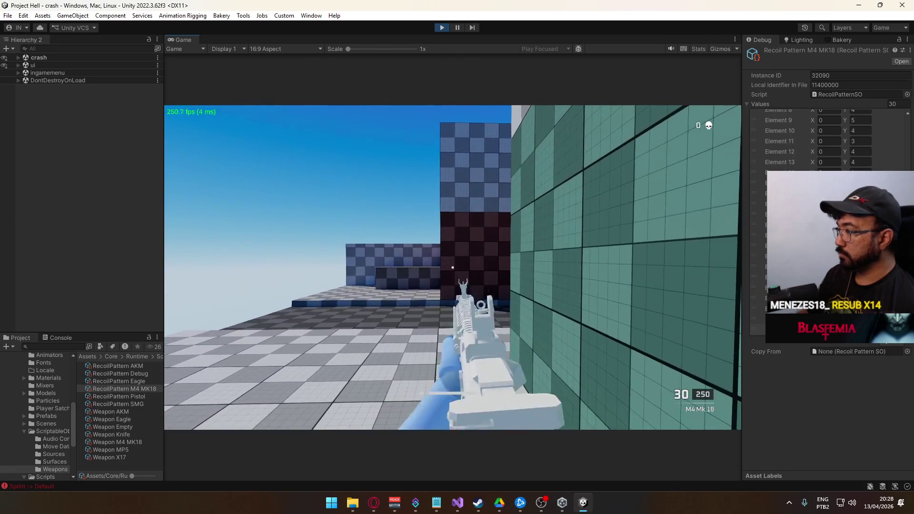
click(453, 267)
click(453, 267)
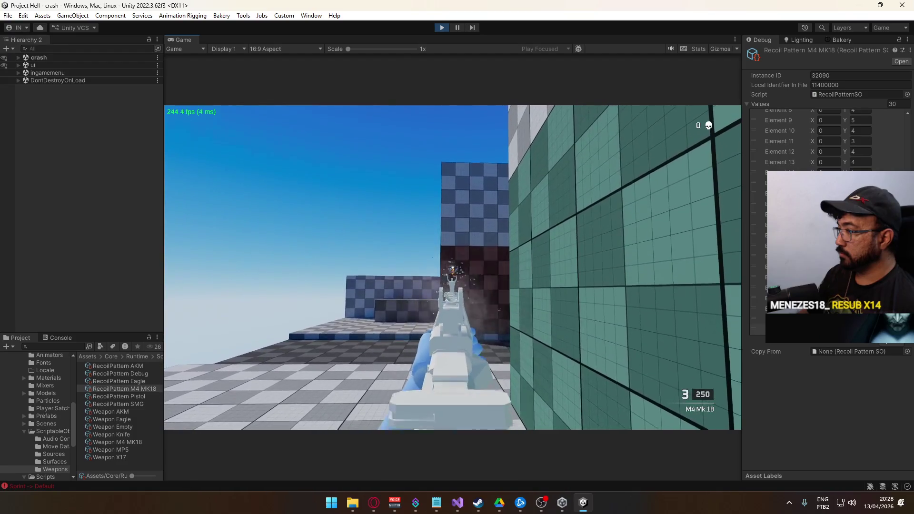
key(r)
click(453, 267)
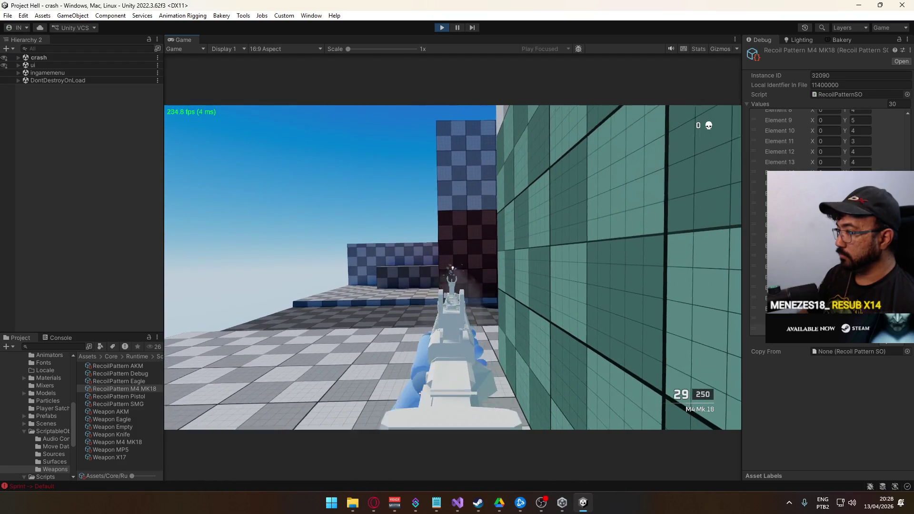
click(452, 267)
key(r)
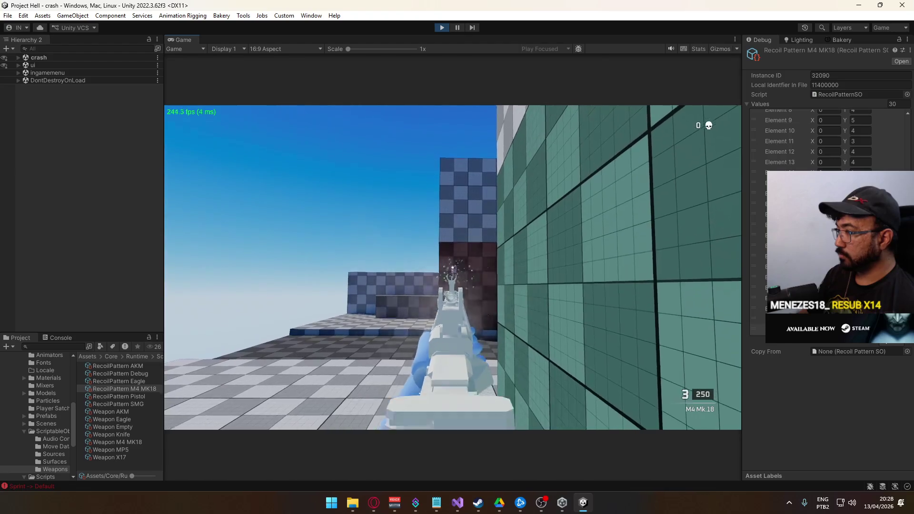
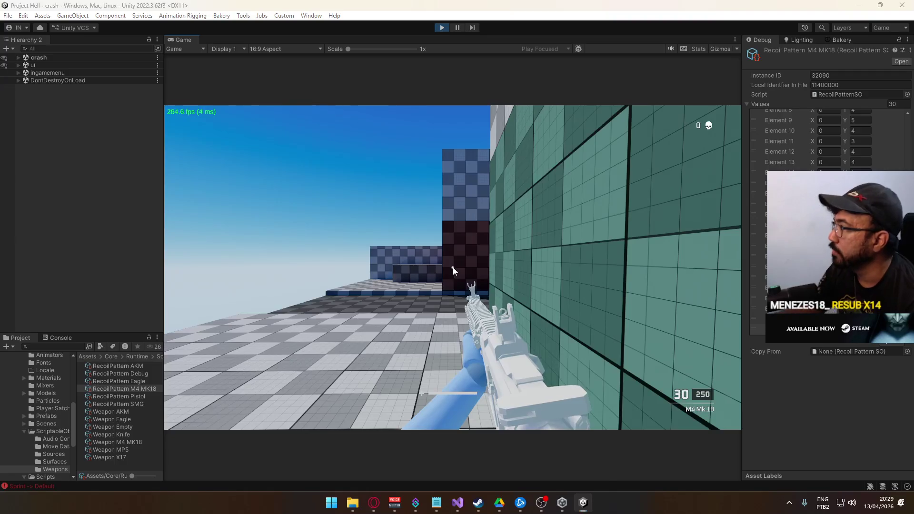
- Set Elements 0–3 horizontal recoil to 1, 3, -2 and 2, then test-fire in the Game view
key(super)
key(super)
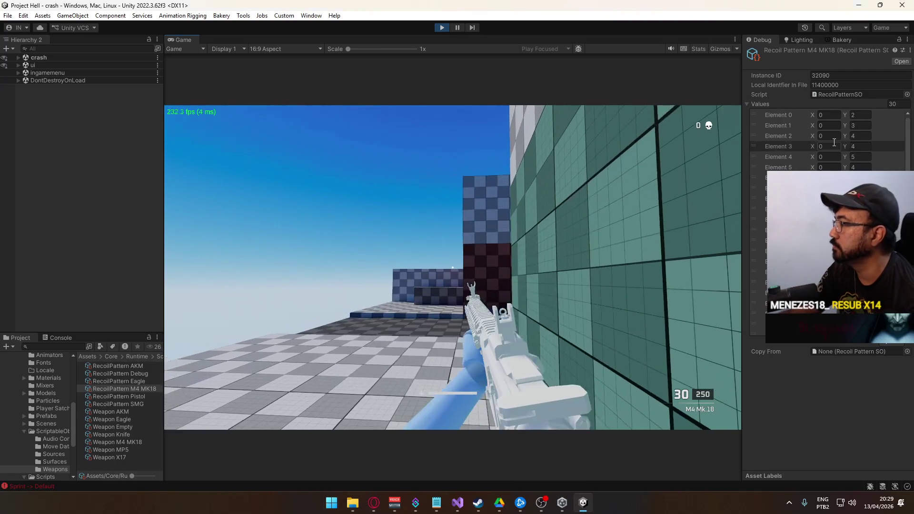
scroll(843, 125, up, 1)
key(super)
key(super)
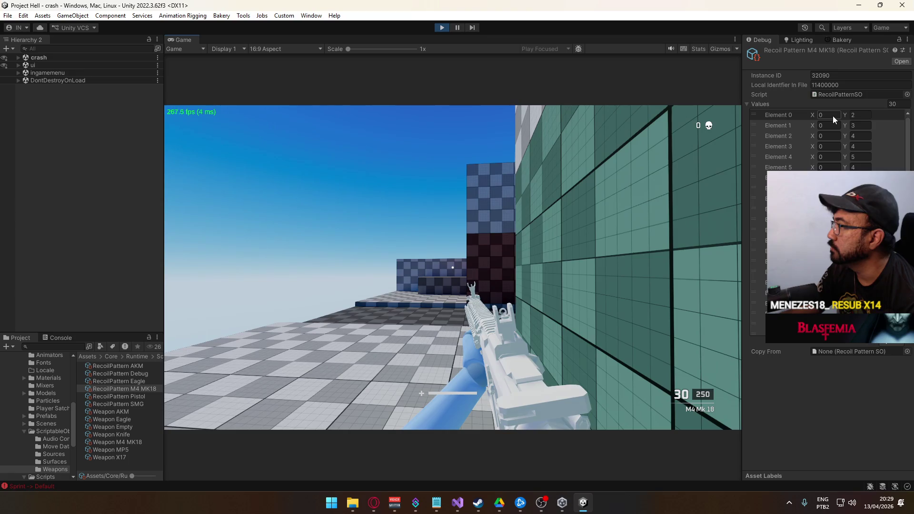
click(832, 116)
text(1)
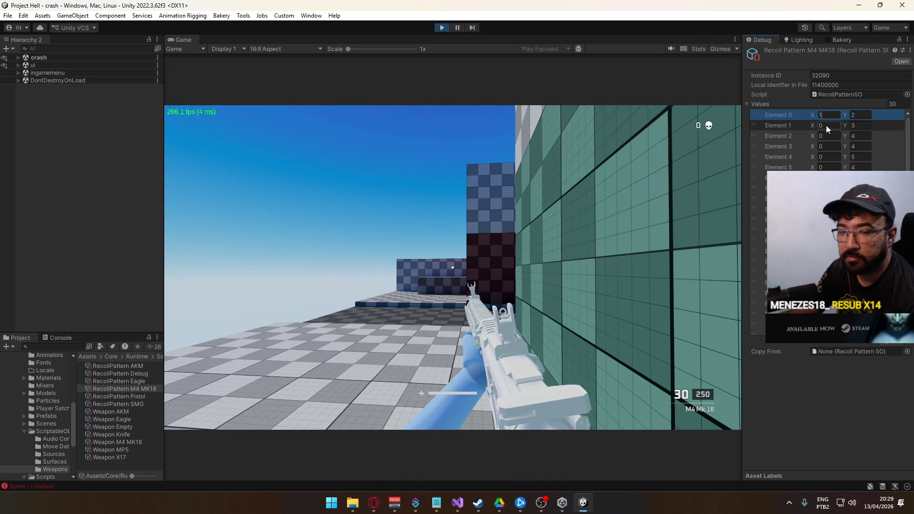
click(826, 125)
text(3)
click(829, 137)
text(-2)
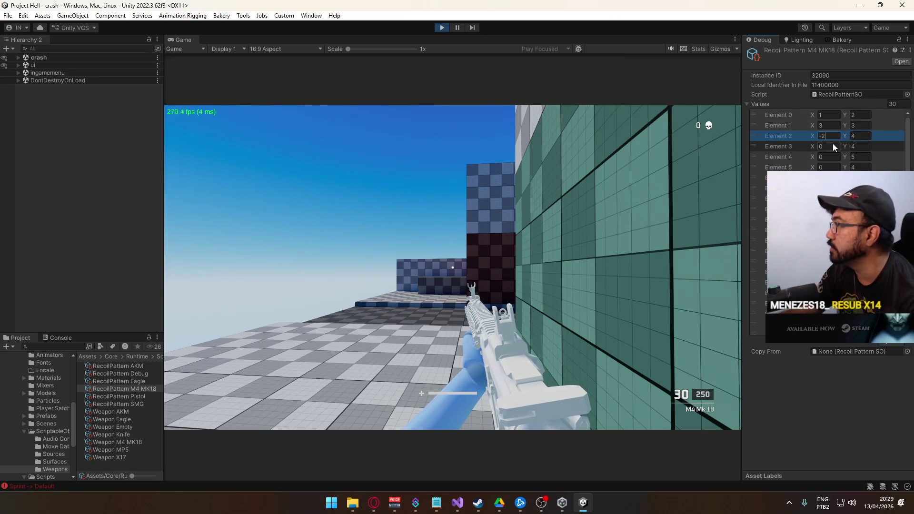
click(832, 145)
text(2)
click(524, 238)
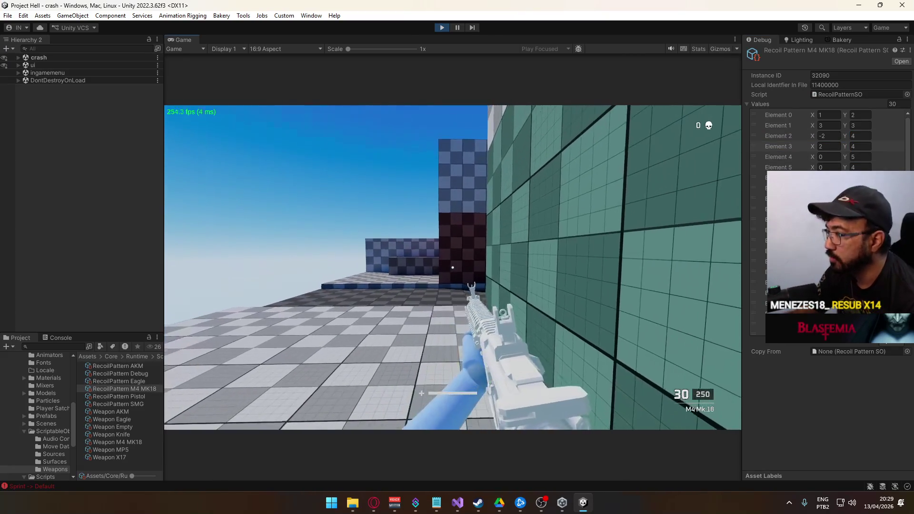
- Revise the X values of Elements 1–5 to 4, -3, 5, -2 and 1
key(super)
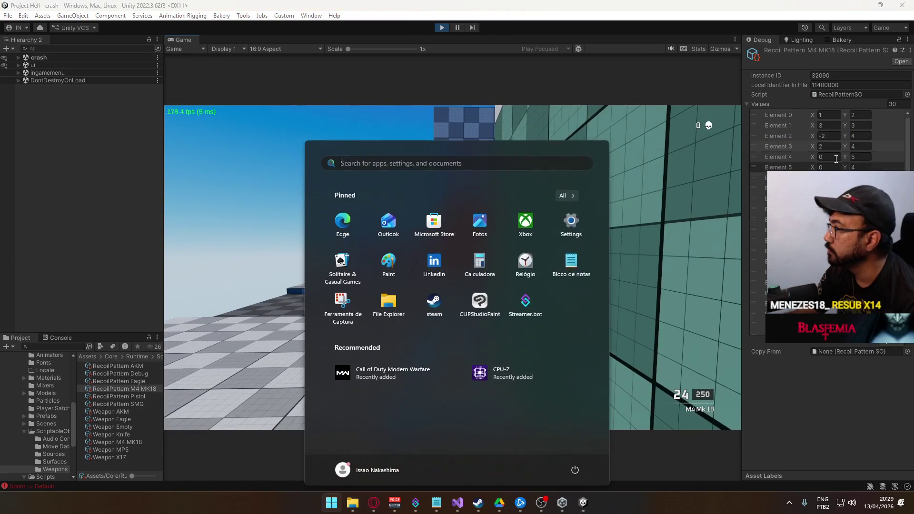
click(827, 126)
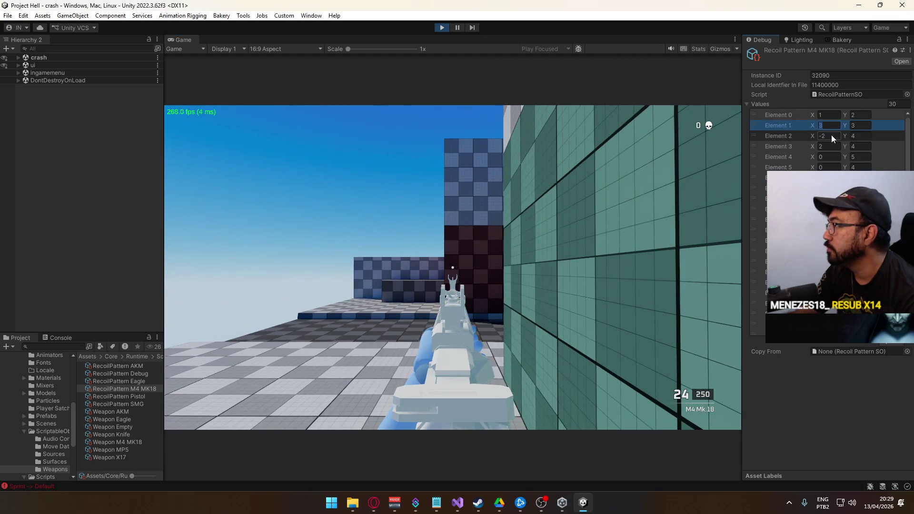
text(4)
click(829, 137)
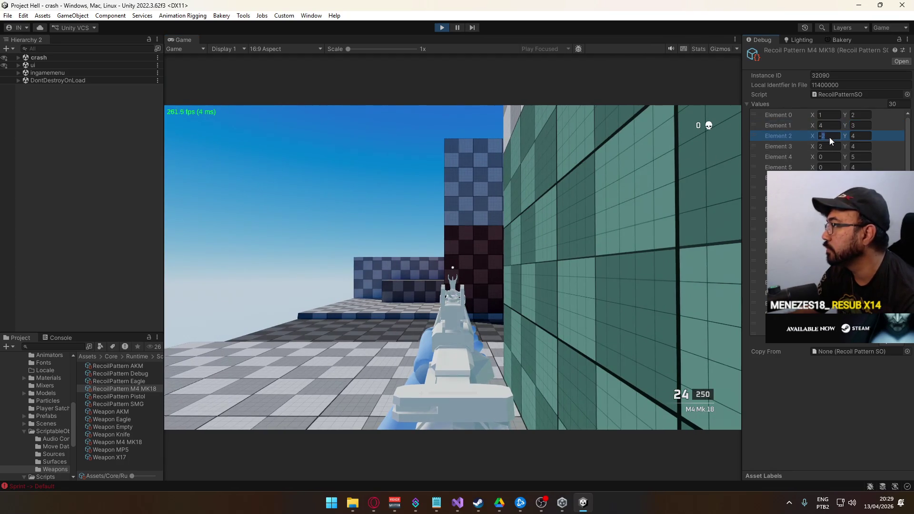
text(-3)
click(827, 148)
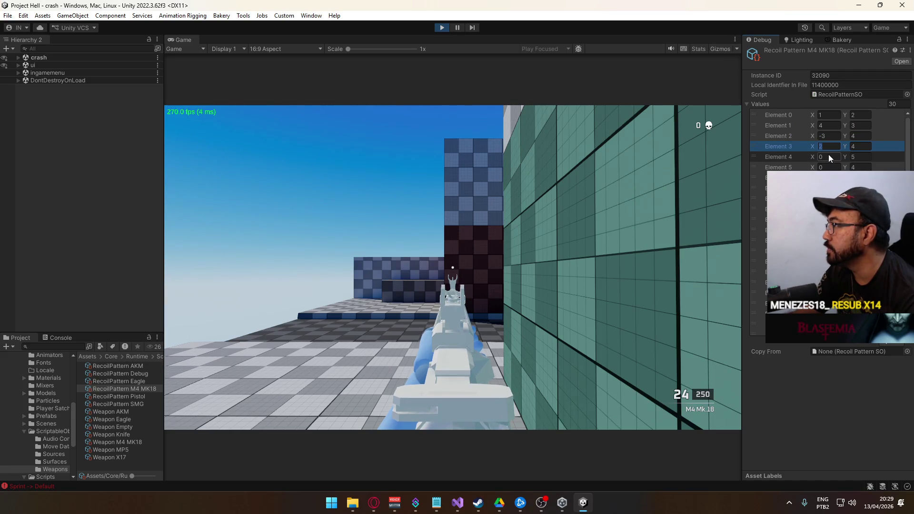
text(5)
click(829, 157)
text(-2)
click(828, 169)
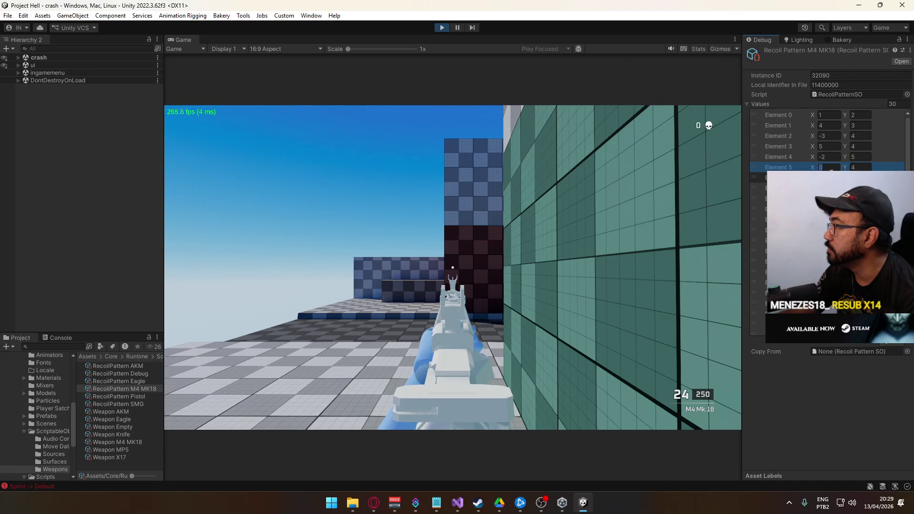
text(1)
click(823, 178)
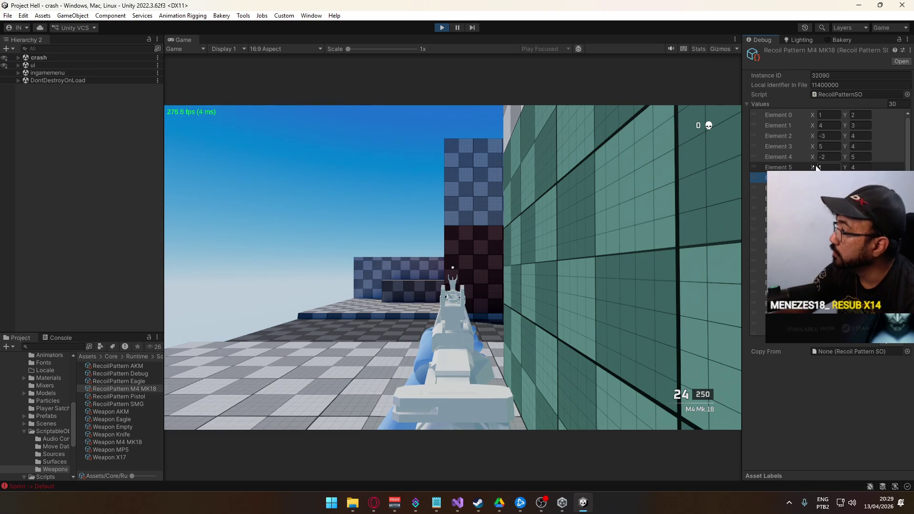
- Return to gameplay and test-fire a burst at the wall
click(823, 188)
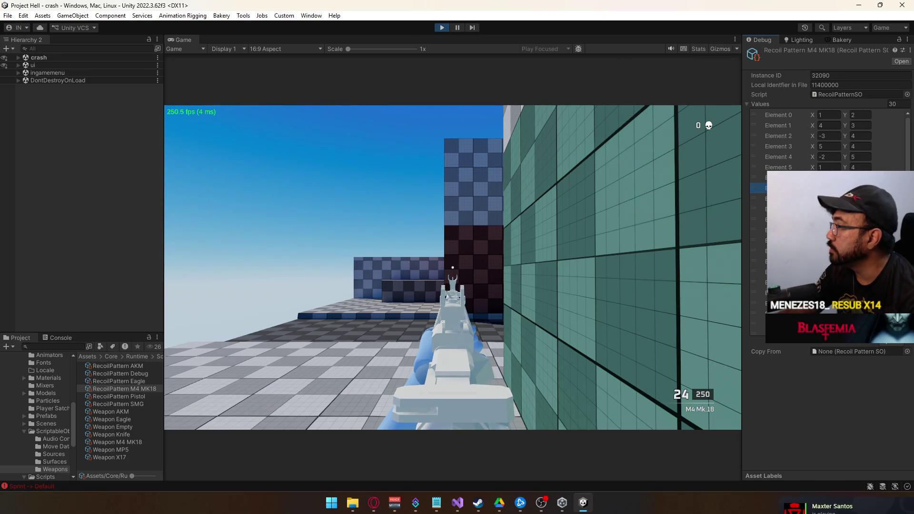
click(515, 215)
drag(453, 267, 453, 268)
key(super)
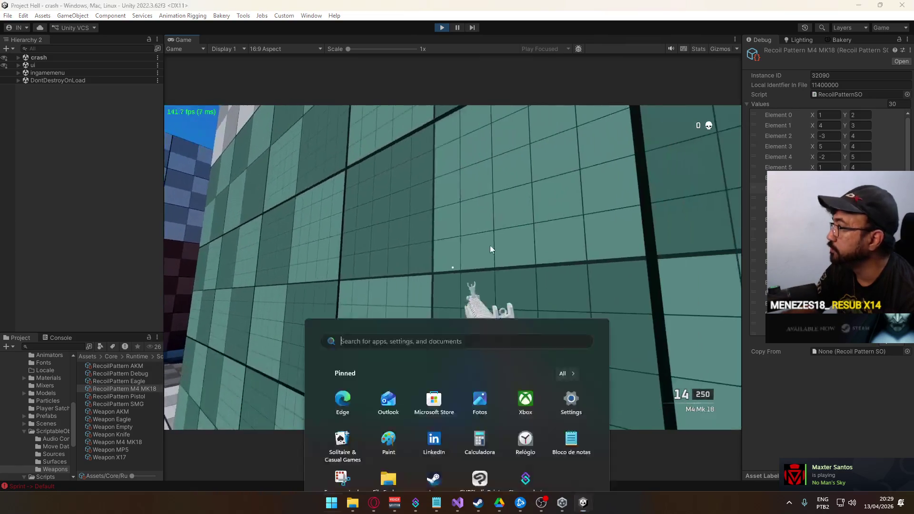
- Set Element 4 X to 4 and Element 5 X to 2
key(super)
key(super)
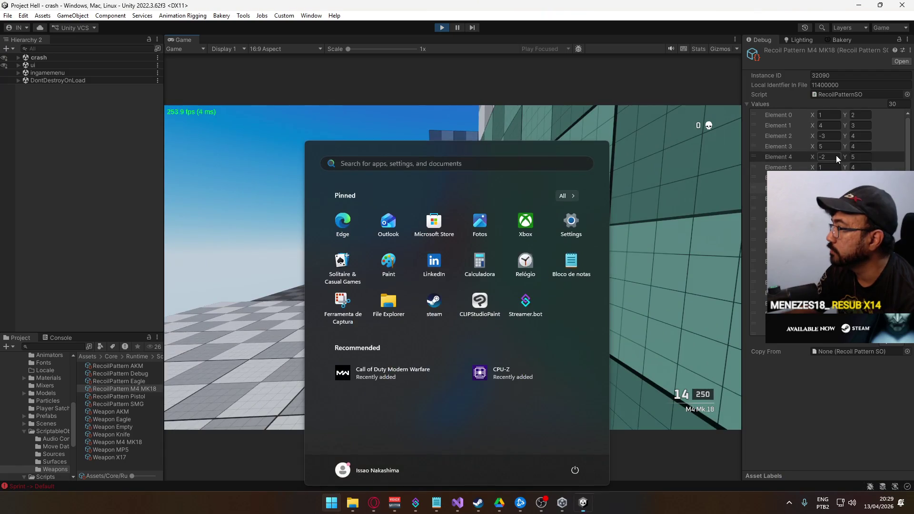
click(836, 155)
click(830, 158)
text(4)
click(825, 168)
text(2)
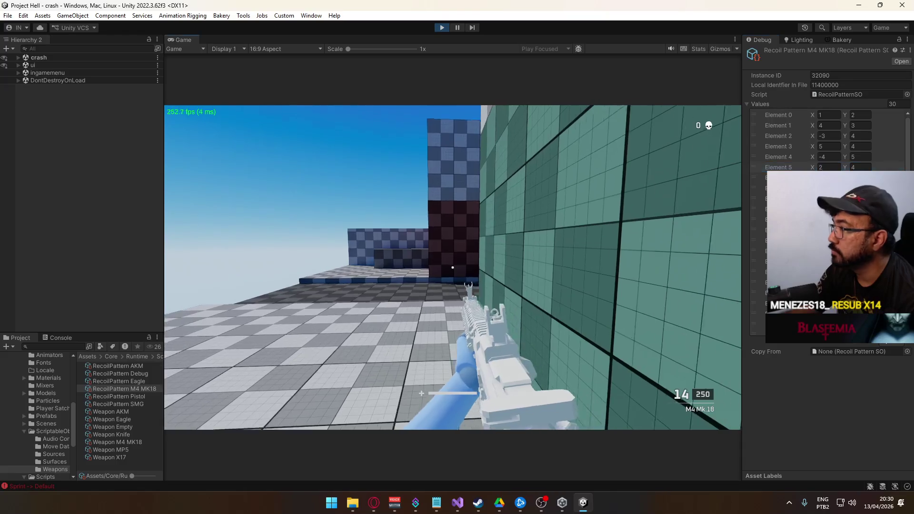
- Aim down sights and test-fire, emptying the magazine and firing again after the reload
right_click(453, 268)
click(452, 267)
click(453, 268)
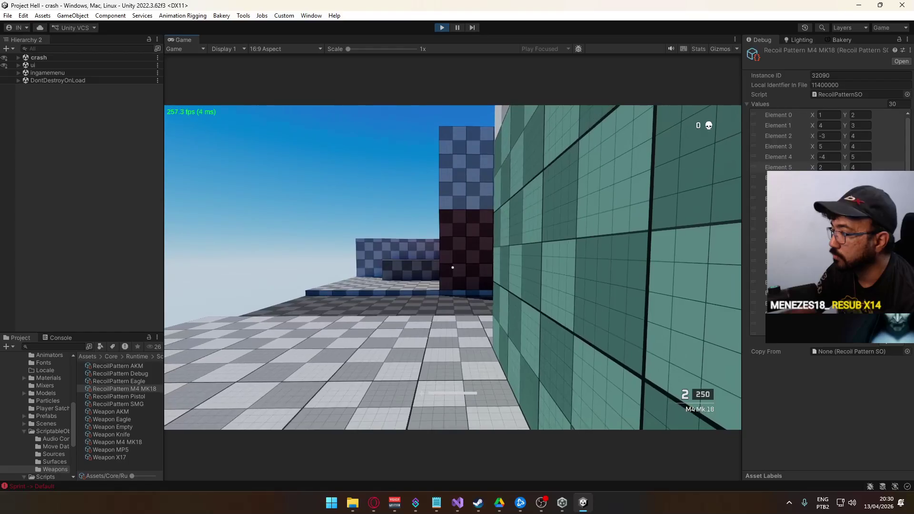
click(453, 267)
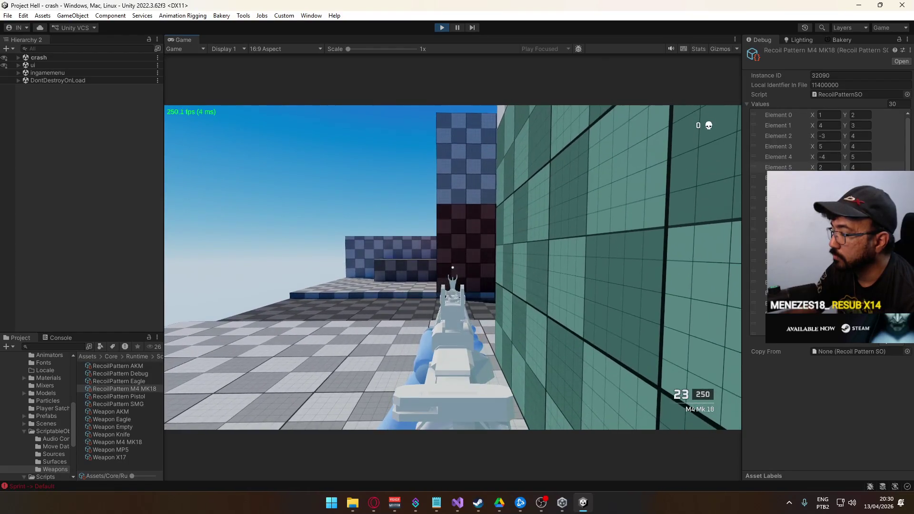
- Set the vertical recoil of Elements 1 and 2 to 5 and 3, then test-fire
key(super)
click(869, 126)
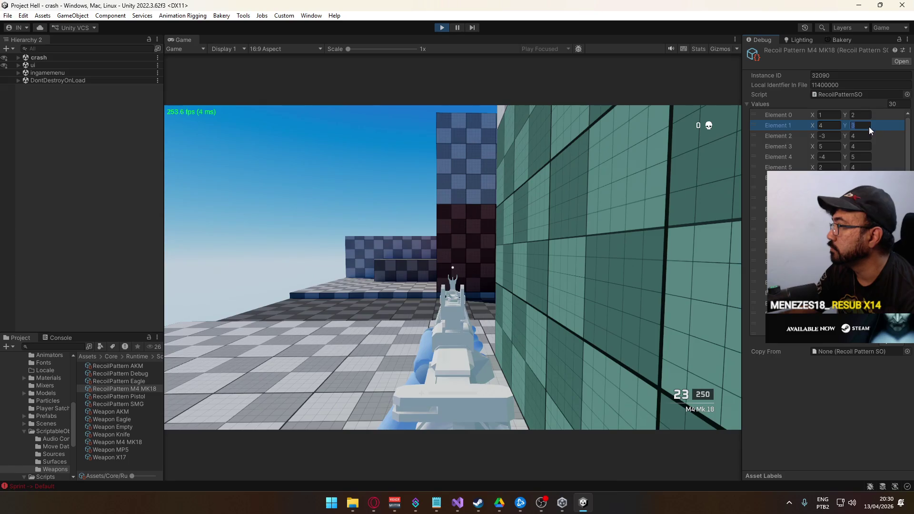
text(5)
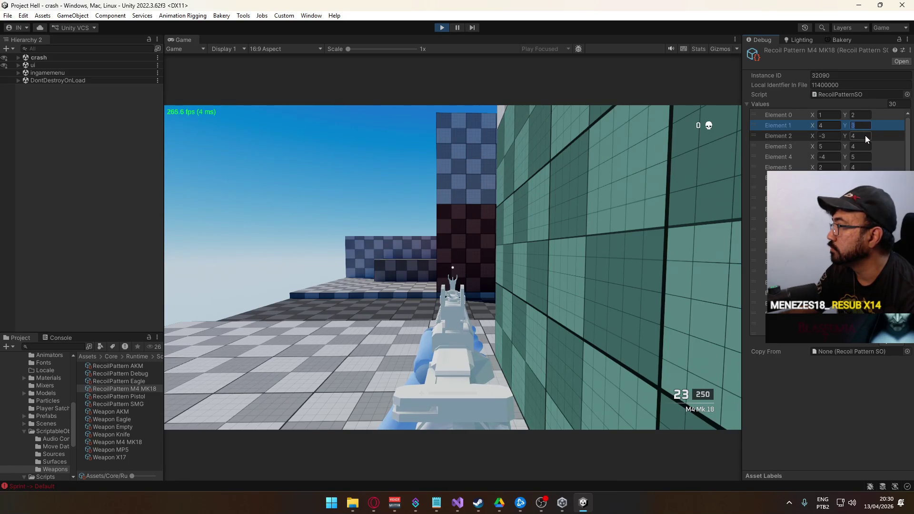
click(865, 136)
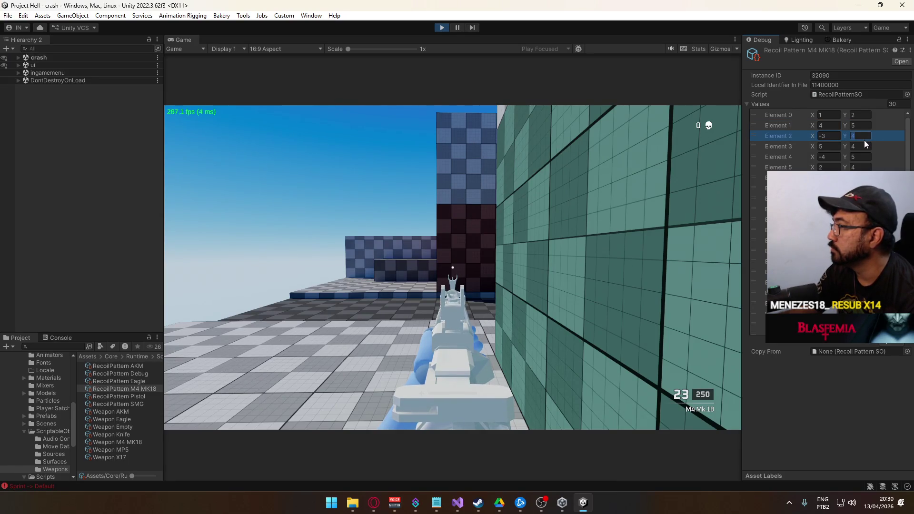
text(3)
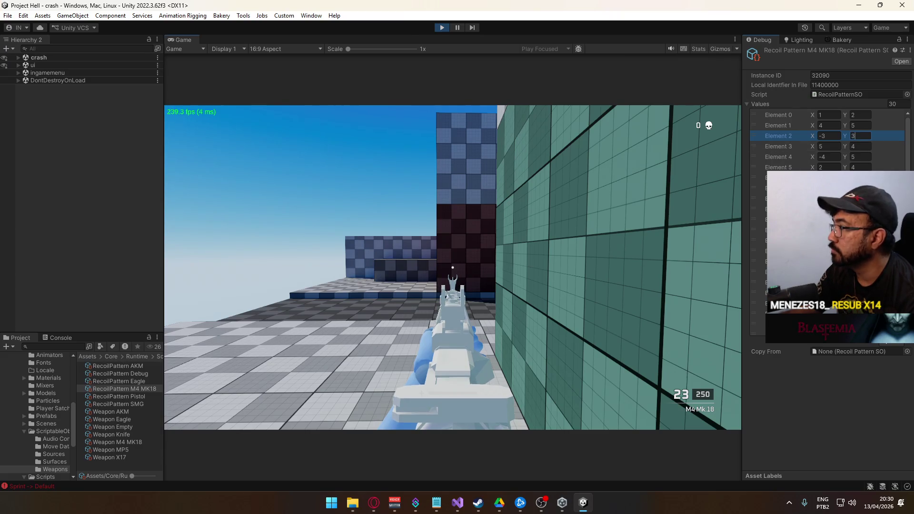
click(453, 267)
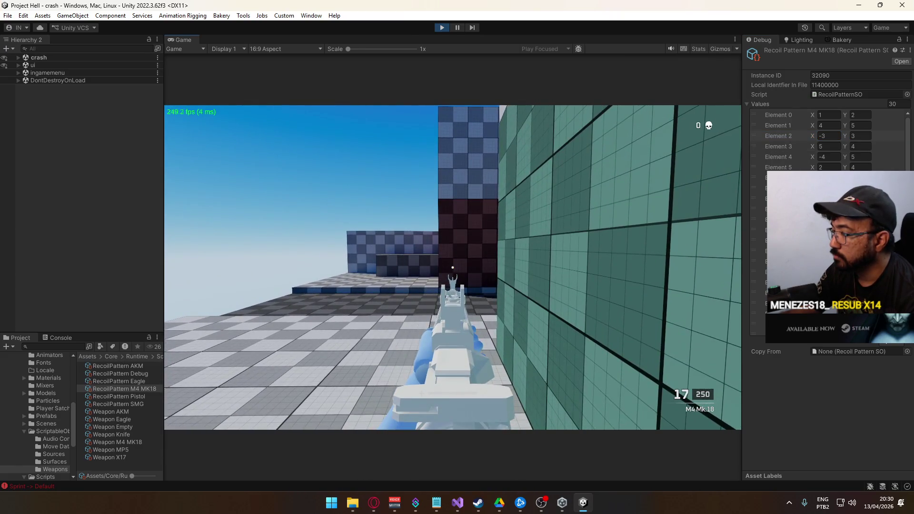
- Set Element 1 X to 5, Element 0 X to 2, Element 3 X to 7, then fire a full burst
key(super)
click(837, 125)
click(828, 125)
text(5)
click(828, 119)
text(2)
click(829, 148)
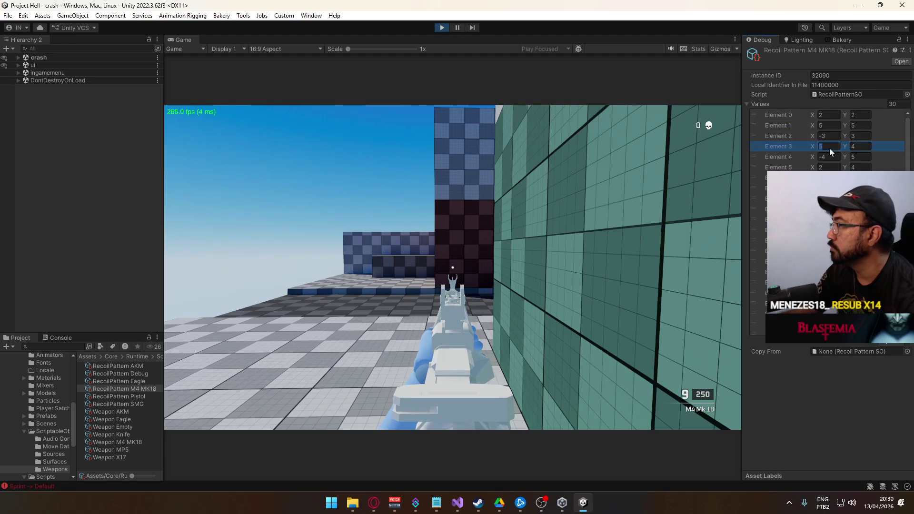
text(7)
click(833, 168)
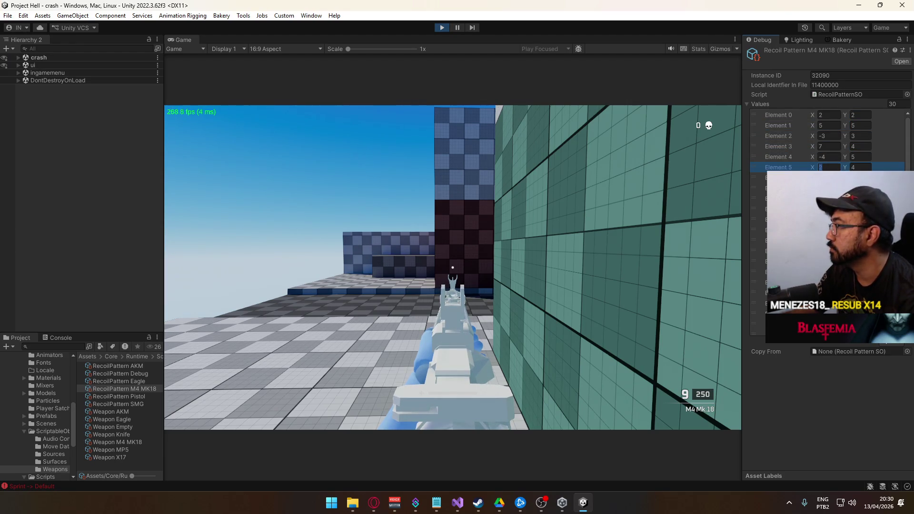
text(3)
click(452, 266)
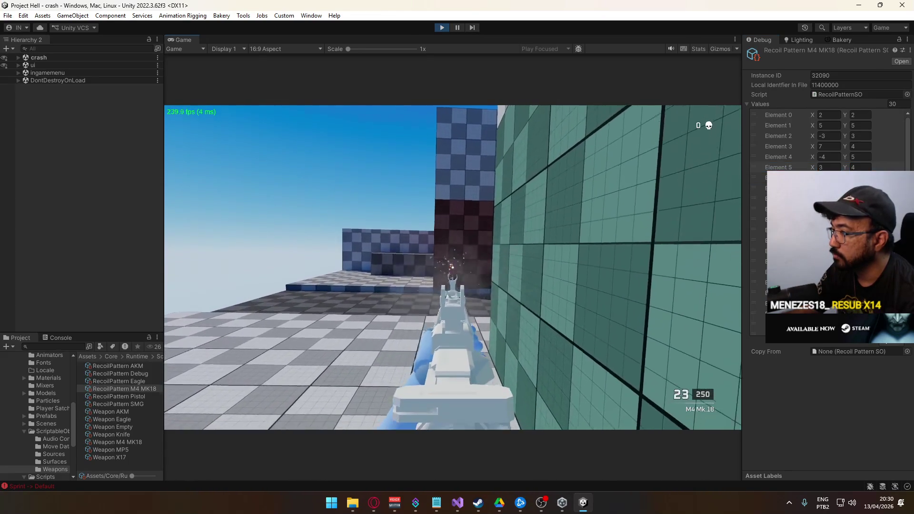
- Change Element 1 X to 3 and move to Element 3's horizontal value
key(super)
click(830, 125)
text(3)
click(827, 143)
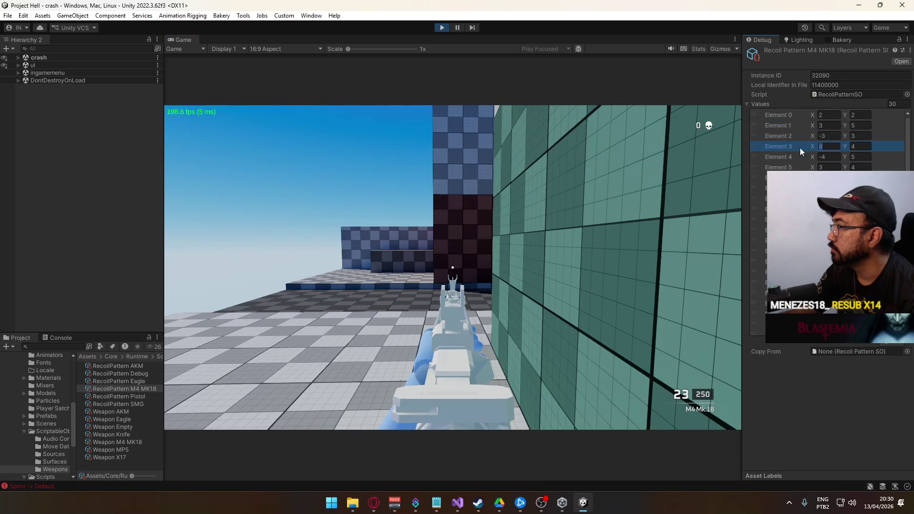
- Correct Element 3 X to 3 and test-fire the pattern
key(BackSpace)
text(3)
click(464, 222)
click(465, 222)
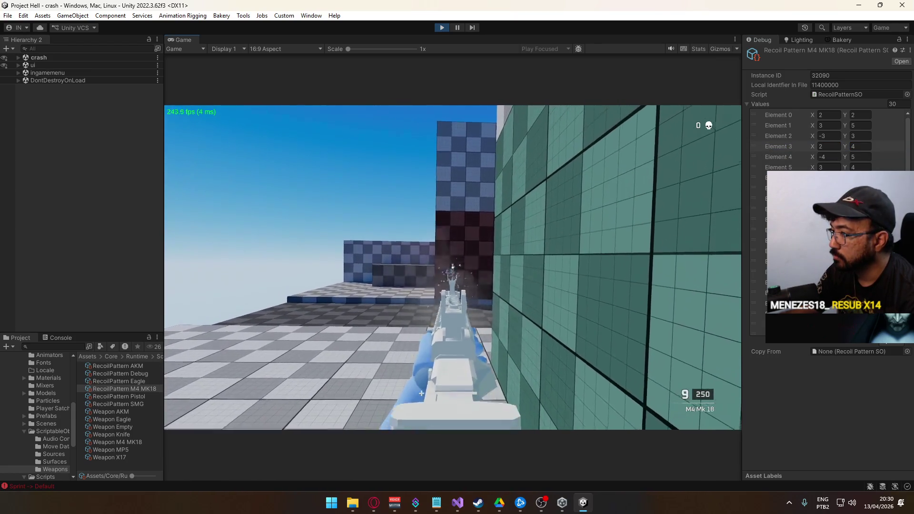
- Set Element 3 Y to 1 and Element 4 Y to 3, then fire to test the recoil
key(super)
key(Escape)
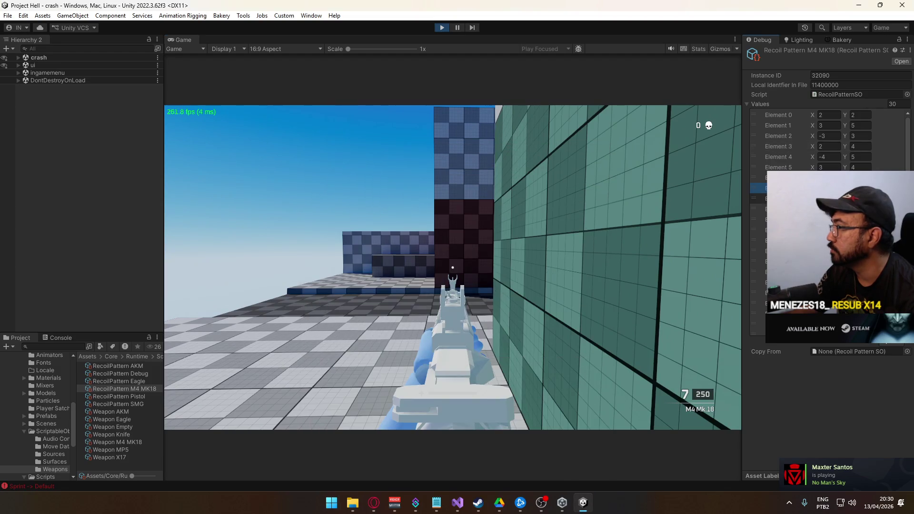
click(861, 145)
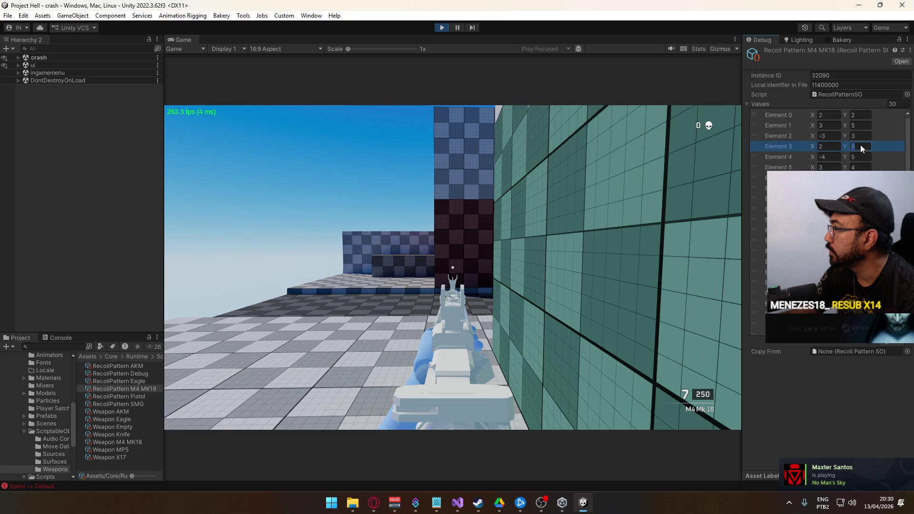
text(1)
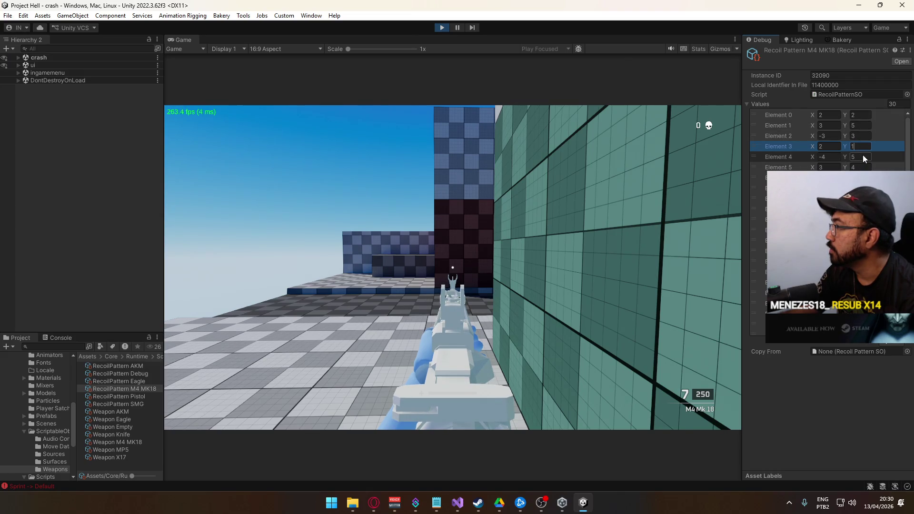
click(862, 155)
text(3r)
click(452, 266)
click(452, 267)
- Leave the running game and scroll down to the later recoil pattern elements
key(super)
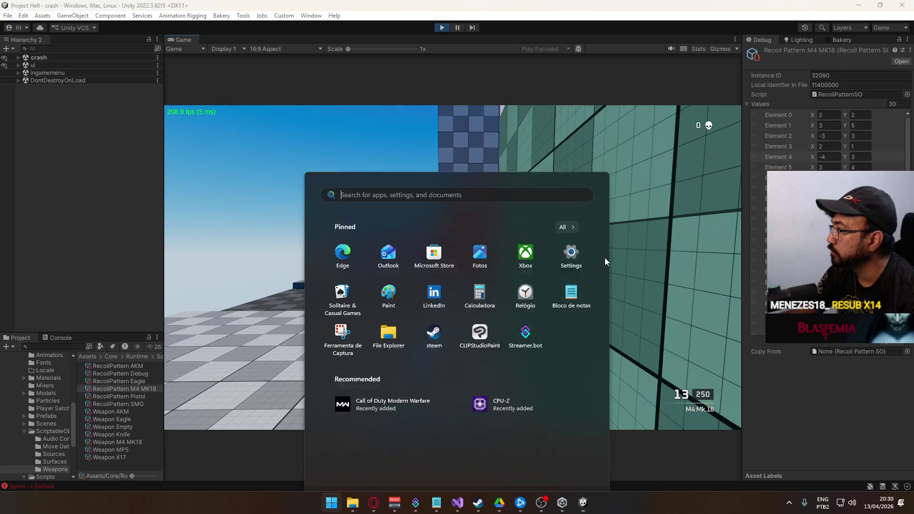
key(Escape)
key(super)
key(Escape)
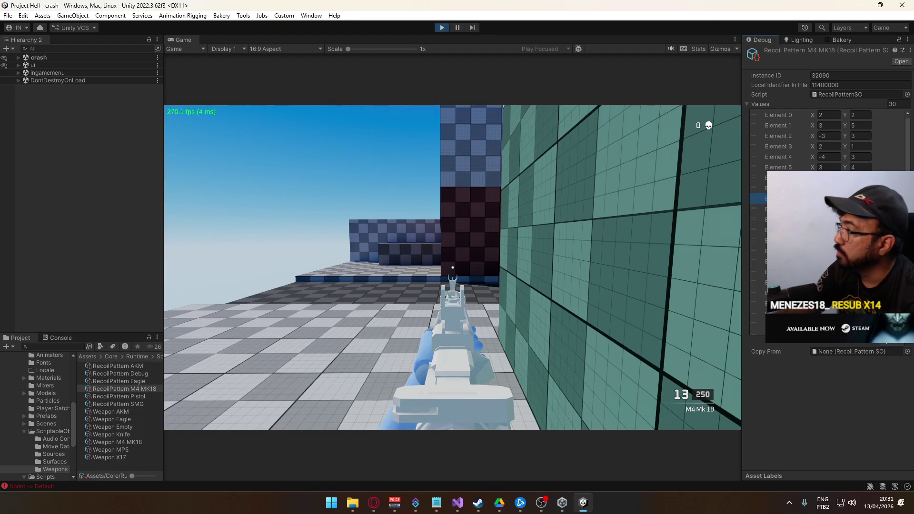
click(781, 219)
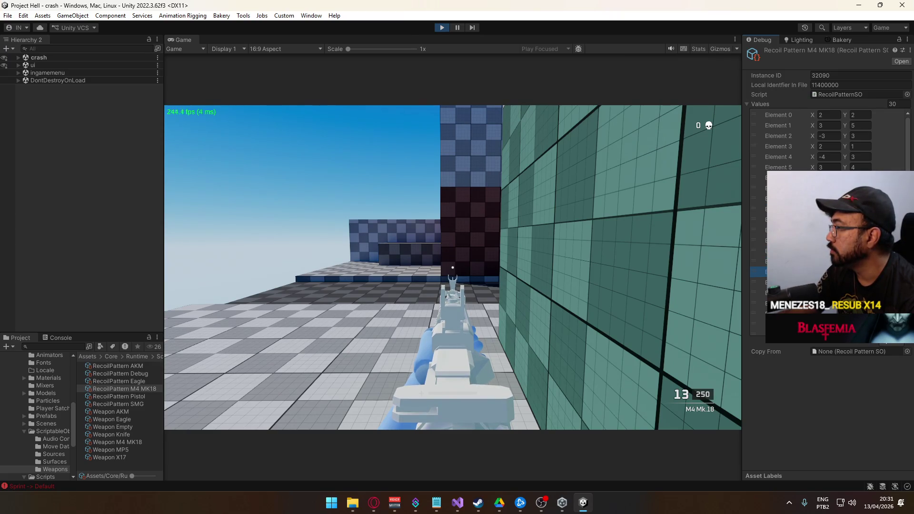
scroll(809, 215, down, 4)
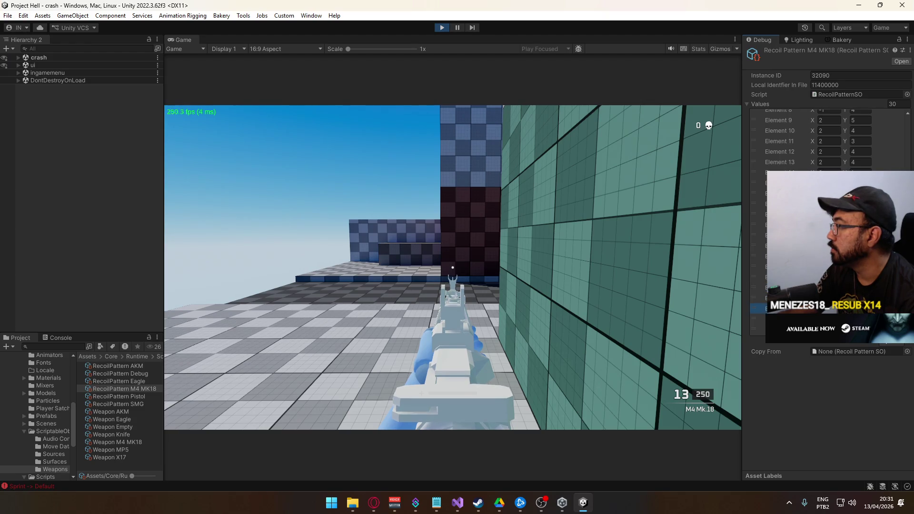
- Test-fire several full bursts with the M4, reloading between them
key(r)
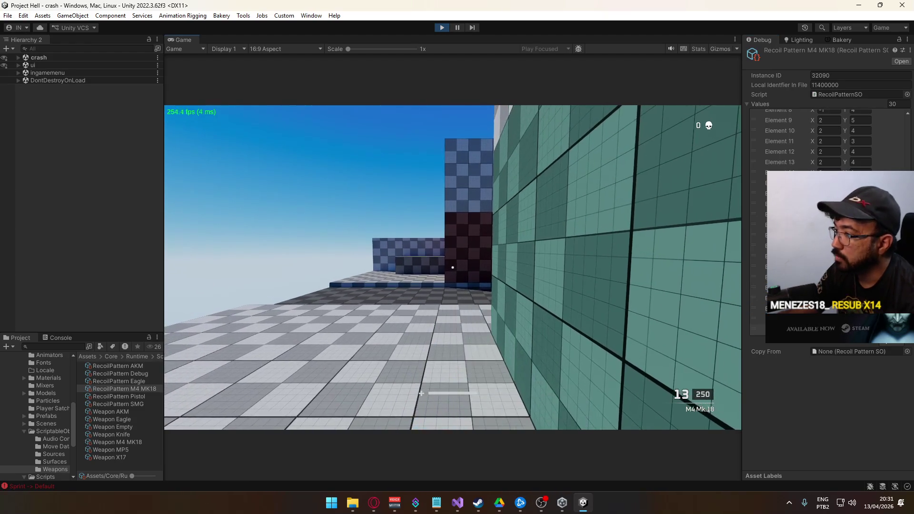
drag(452, 268, 452, 267)
key(r)
key(r)
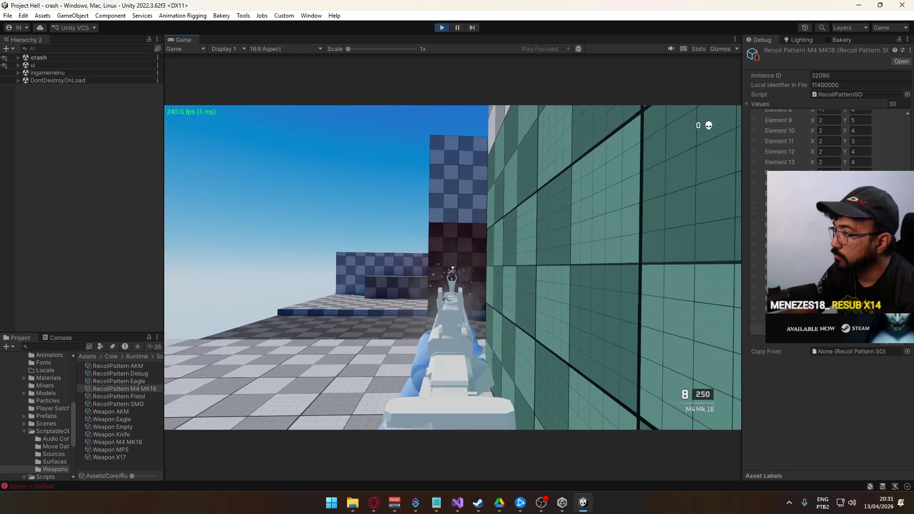
key(super)
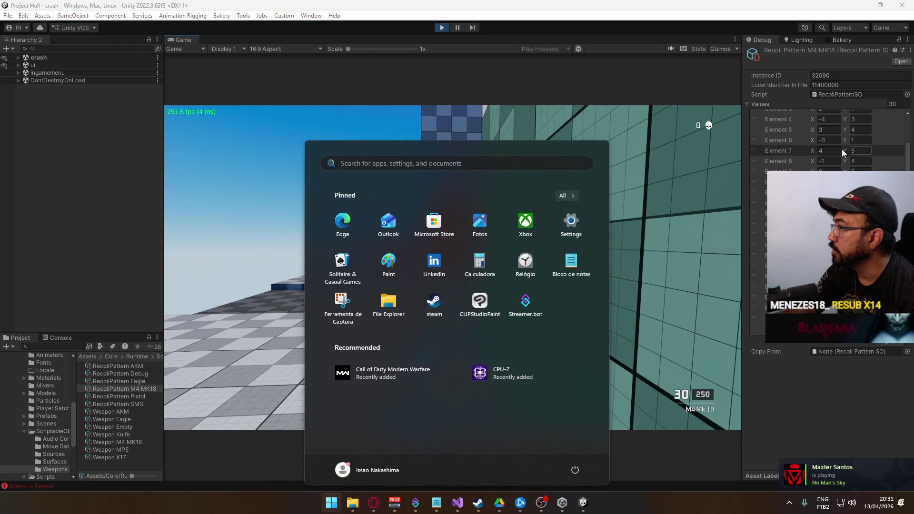
key(super)
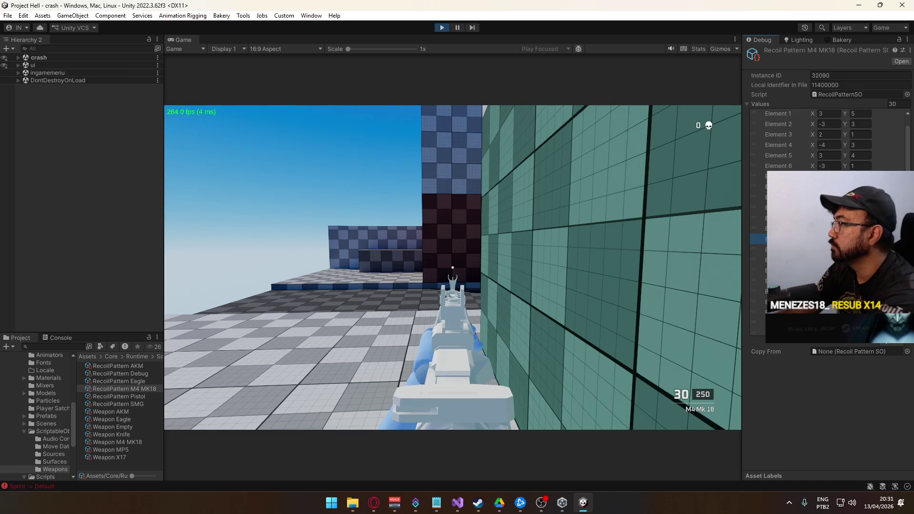
drag(536, 239, 536, 239)
key(super)
key(super)
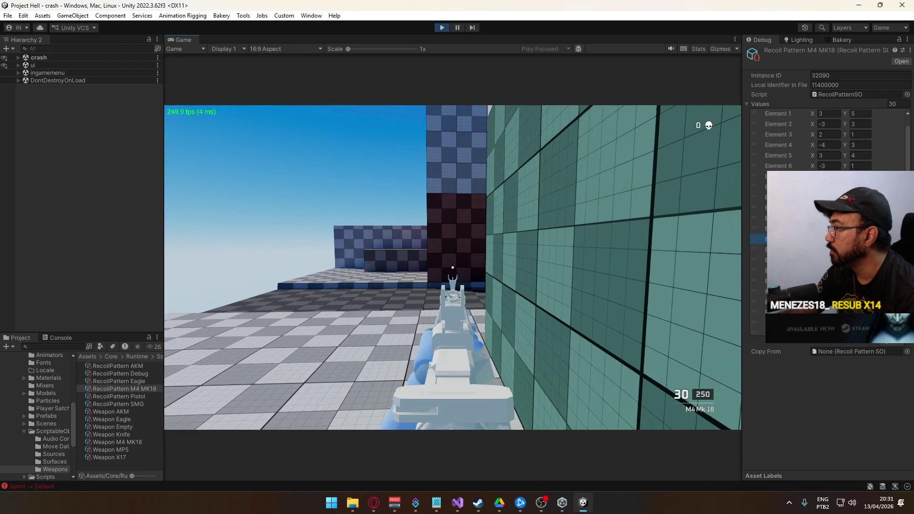
drag(536, 238, 536, 238)
drag(421, 393, 421, 394)
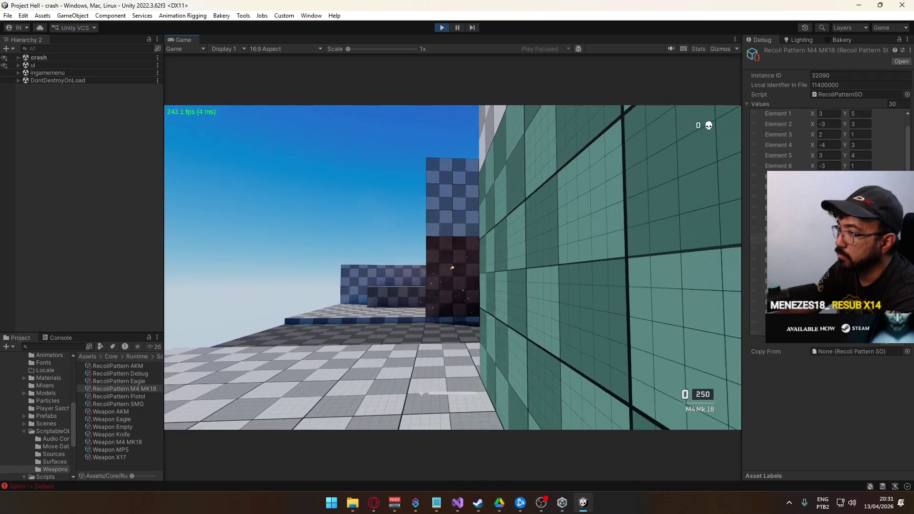
key(super)
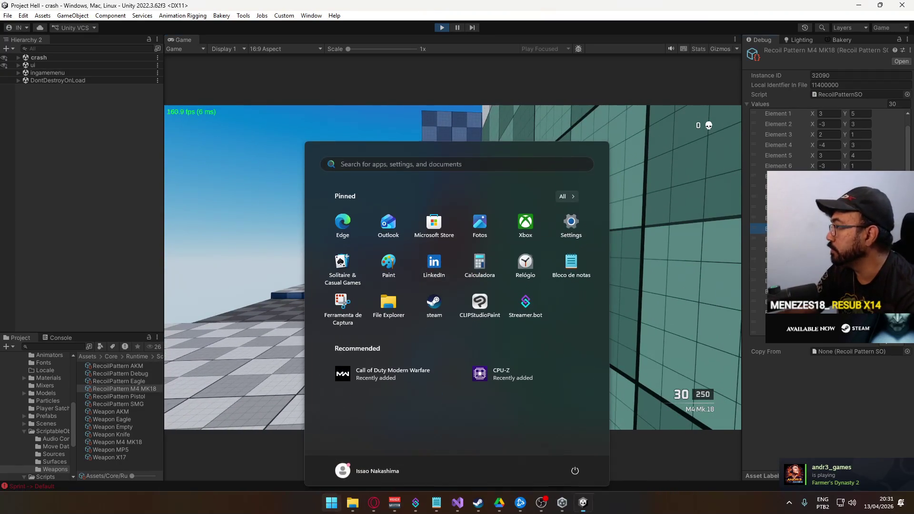
key(super)
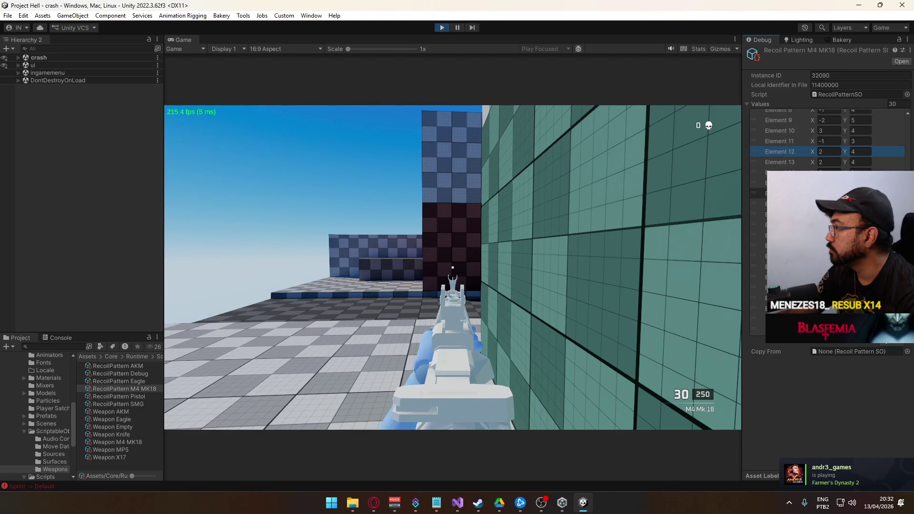
- Review the Elements 9–13 recoil values, then fire more bursts at the wall with reloads
scroll(828, 162, up, 2)
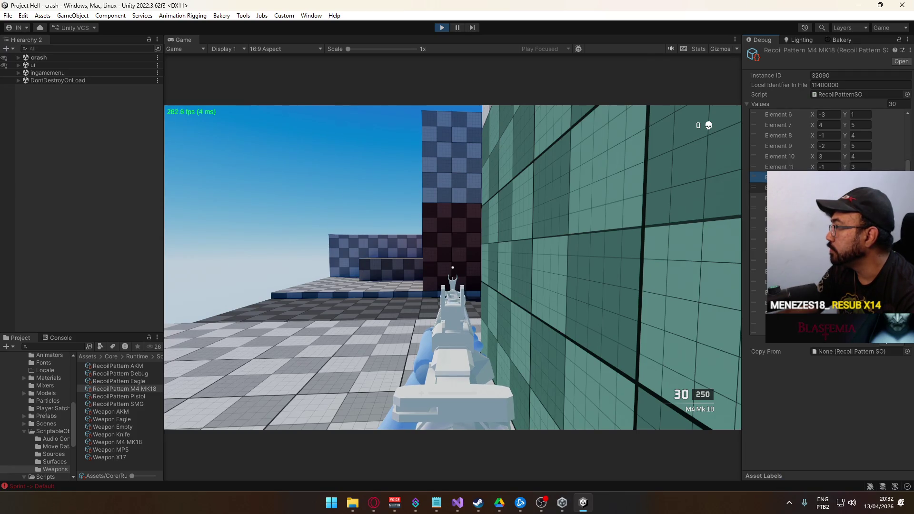
scroll(838, 143, up, 3)
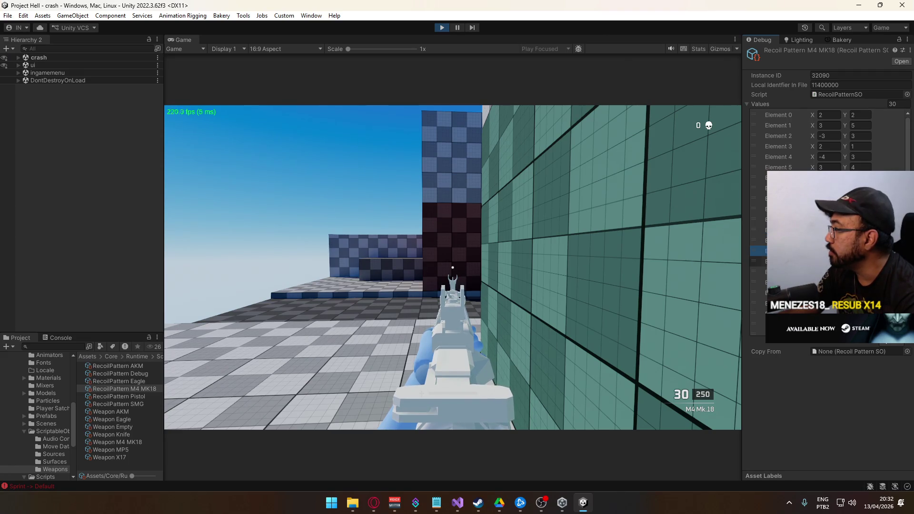
scroll(828, 190, down, 3)
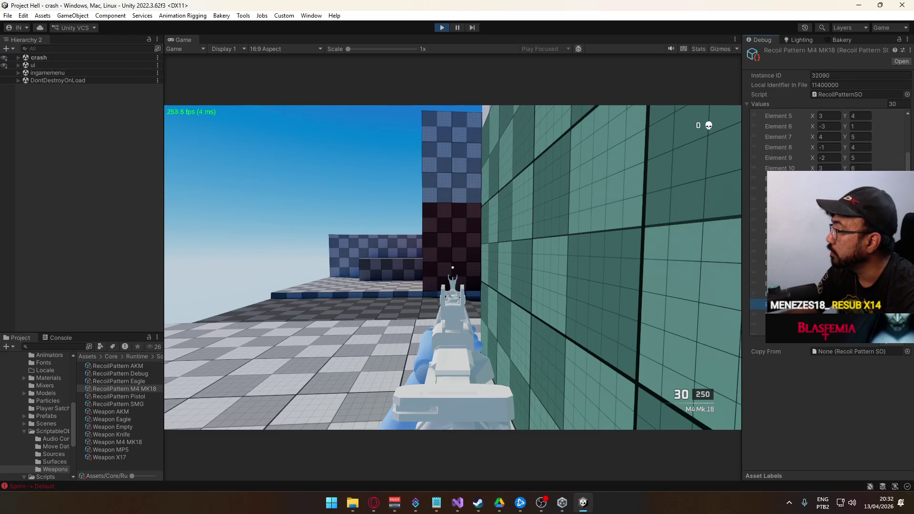
scroll(829, 143, down, 2)
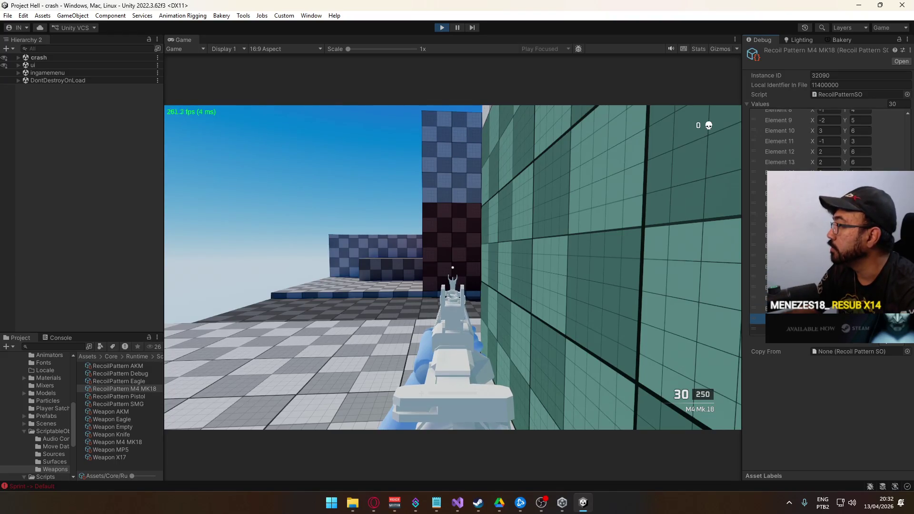
drag(732, 287, 731, 287)
key(r)
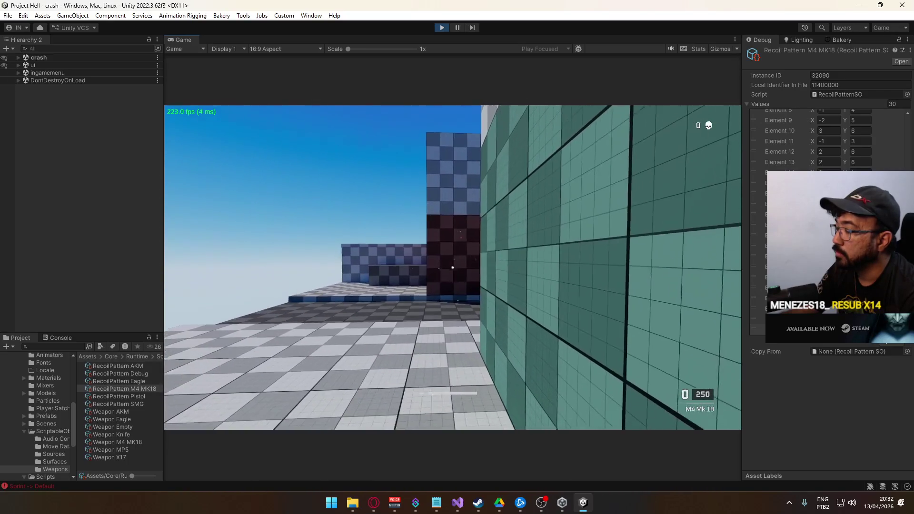
drag(453, 267, 452, 267)
key(r)
key(super)
key(super)
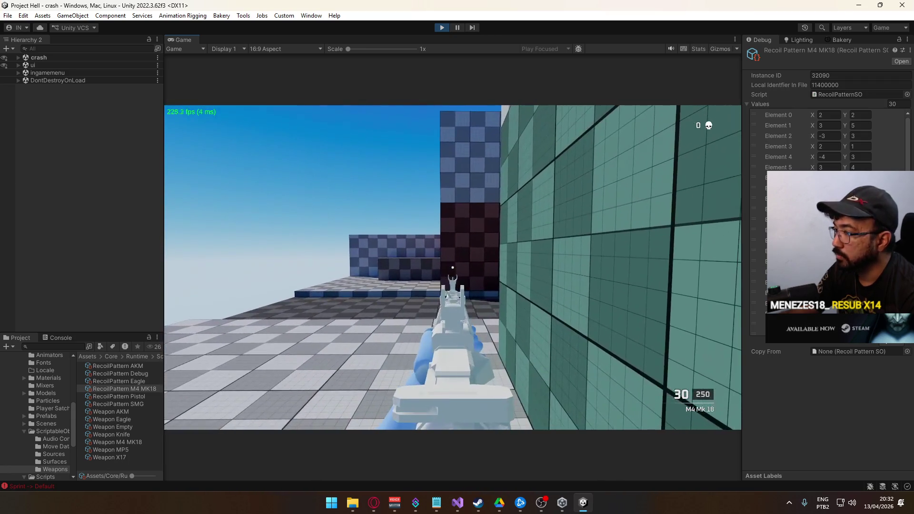
drag(452, 267, 453, 267)
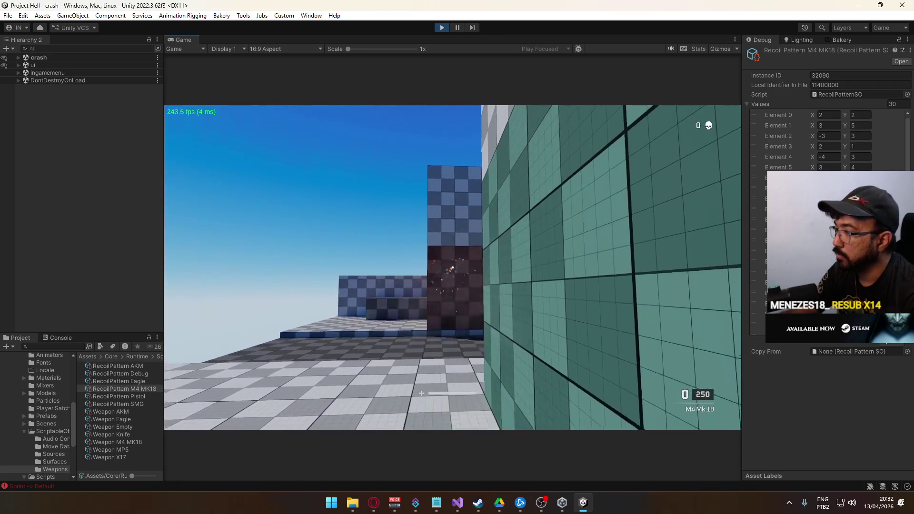
key(super)
key(super)
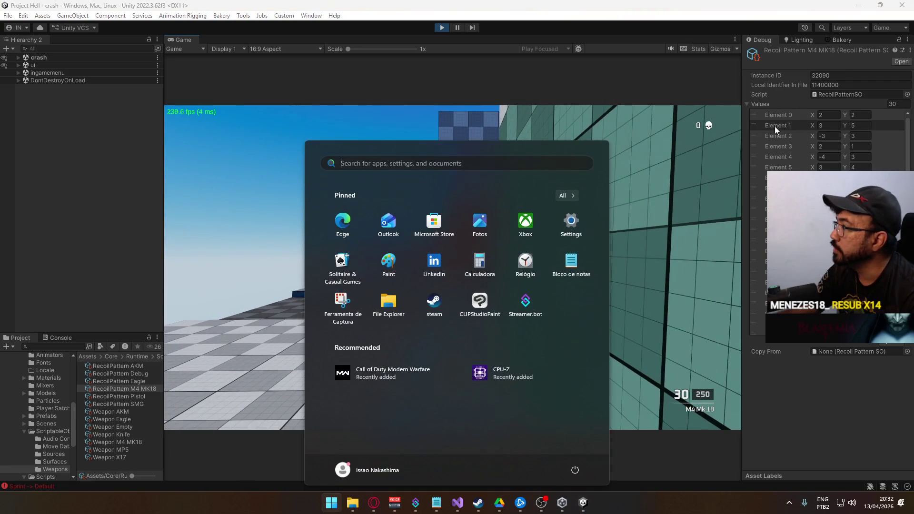
- Step through the recoil pattern elements in the Debug Inspector's Values list
click(191, 395)
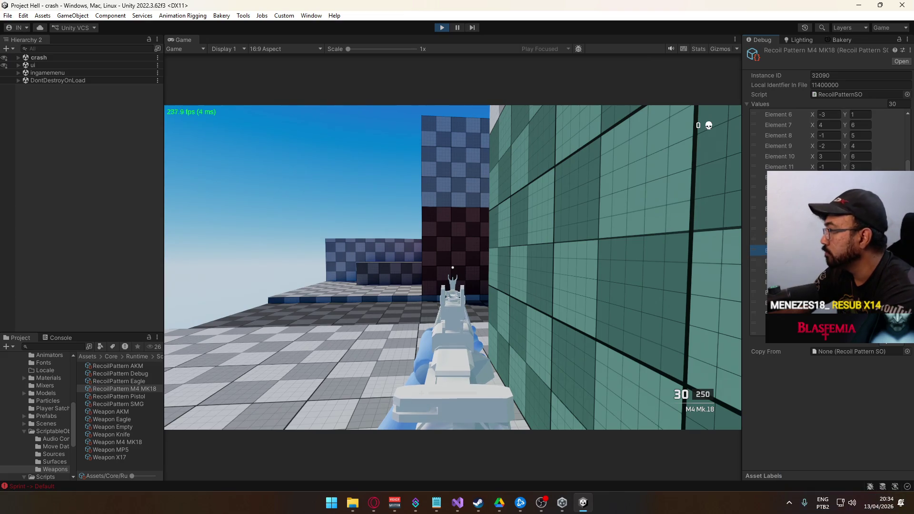
click(757, 261)
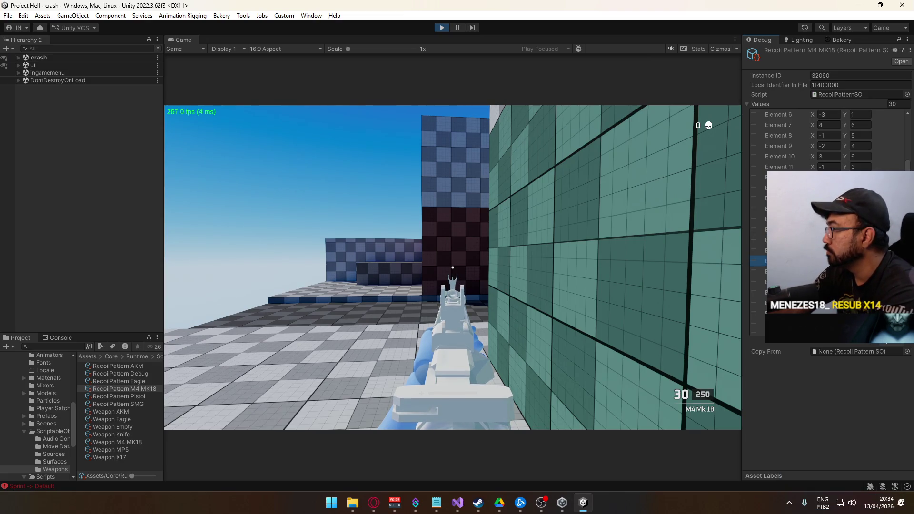
click(757, 272)
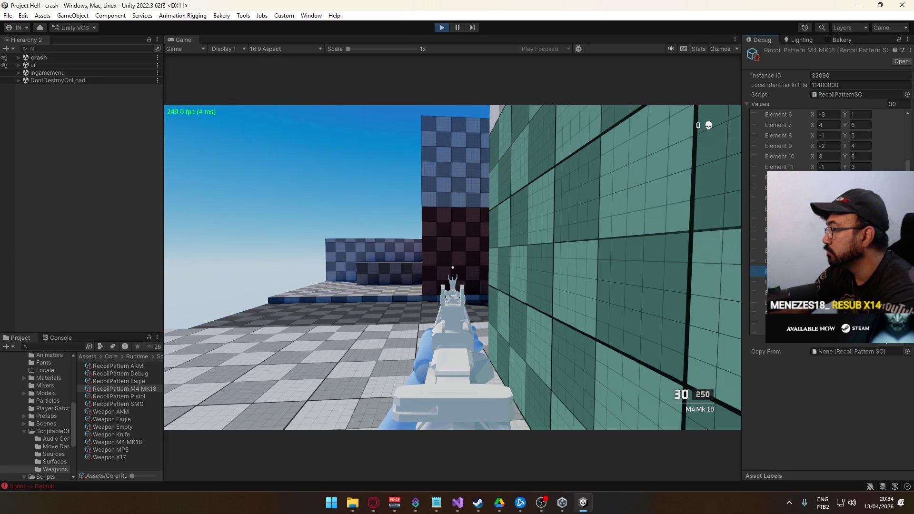
click(757, 282)
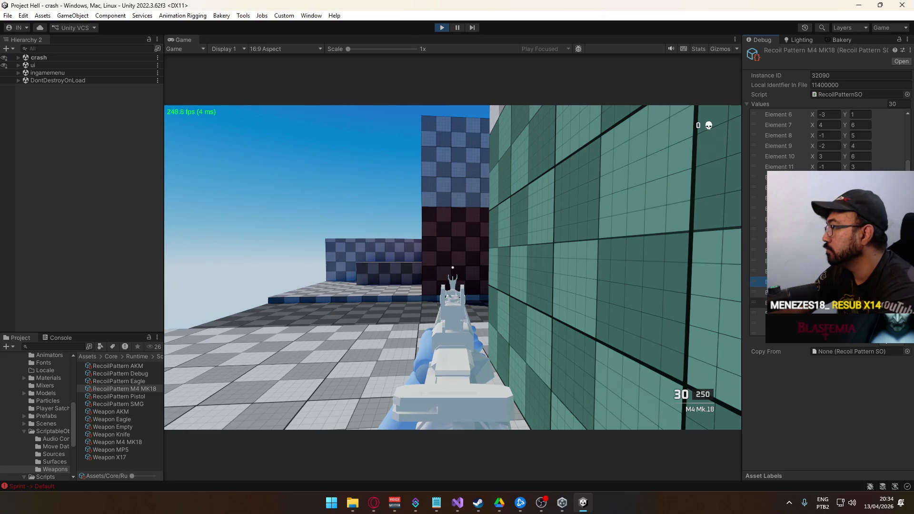
click(757, 302)
scroll(757, 285, down, 2)
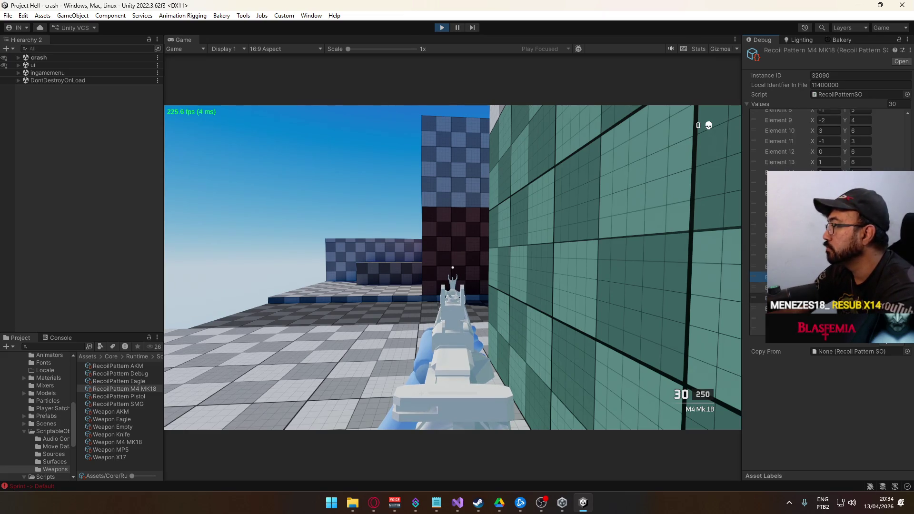
click(757, 277)
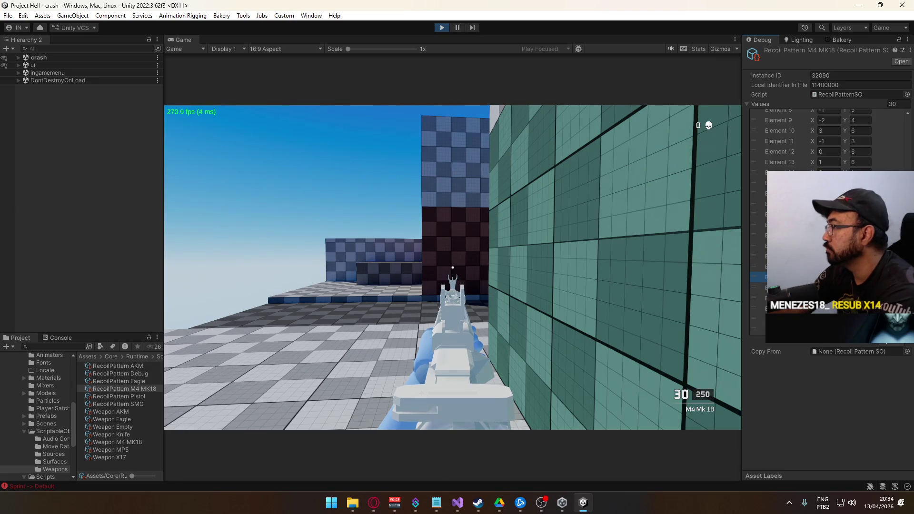
click(757, 298)
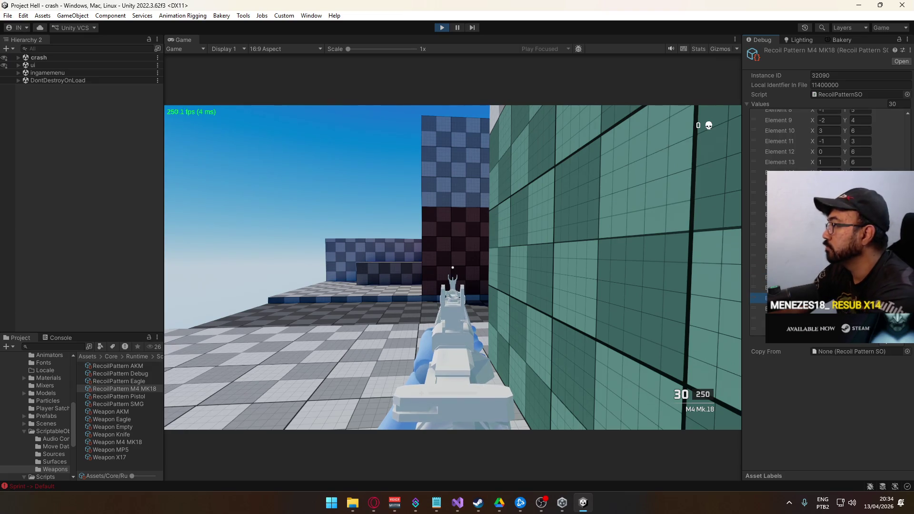
- Fire a sustained burst to test the recoil and reload
click(529, 284)
drag(529, 285, 529, 284)
key(r)
key(r)
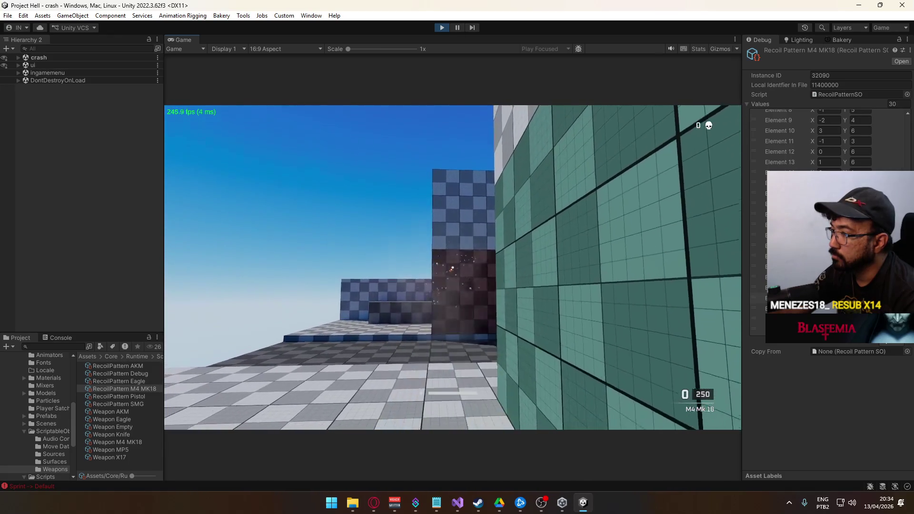
key(super)
key(super)
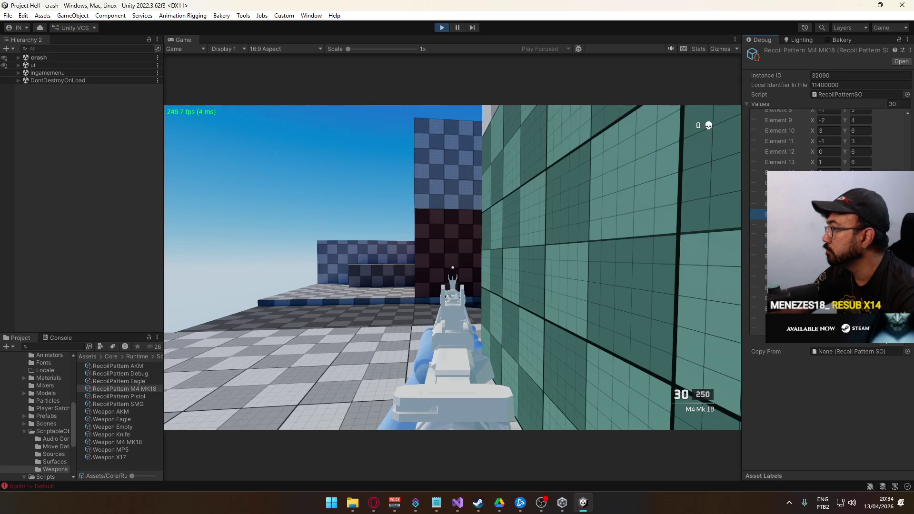
- Inspect two later recoil elements, then fire another burst at the wall and reload
click(757, 245)
click(756, 277)
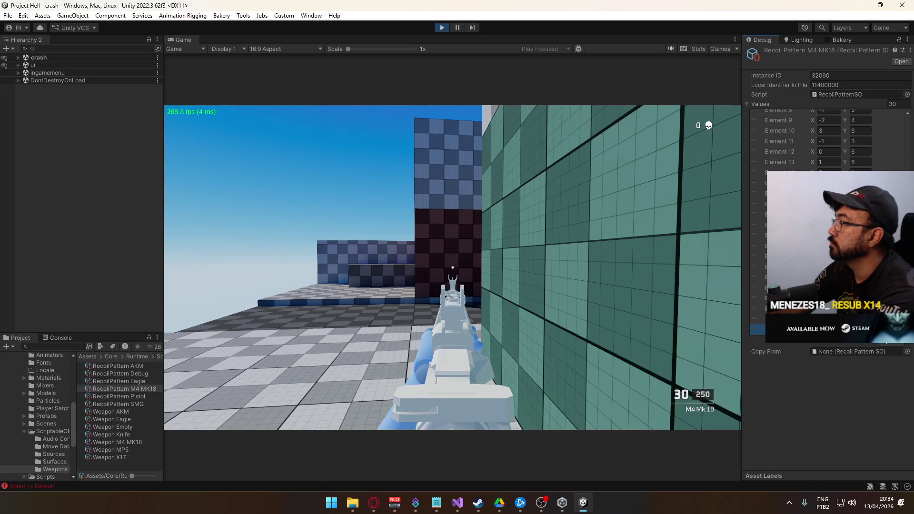
drag(468, 265, 452, 268)
key(r)
key(r)
key(super)
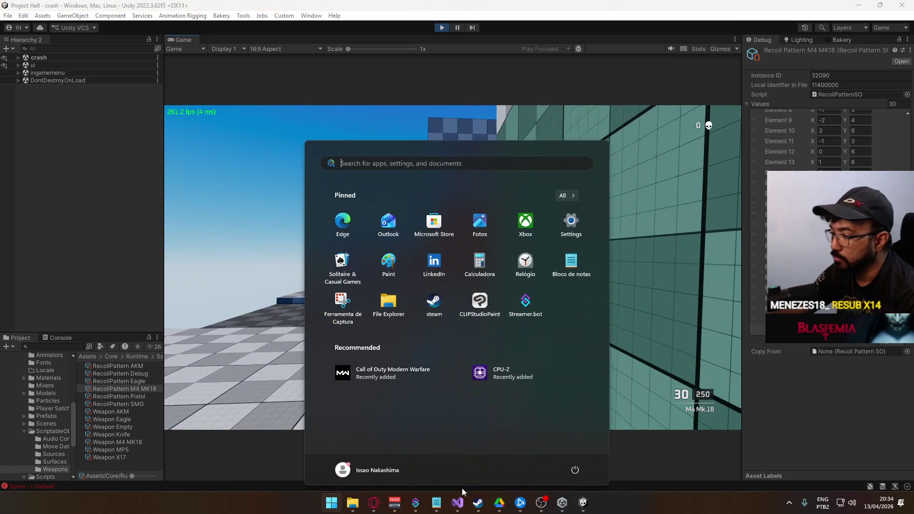
- Check verticalStability in PlayerScript.cs's RecoilProcessing(), then return to the Unity editor
click(457, 502)
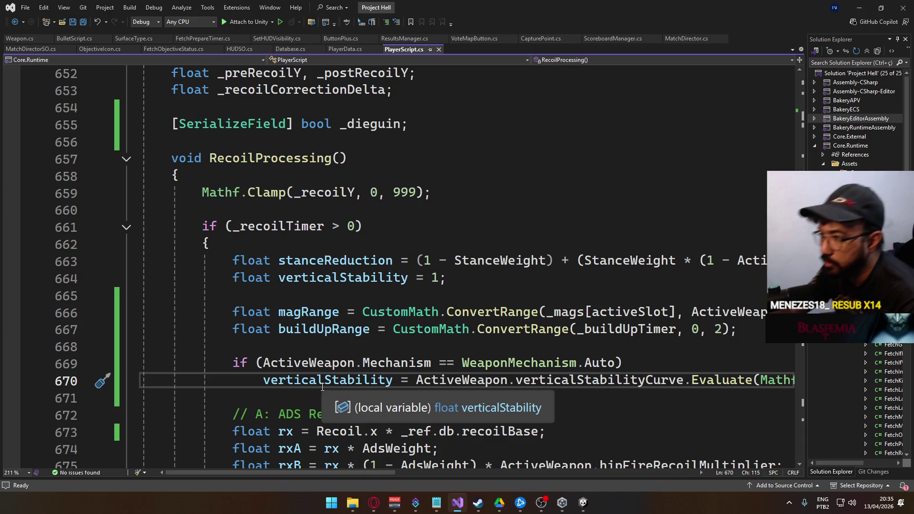
click(331, 502)
click(582, 503)
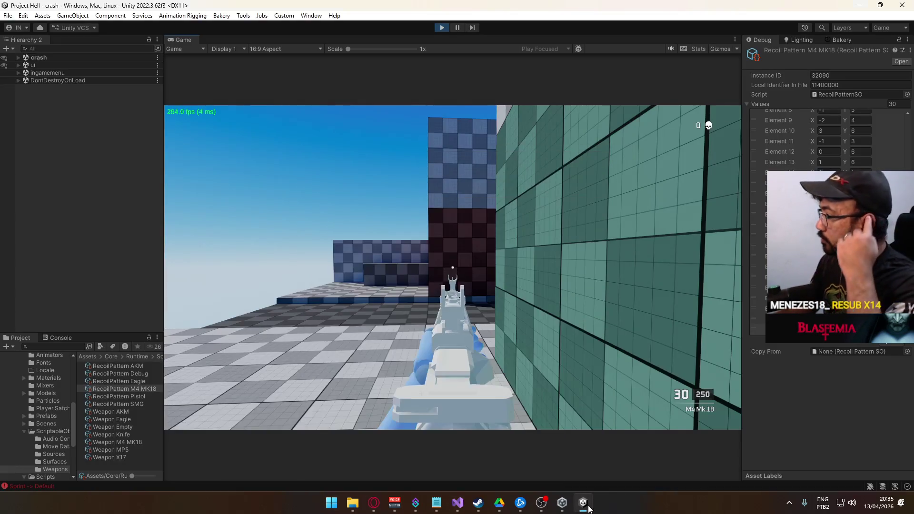
key(super)
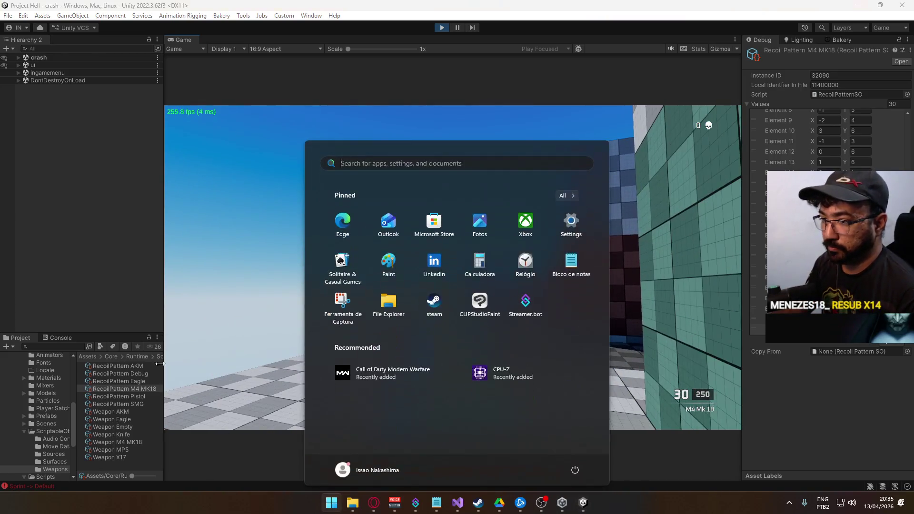
- Select RecoilPattern AKM and switch the Inspector from Debug to Normal mode
click(149, 365)
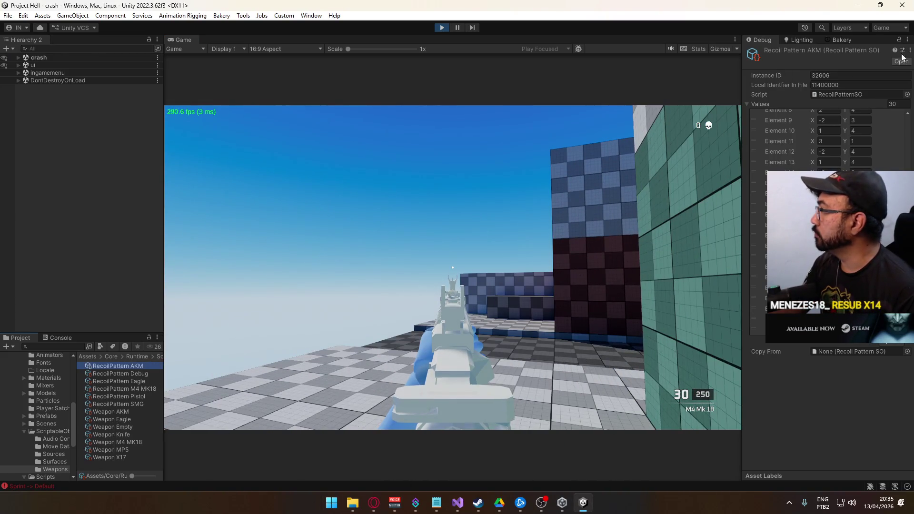
click(907, 39)
click(852, 75)
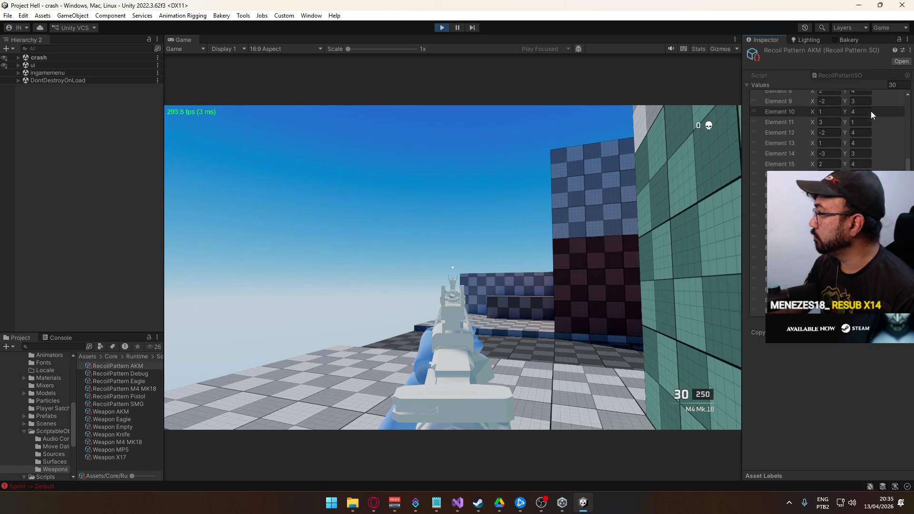
- Look over Weapon AKM's settings, then show Weapon M4 MK18's (spread 4.8, damage 22, velocity 910)
click(128, 413)
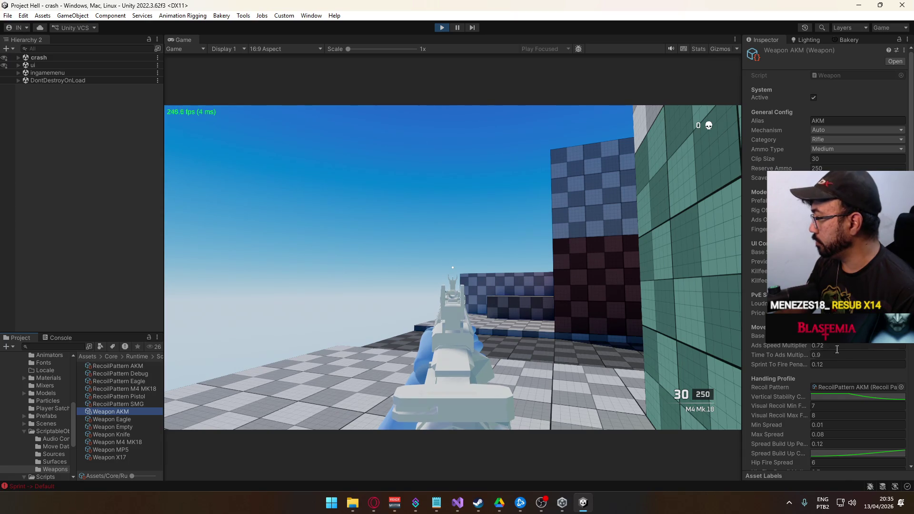
scroll(840, 347, down, 3)
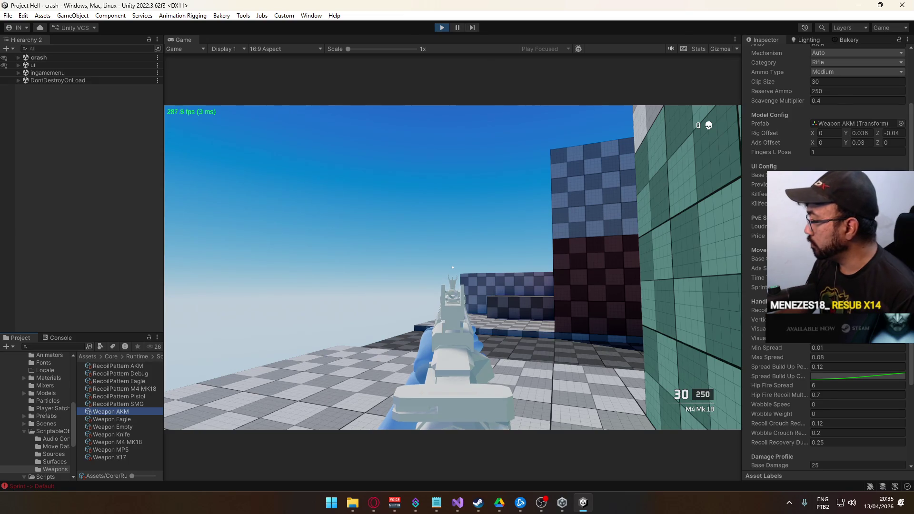
scroll(840, 348, down, 1)
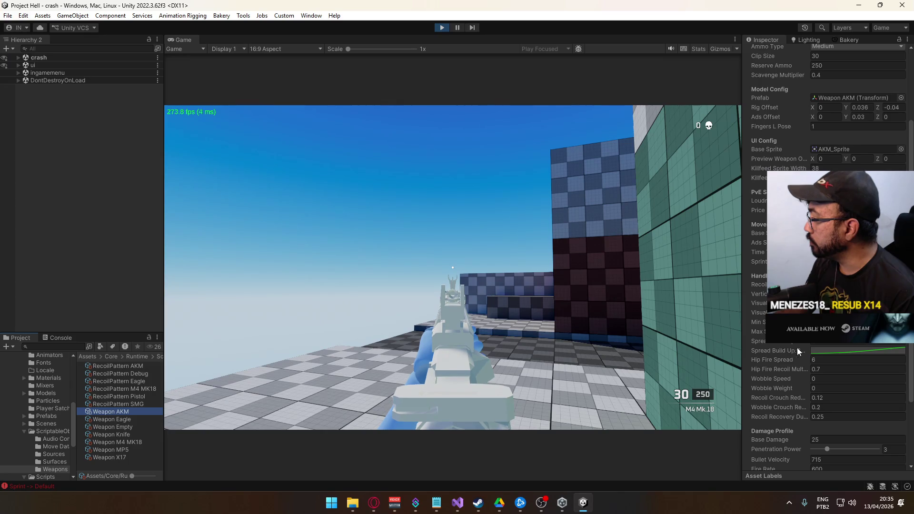
click(130, 442)
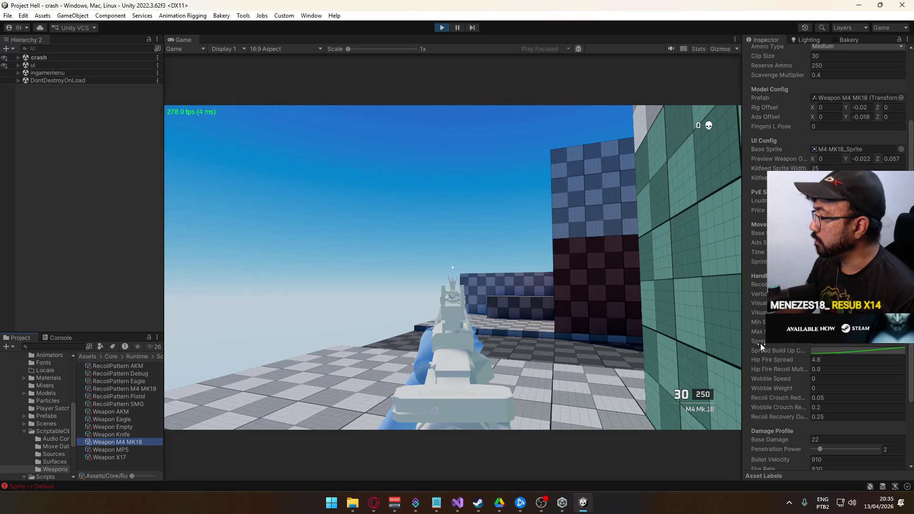
- Flip between Weapon AKM and Weapon M4 MK18 to compare their values
click(126, 412)
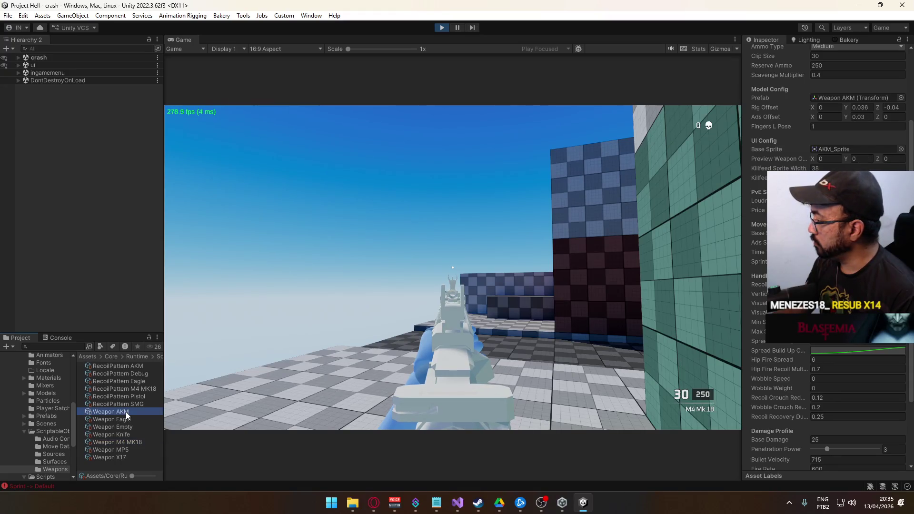
click(138, 442)
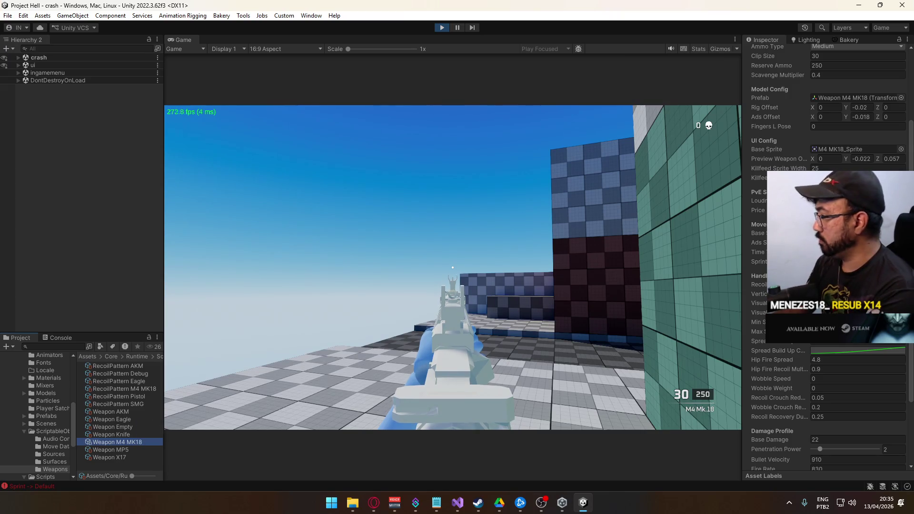
click(130, 413)
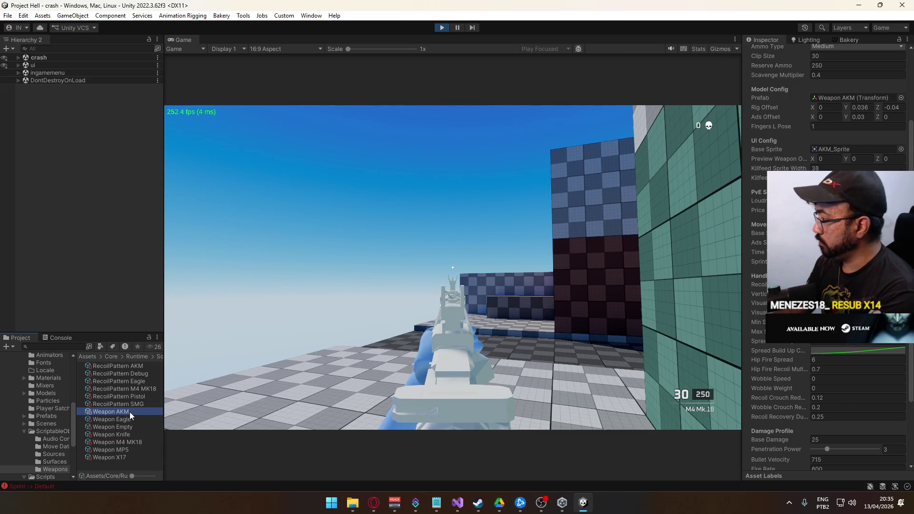
click(145, 442)
- Empty several M4 MK18 magazines in the Game view, ending reloaded at 30 with 250 reserve
click(174, 418)
click(452, 268)
click(452, 267)
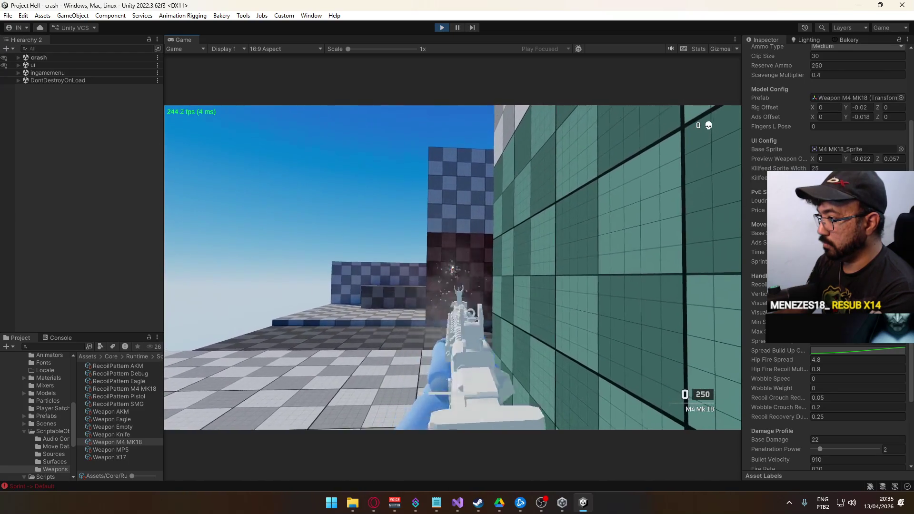
click(452, 267)
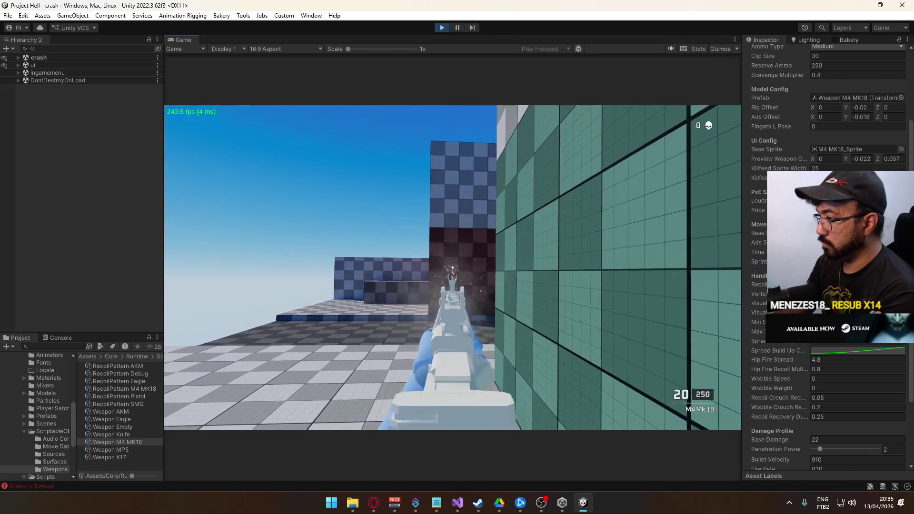
click(452, 268)
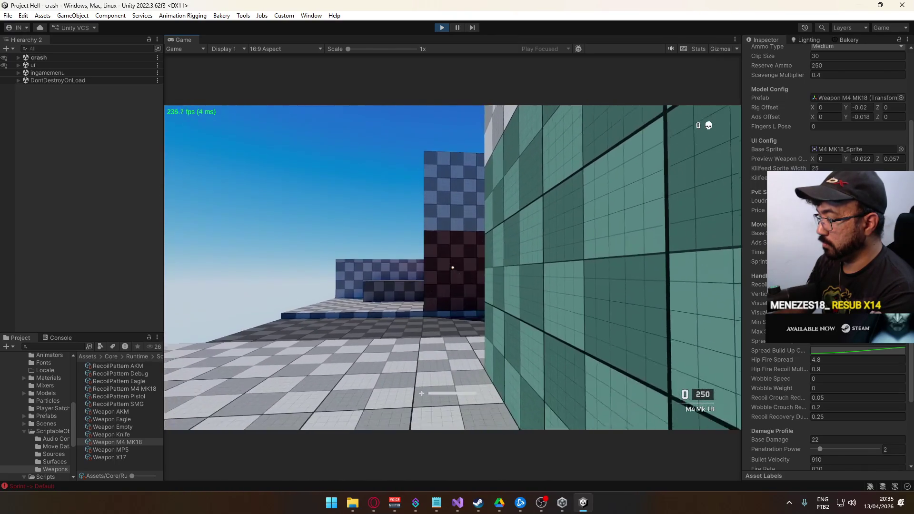
click(452, 268)
click(452, 268)
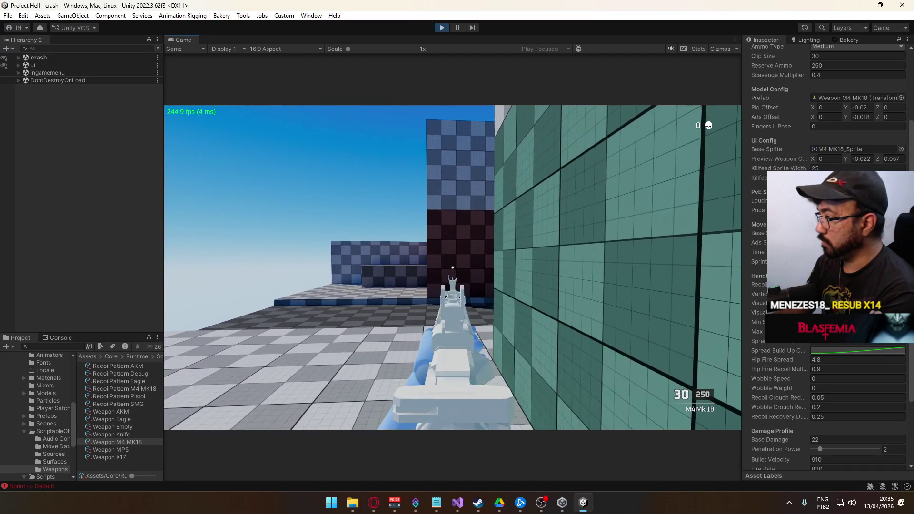
click(452, 267)
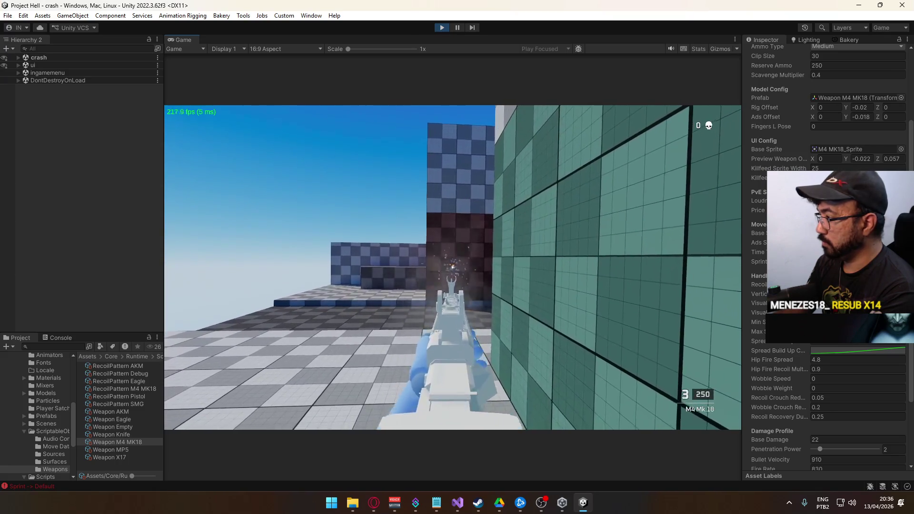
key(super)
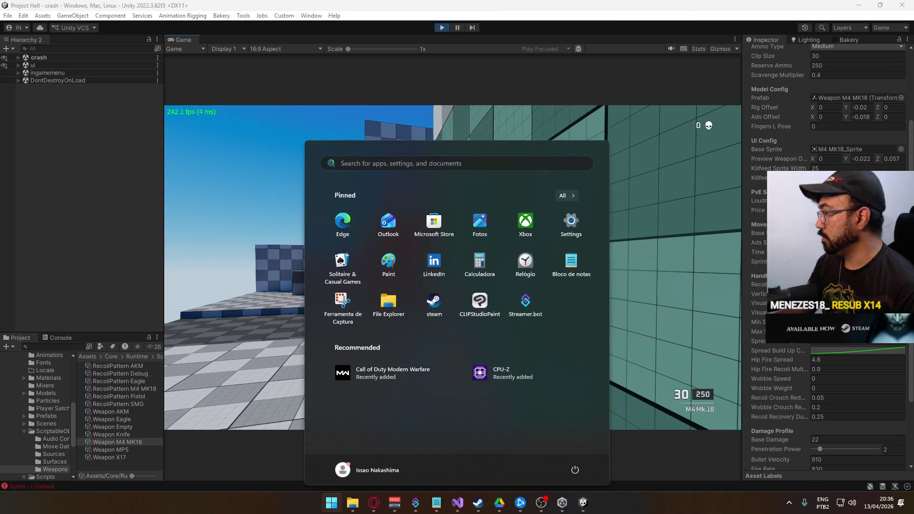
- Set the last keyframe of the M4 MK18's spread curve to value 0
key(super)
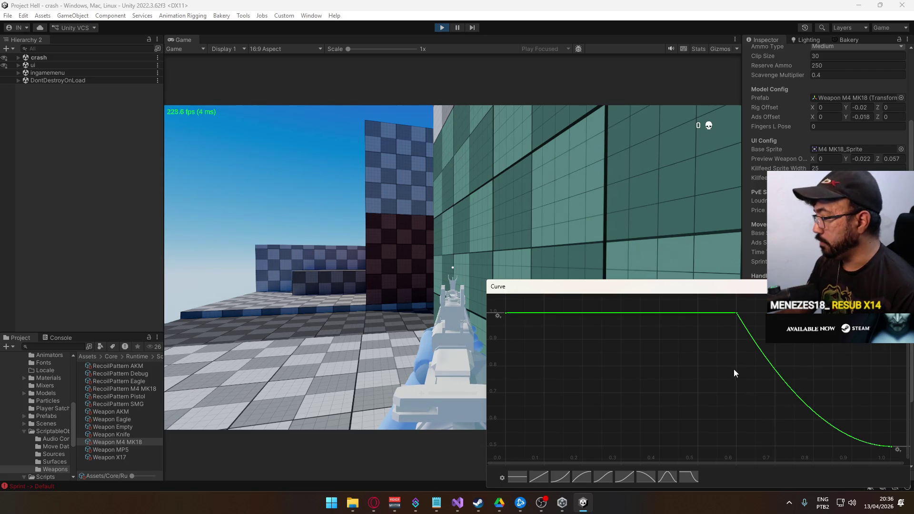
click(858, 433)
text(0)
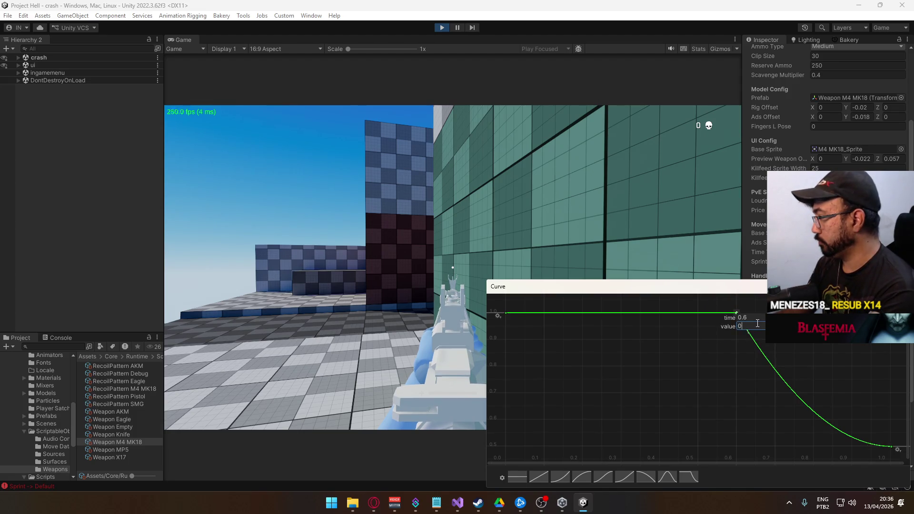
key(Return)
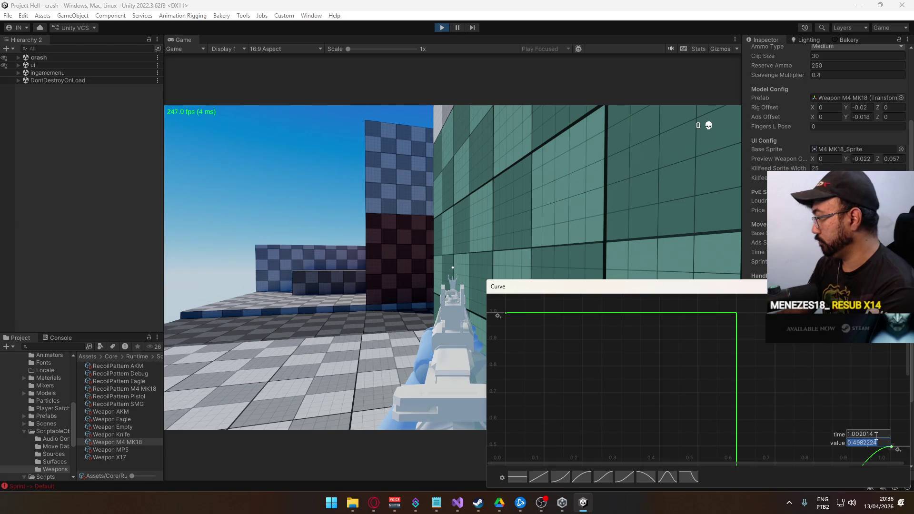
text(0)
key(Return)
scroll(831, 390, down, 2)
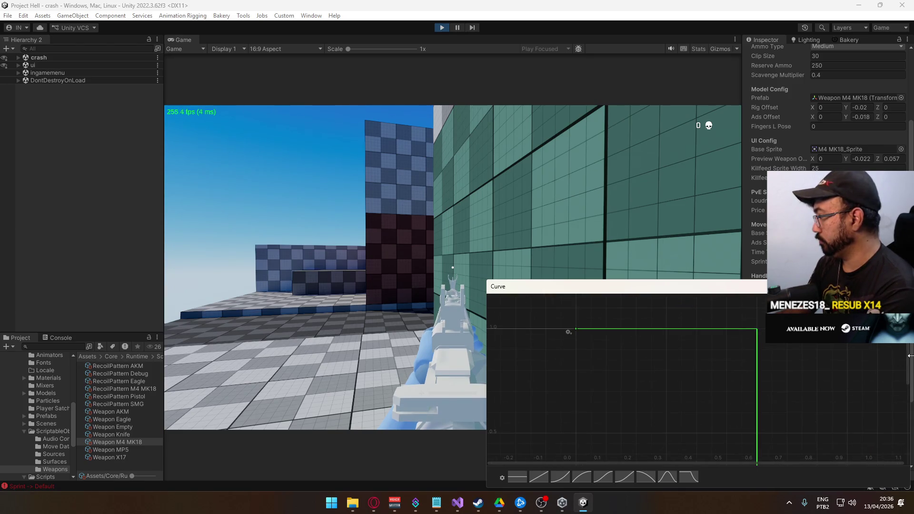
drag(909, 356, 908, 409)
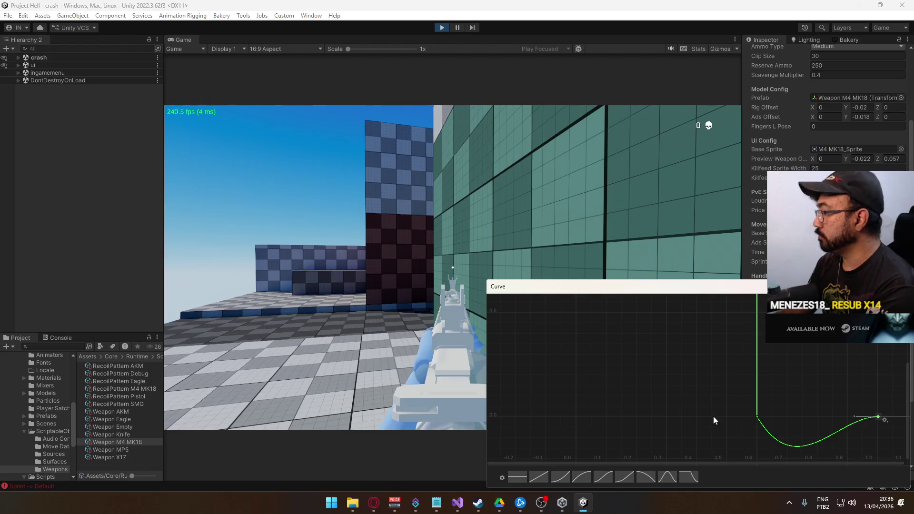
- Make the keyframes at 0.6 and 1.0 use Constant tangents for a flat step
click(757, 416)
mouse_move(735, 401)
mouse_down()
mouse_move(863, 436)
mouse_move(889, 431)
mouse_up()
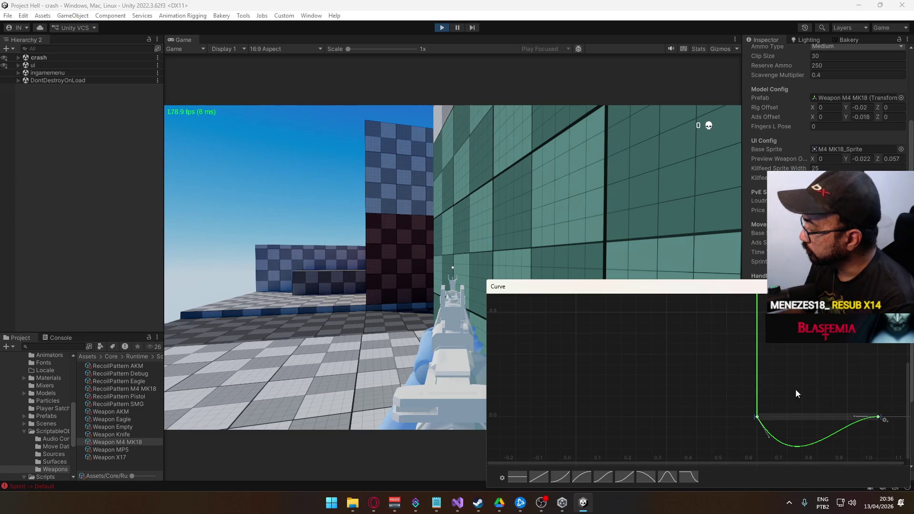
right_click(878, 417)
mouse_move(867, 411)
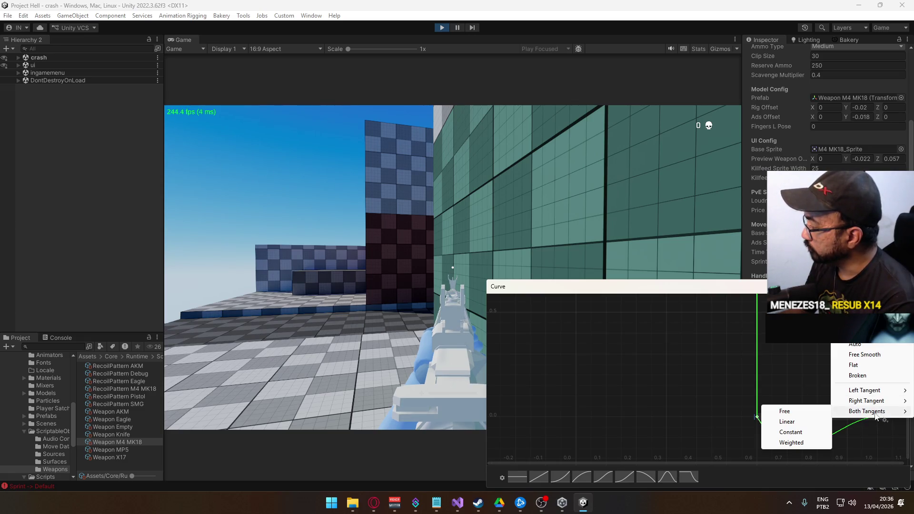
click(800, 432)
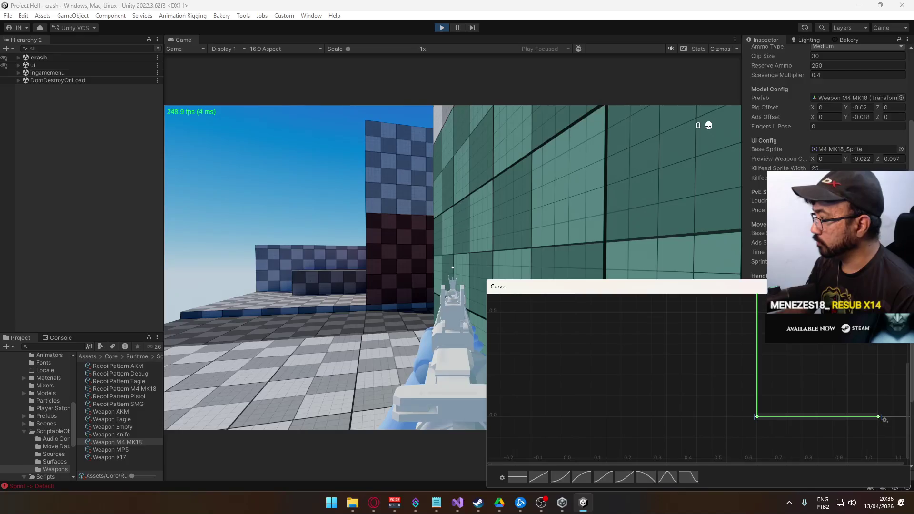
- Test-fire the M4 MK18 in the Game view while turning the camera, then reload
click(453, 267)
drag(453, 268, 453, 268)
key(r)
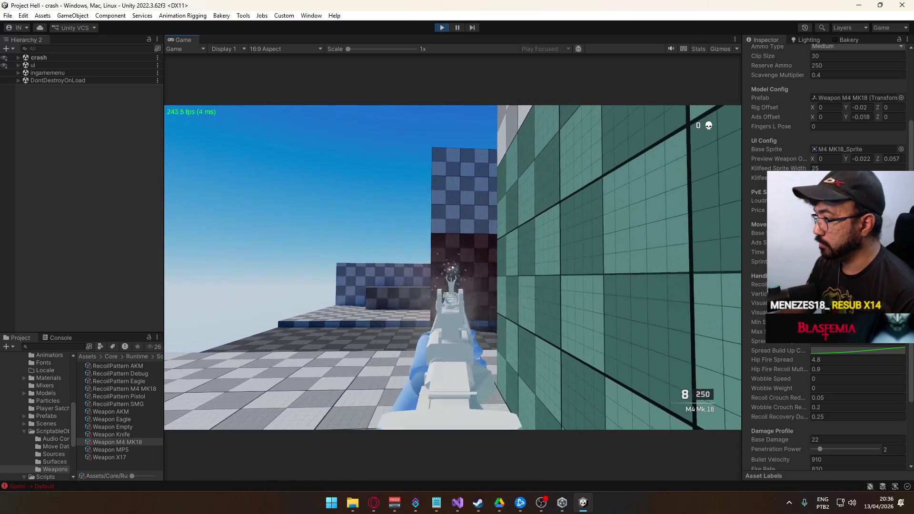
key(super)
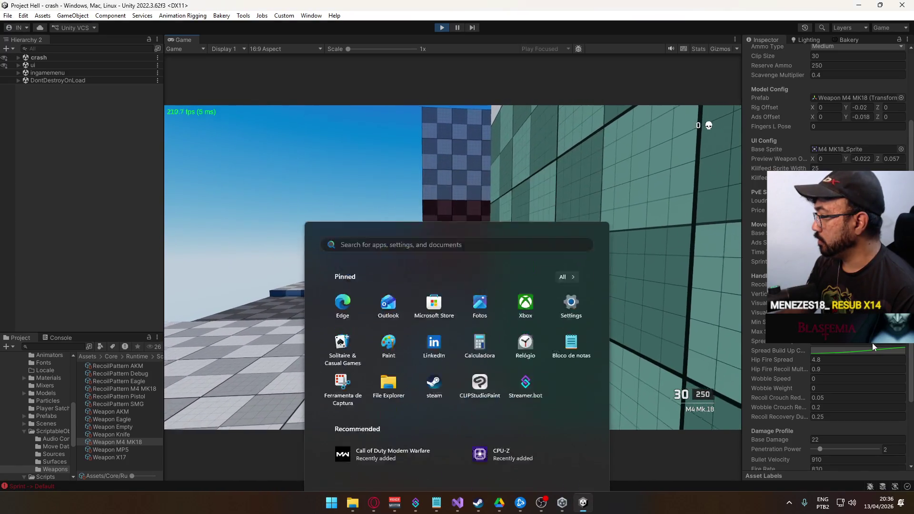
- Raise the M4 MK18 spread curve's end point to about 0.5
click(864, 349)
click(864, 350)
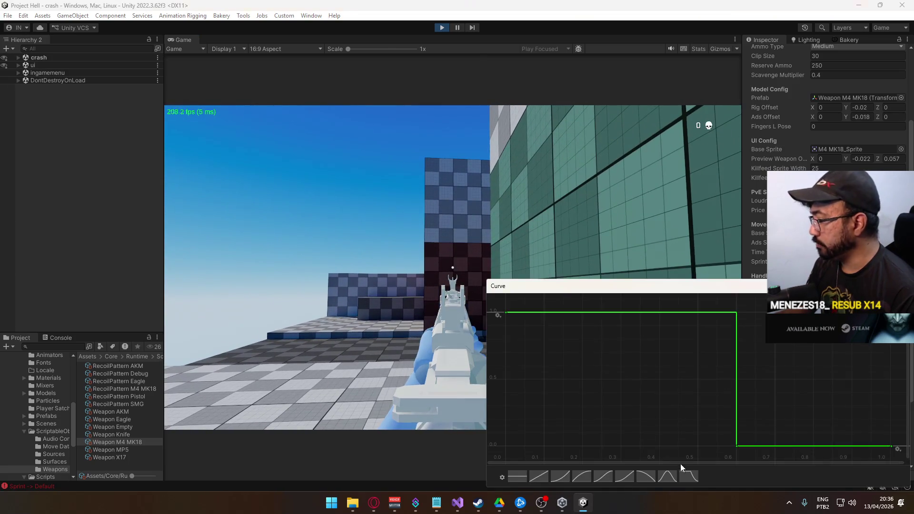
drag(891, 446, 783, 378)
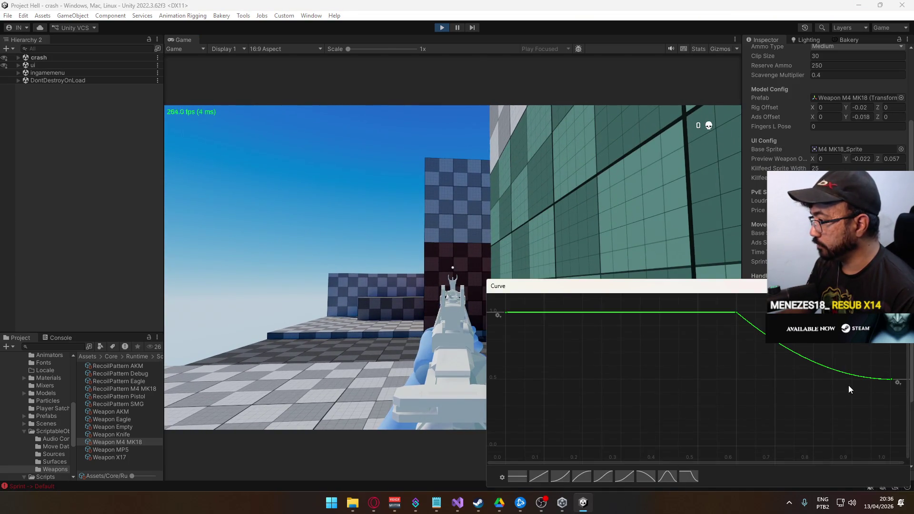
scroll(733, 423, down, 2)
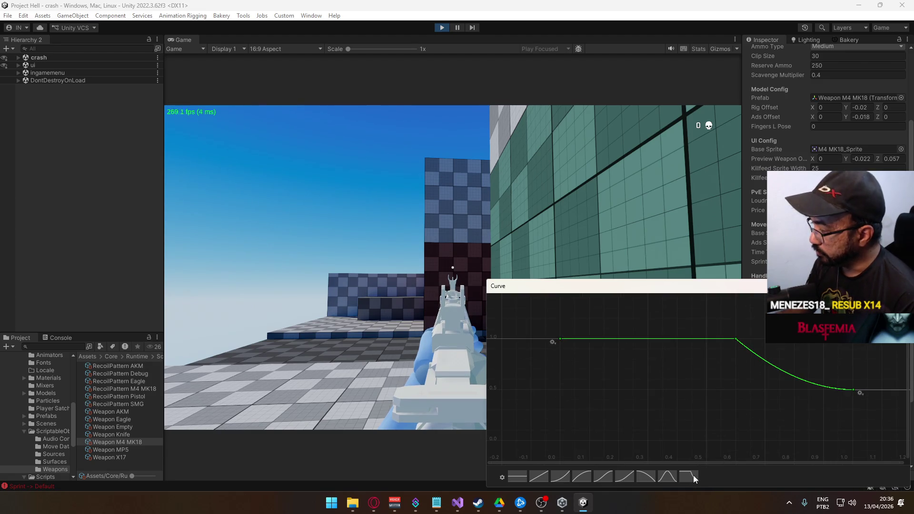
- Delete the last saved preset from the curve Presets list
click(501, 476)
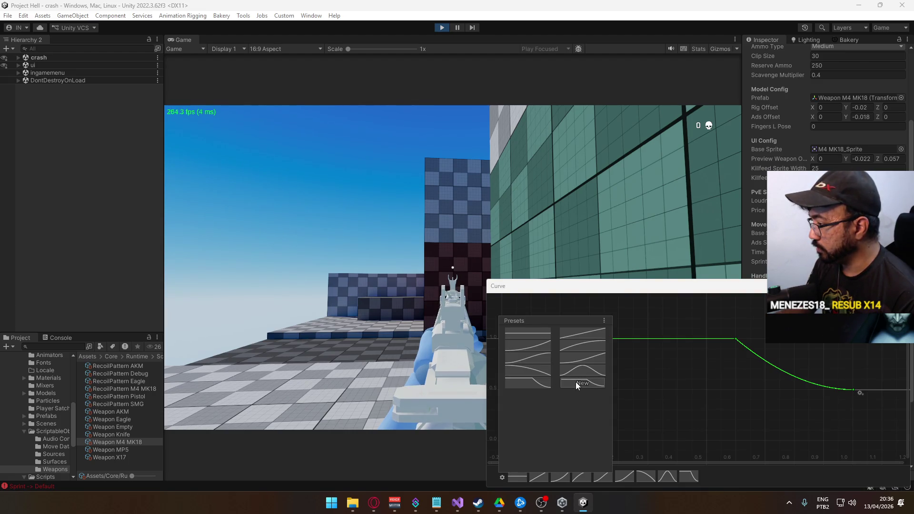
right_click(545, 382)
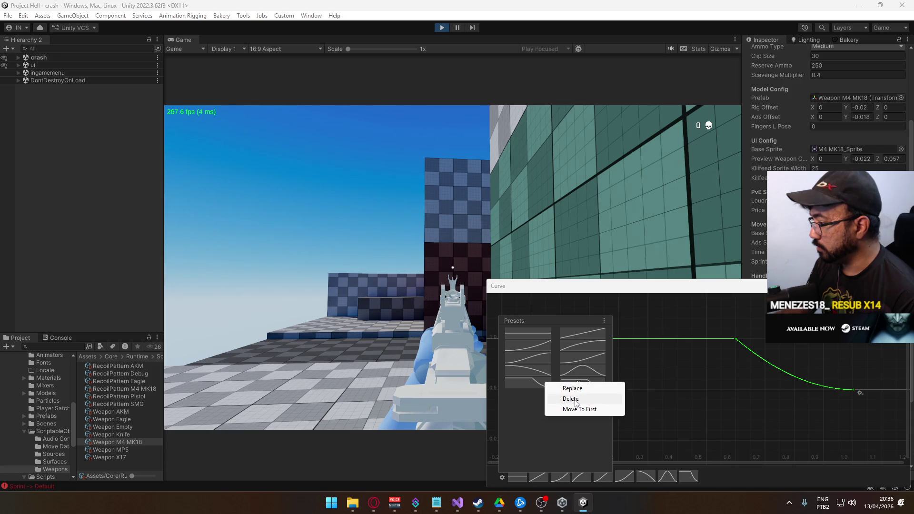
click(571, 399)
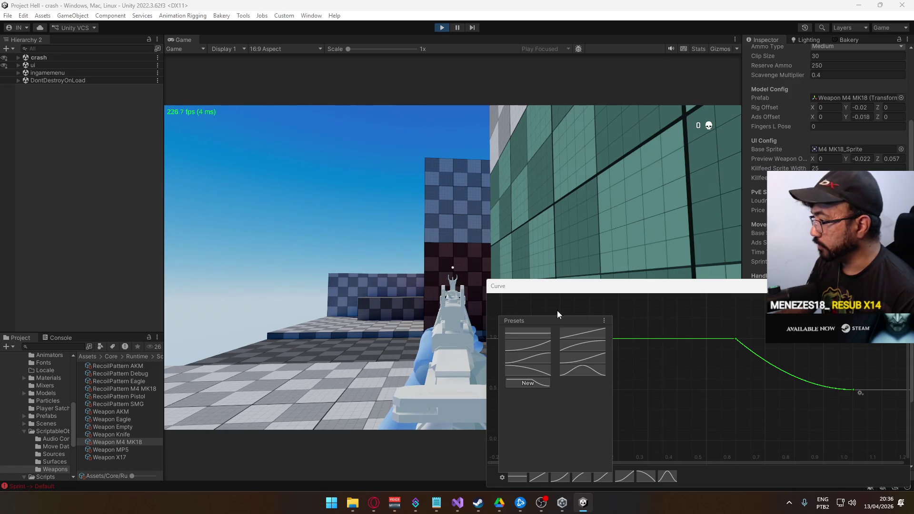
click(370, 395)
click(138, 410)
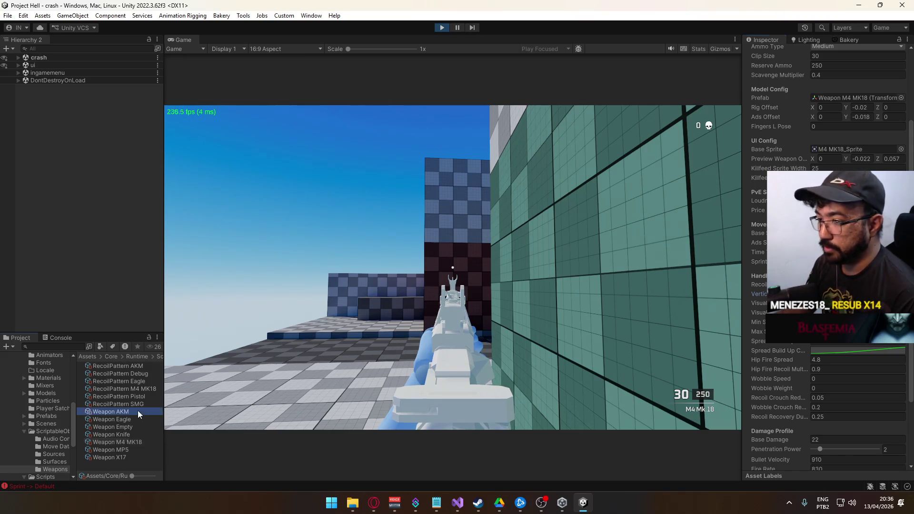
- Save the Weapon AKM's Spread Build Up Curve as a new curve preset
click(857, 351)
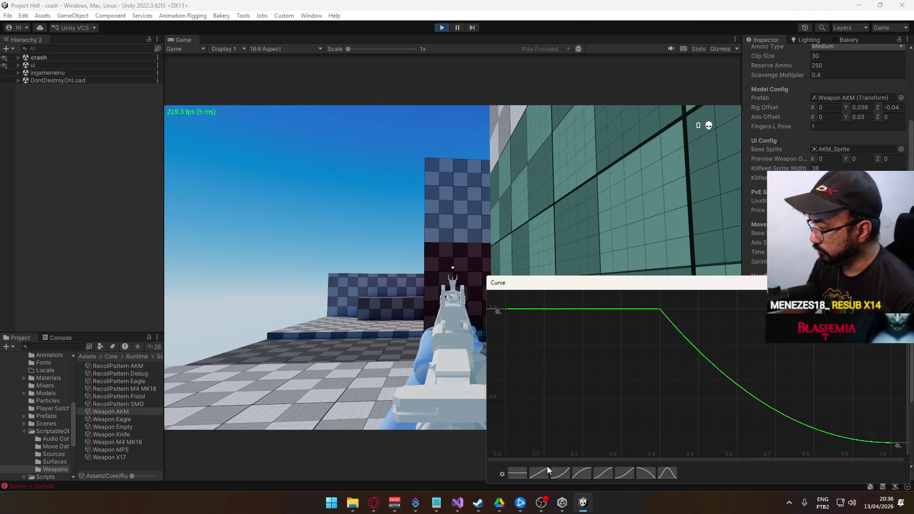
click(503, 475)
click(535, 379)
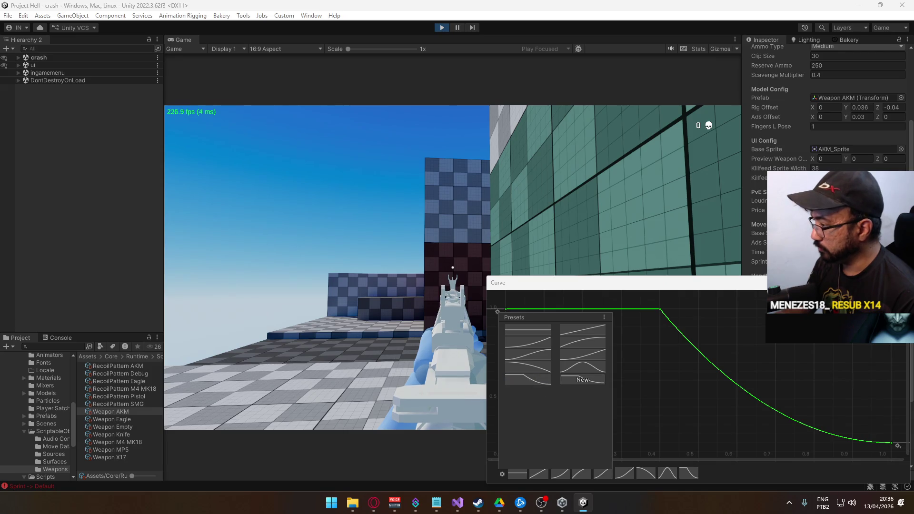
click(174, 406)
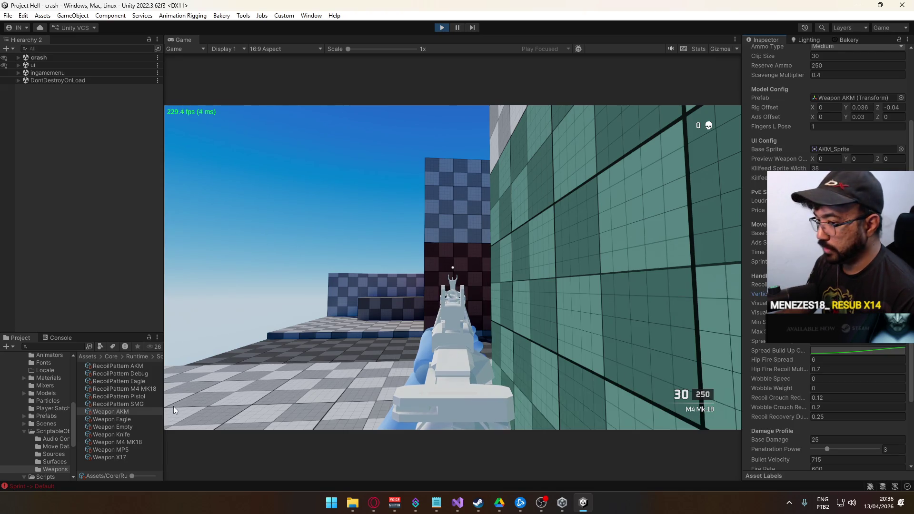
- Apply the saved AKM preset to the M4 MK18's spread curve and fire it in full auto
click(138, 442)
click(857, 350)
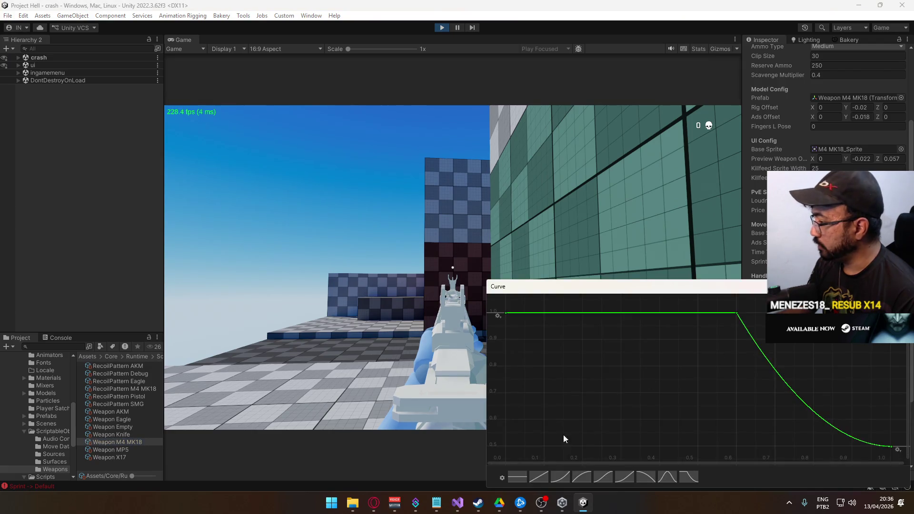
click(691, 475)
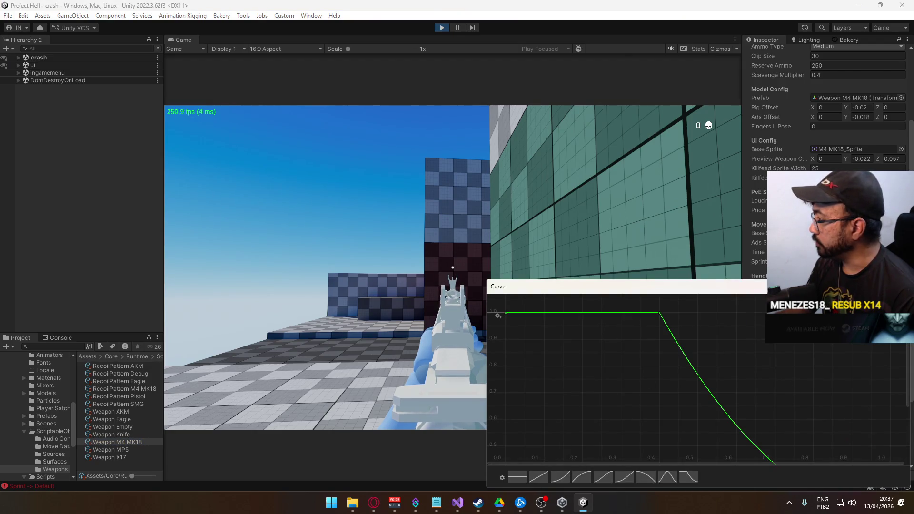
click(453, 267)
drag(452, 267, 453, 267)
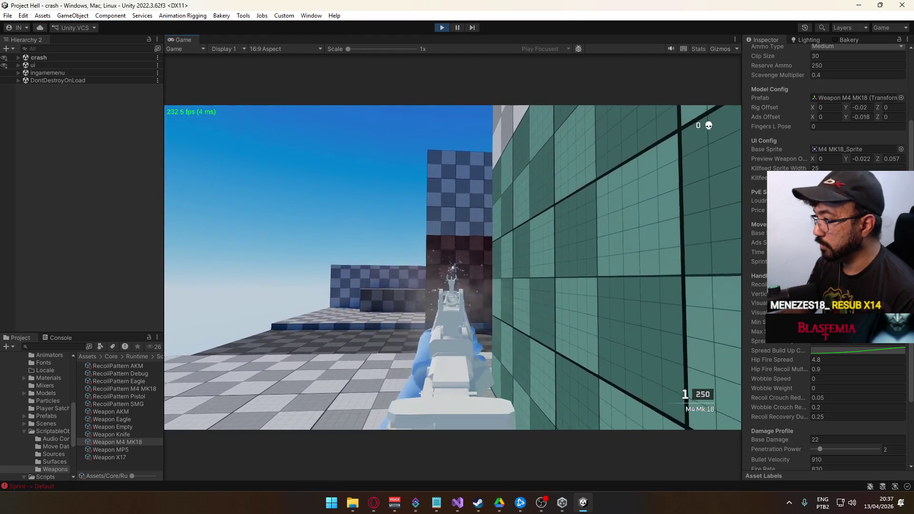
- Fire bursts and single shots with the M4 MK18, reloading and turning until the magazine is empty
key(r)
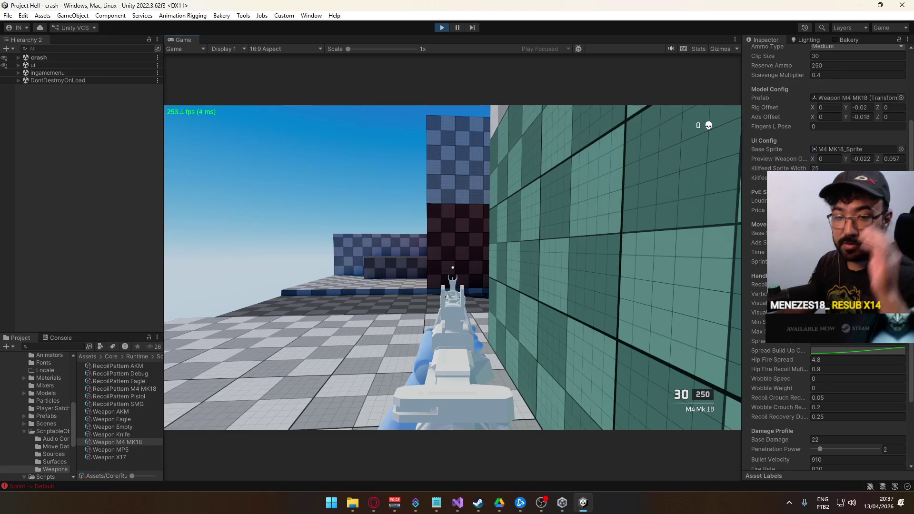
drag(452, 268, 452, 269)
key(r)
click(452, 269)
key(r)
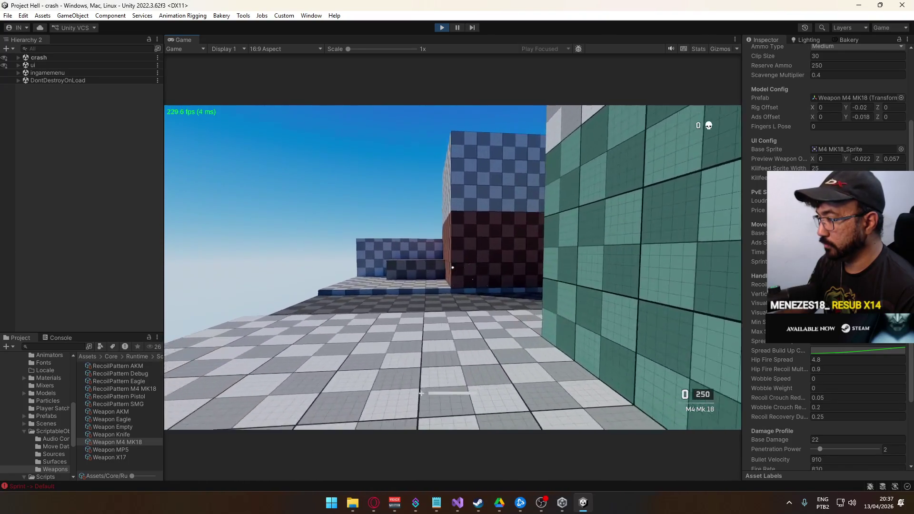
drag(453, 268, 453, 268)
drag(453, 267, 453, 267)
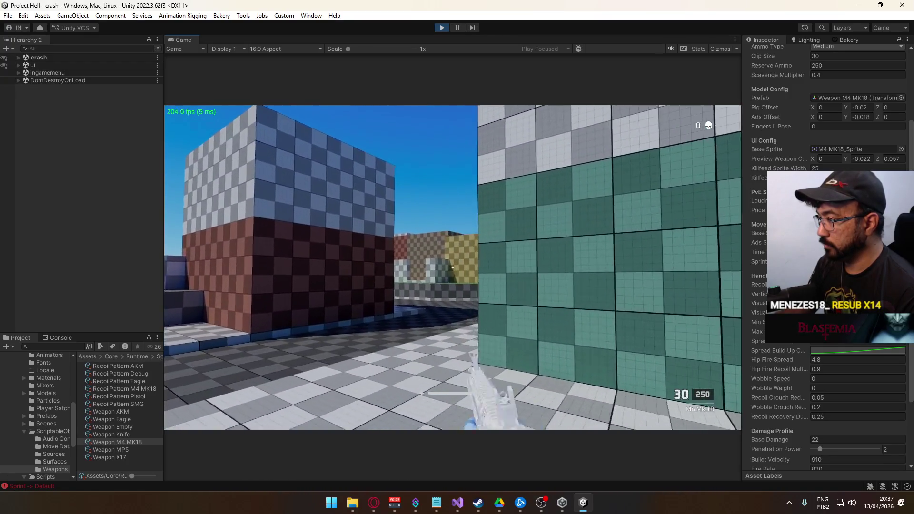
drag(453, 267, 453, 268)
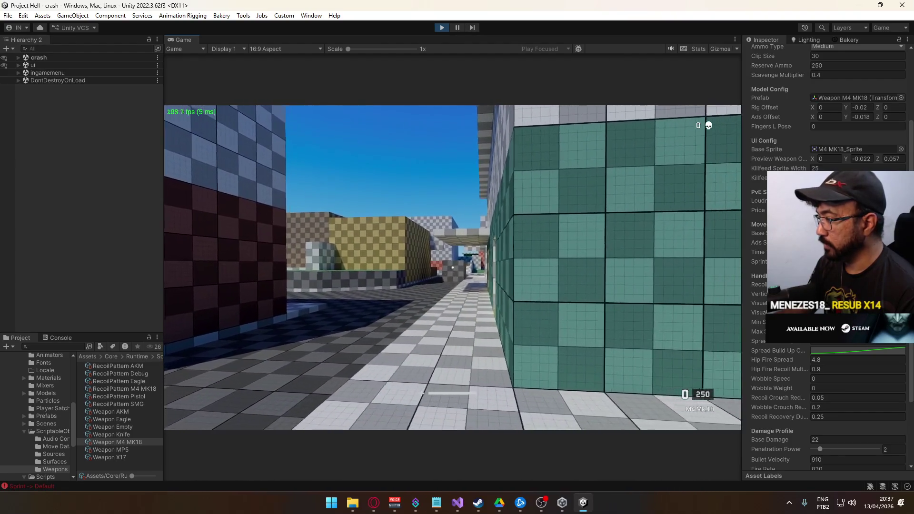
- Switch to the Eagle pistol, fire one shot, and leave the running game
key(2)
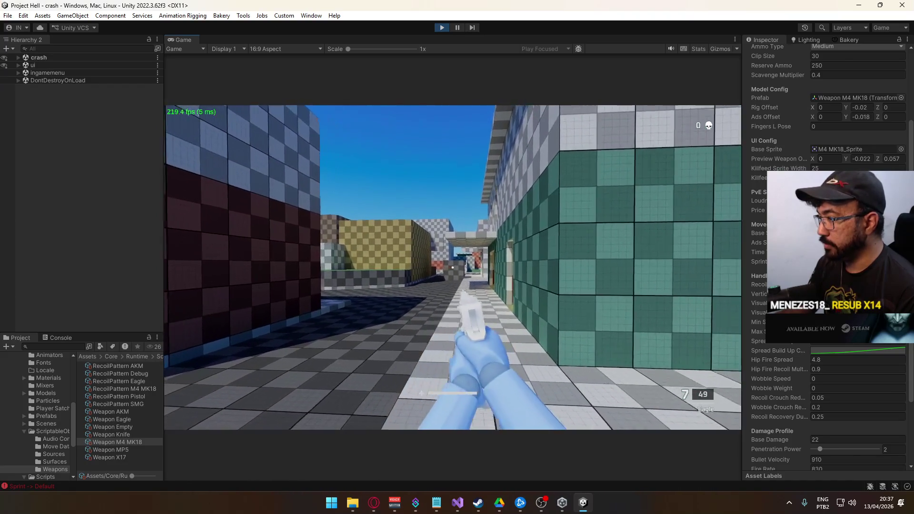
click(453, 267)
key(super)
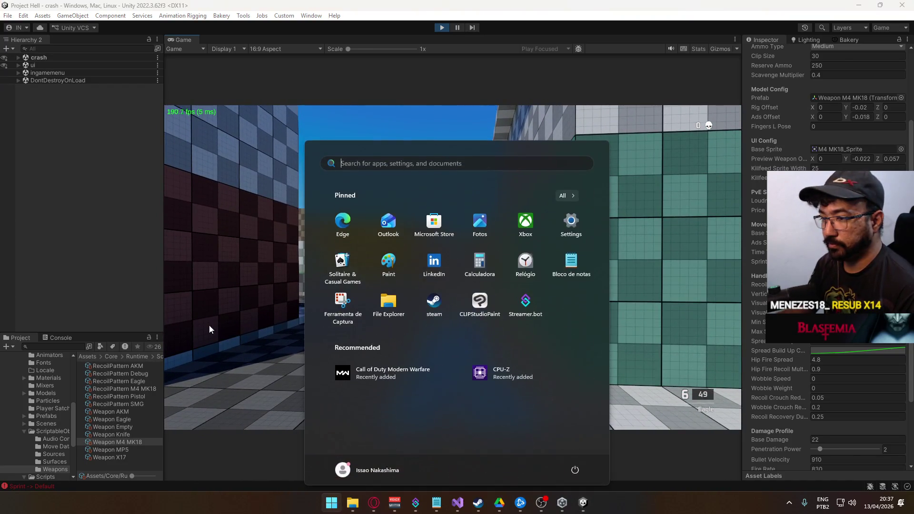
key(Escape)
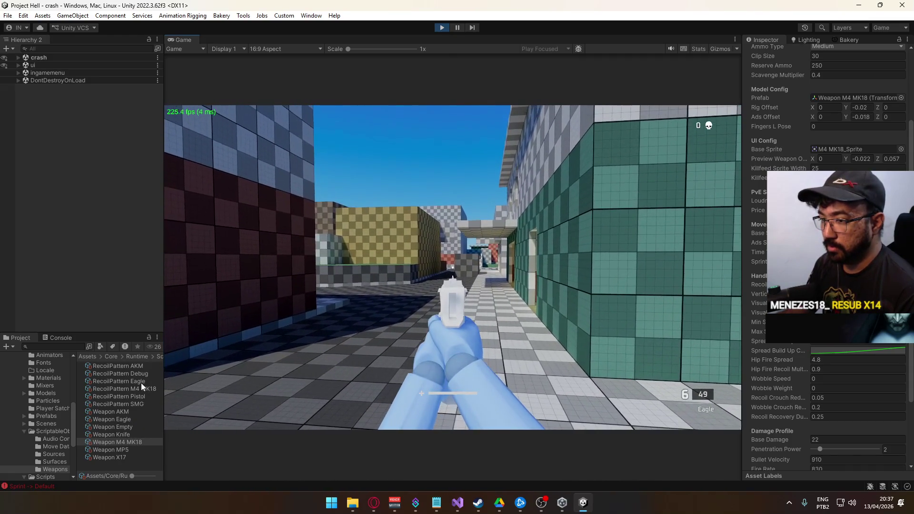
- Inspect the RecoilPattern Eagle and Weapon Eagle settings, including the Eagle's Spread Build Up curve
click(141, 382)
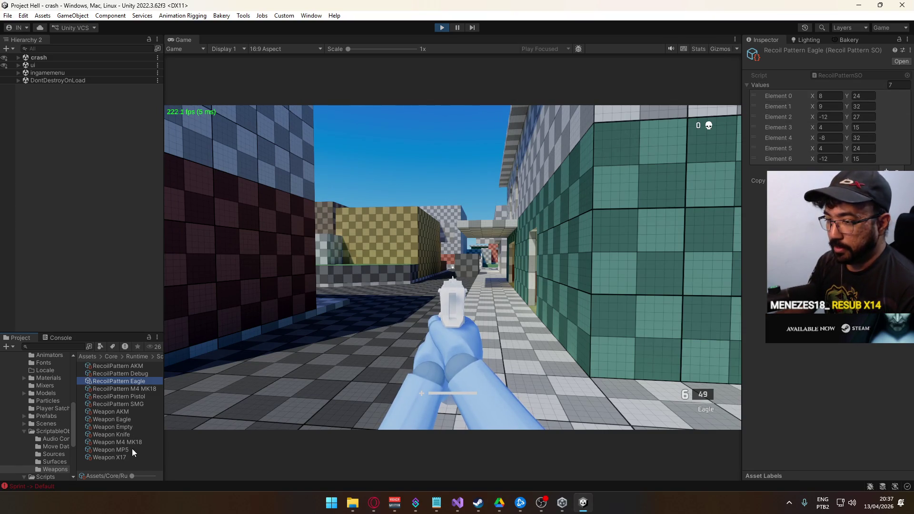
click(118, 420)
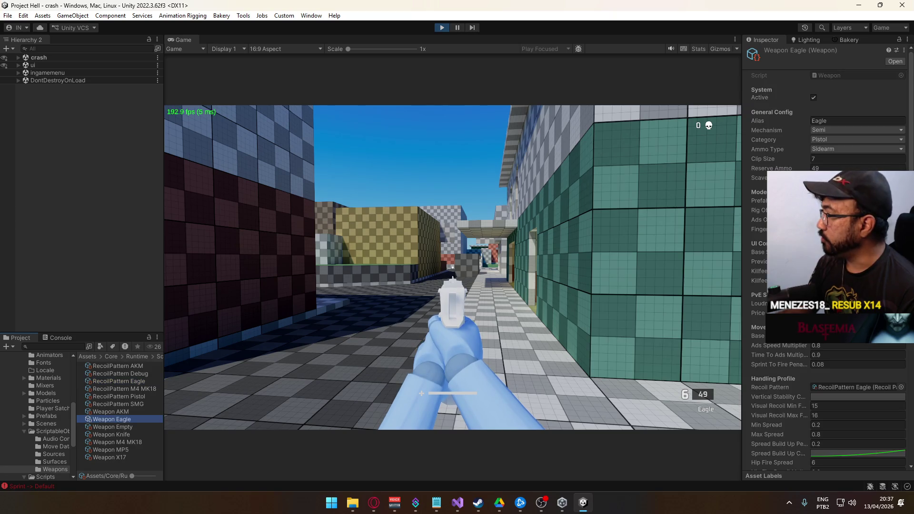
scroll(826, 257, down, 5)
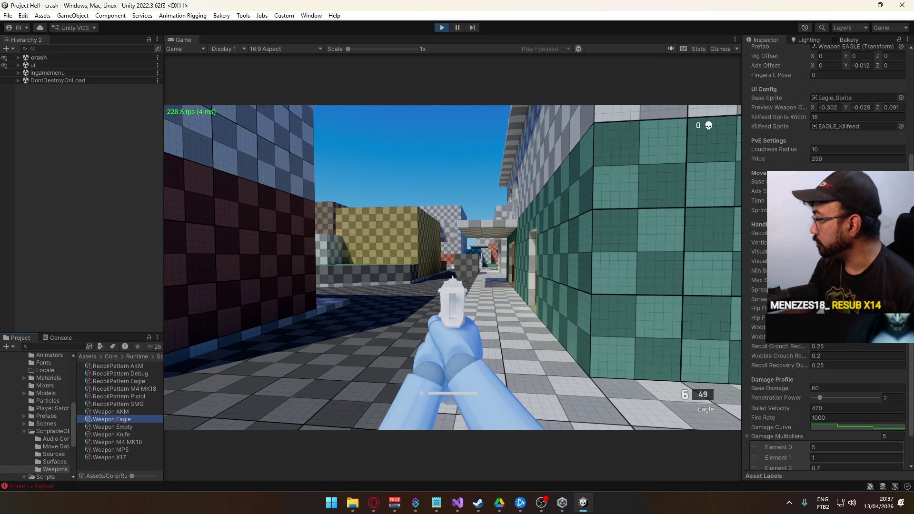
click(833, 289)
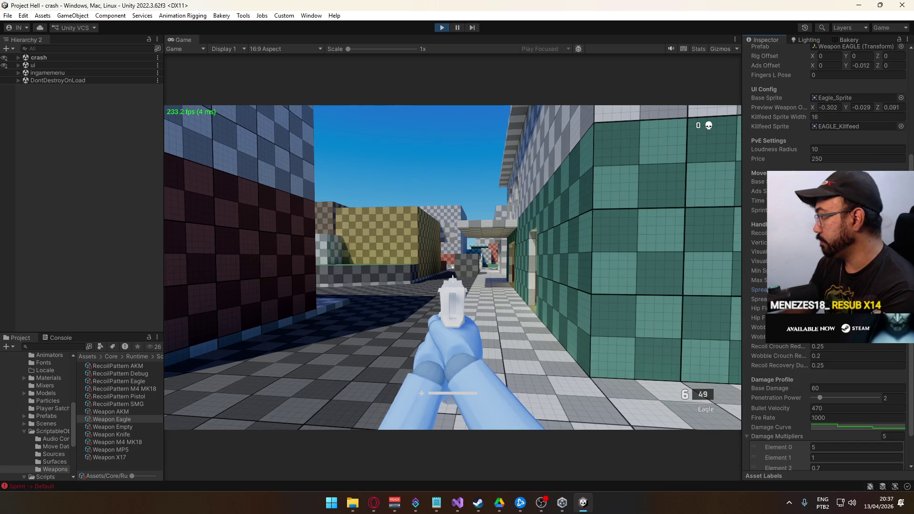
mouse_move(743, 298)
mouse_down()
mouse_move(657, 302)
mouse_move(720, 302)
mouse_up()
click(833, 299)
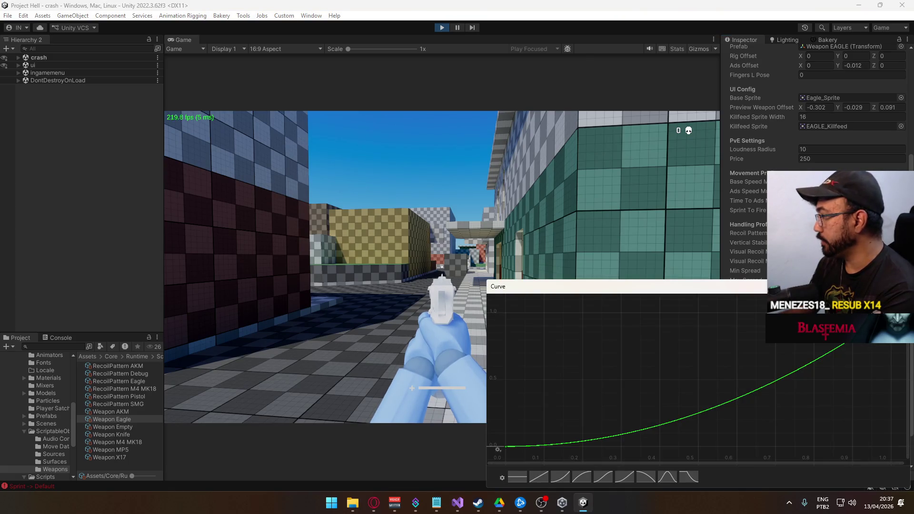
key(Escape)
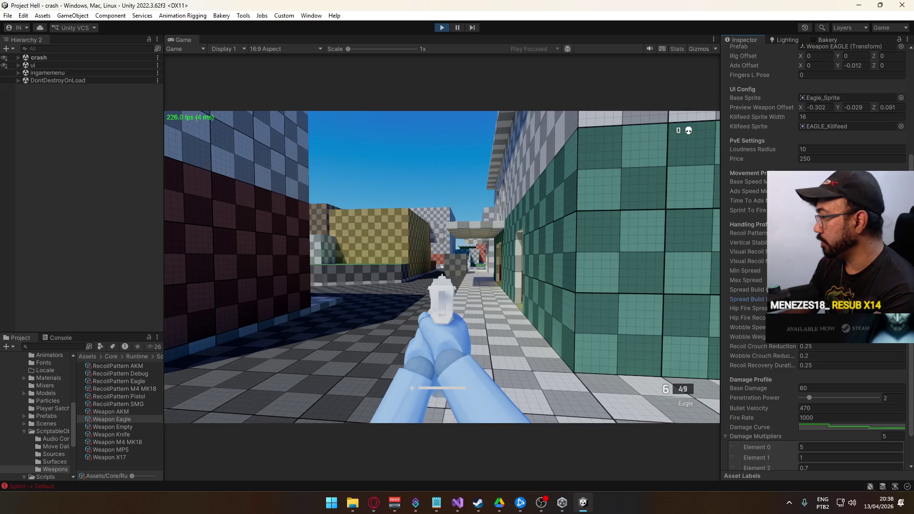
- Open the Eagle weapon's Weapon.cs script in Visual Studio from its Inspector
click(19, 56)
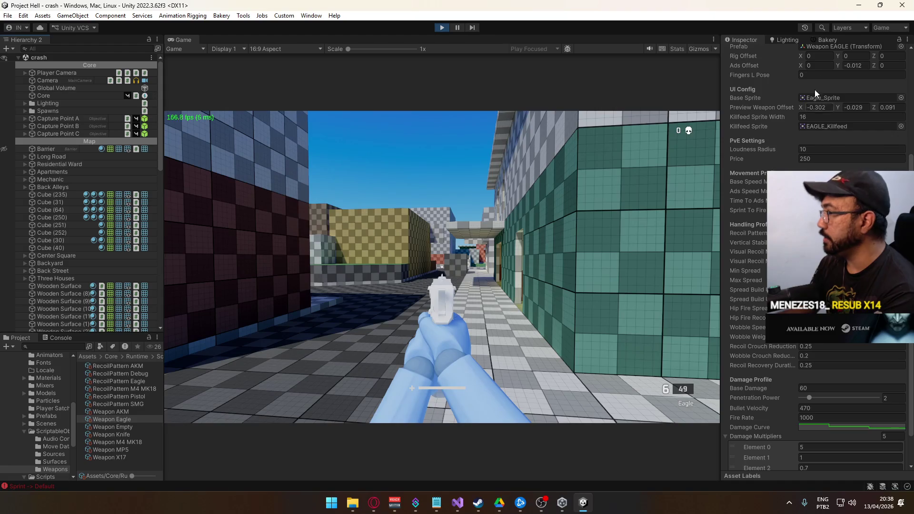
scroll(815, 89, up, 5)
double_click(819, 75)
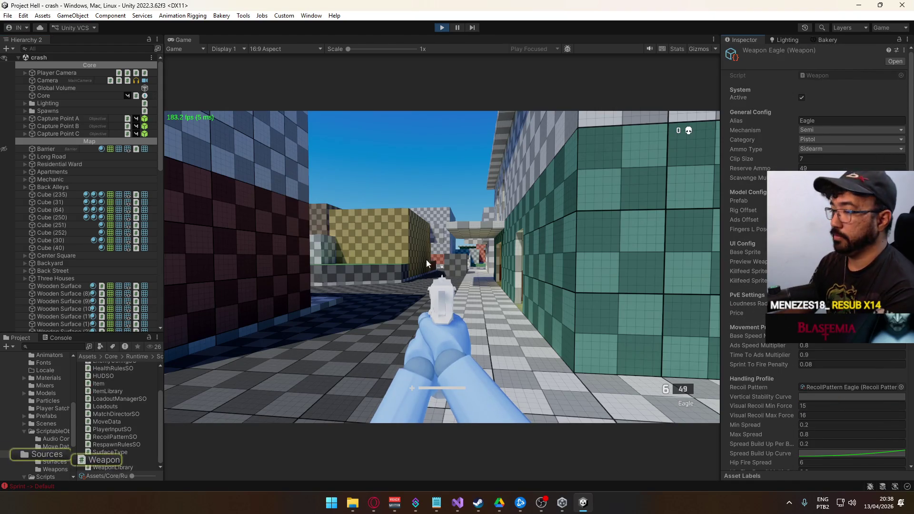
scroll(389, 308, down, 2)
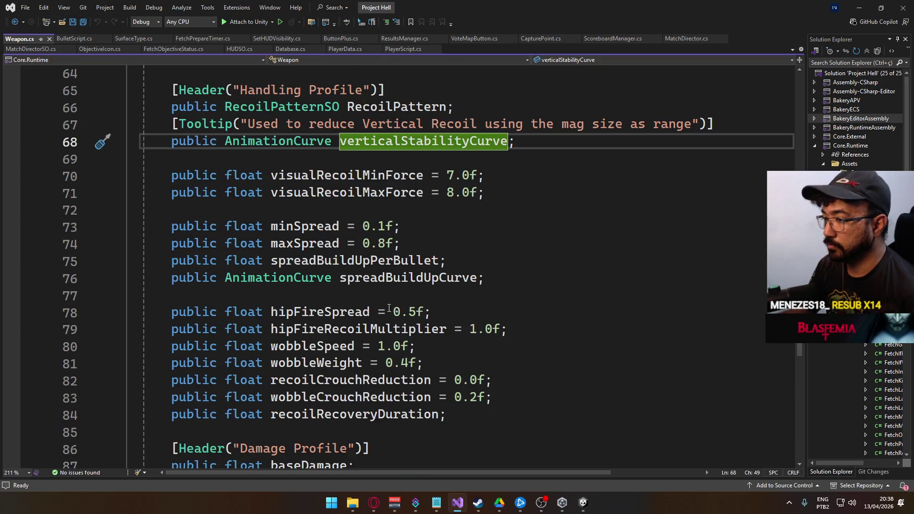
- Find All References to spreadBuildUpCurve and jump to its use at PlayerScript.cs line 435
click(378, 278)
right_click(378, 277)
click(433, 324)
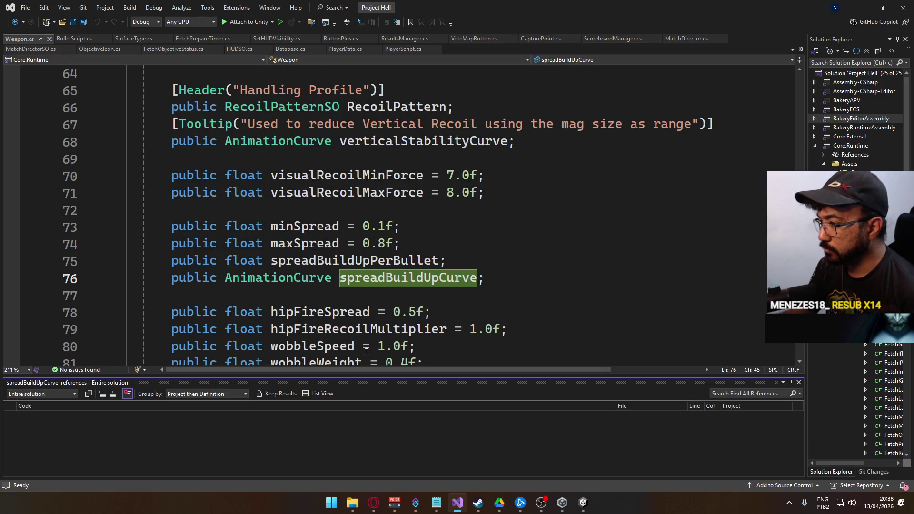
double_click(119, 434)
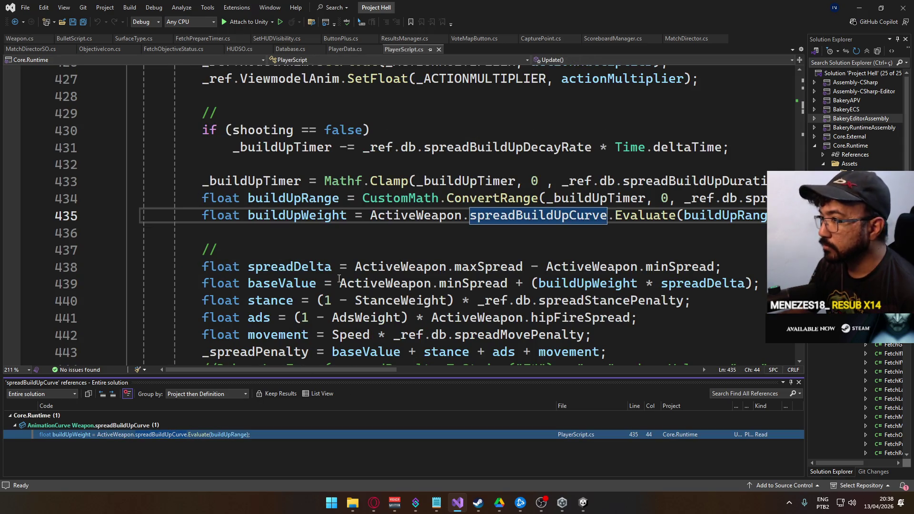
drag(373, 370, 408, 365)
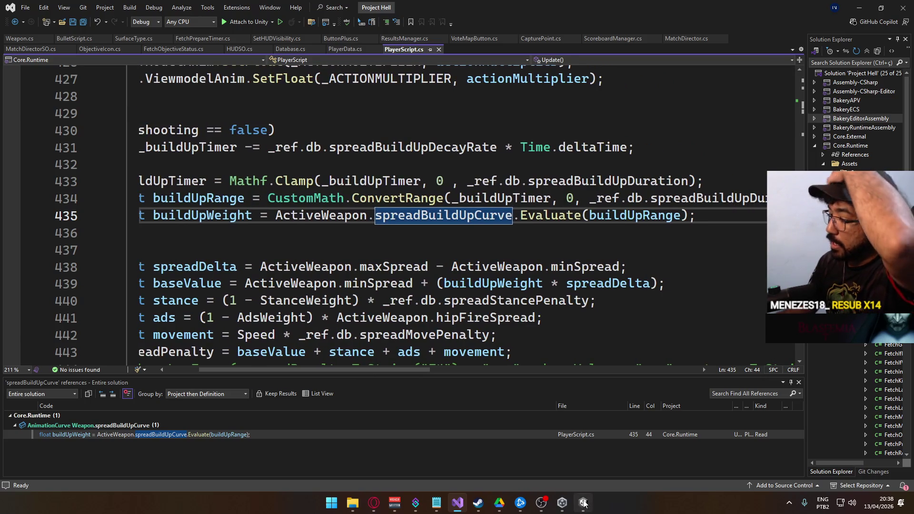
key(alt+Tab)
click(846, 451)
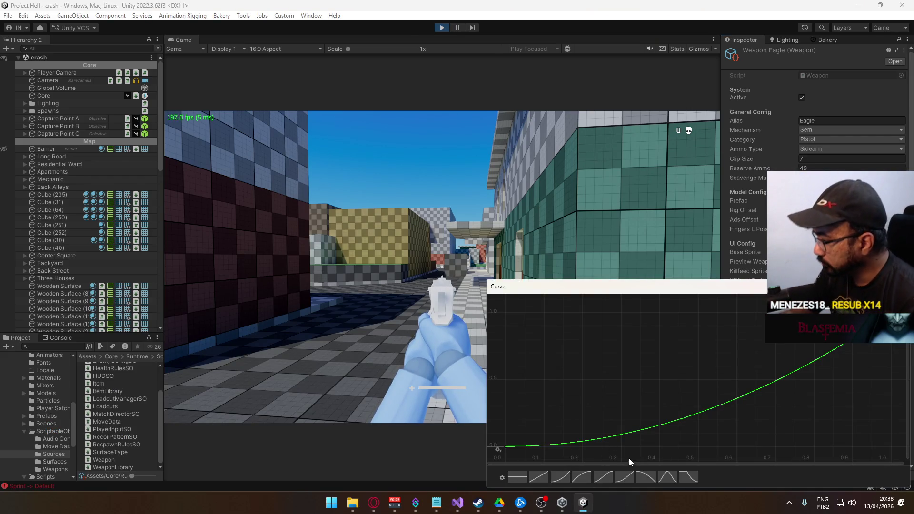
- Apply the ease-out preset to the Eagle's spread curve and enter 1.6 for Spread Build Up Per Bullet
click(576, 479)
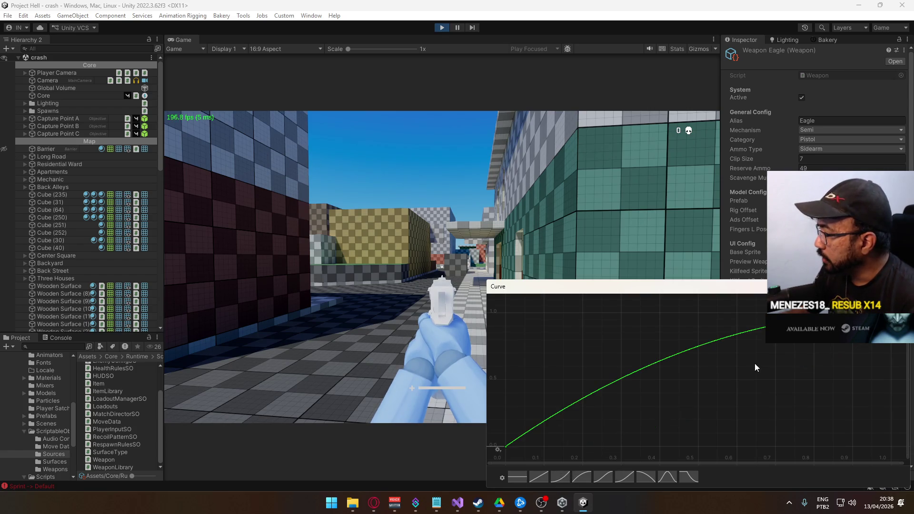
key(Escape)
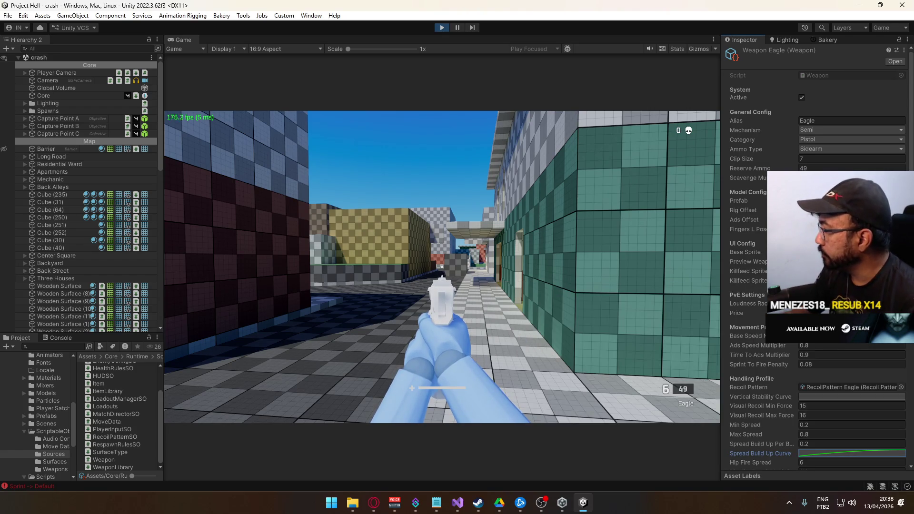
click(815, 444)
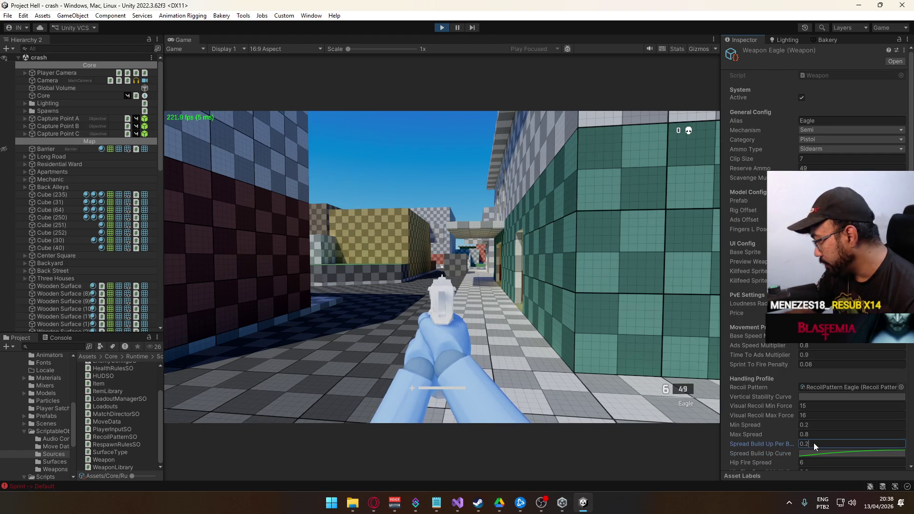
text(1.6)
- Confirm the 1.6 per-bullet spread build-up and fire a test shot with the Eagle
click(425, 342)
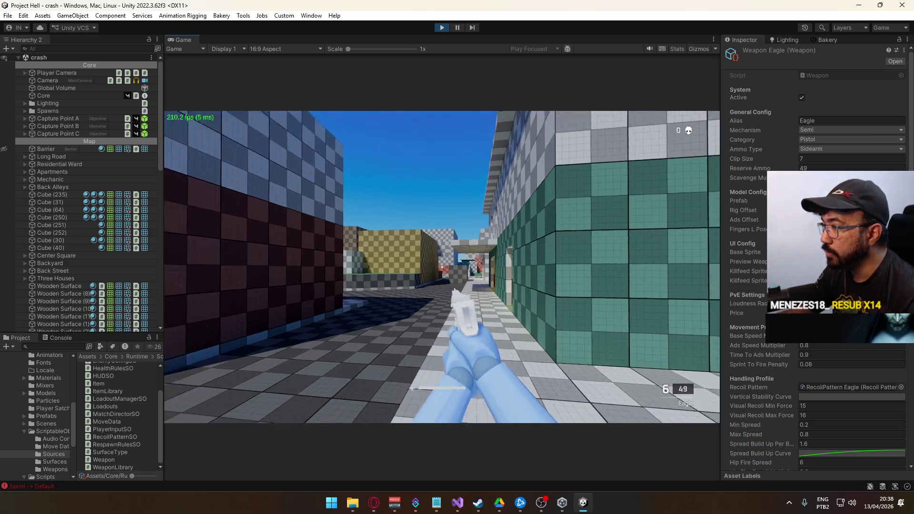
click(442, 267)
key(super)
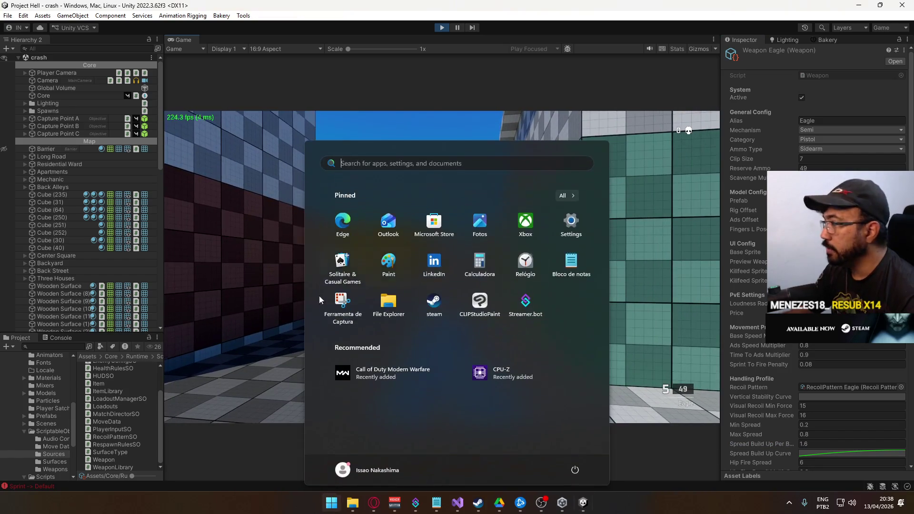
key(super)
key(super)
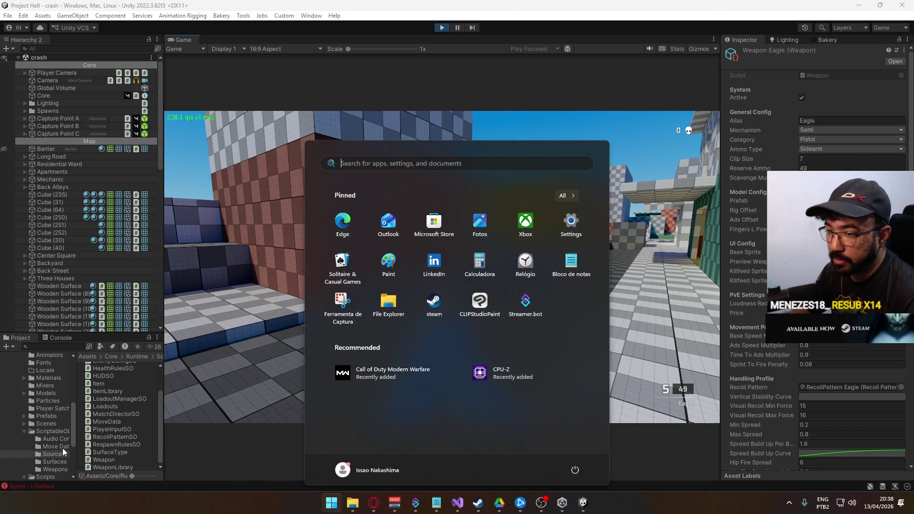
key(super)
- Open the RecoilPattern Eagle asset in the ScriptableObjects Weapons folder
click(59, 444)
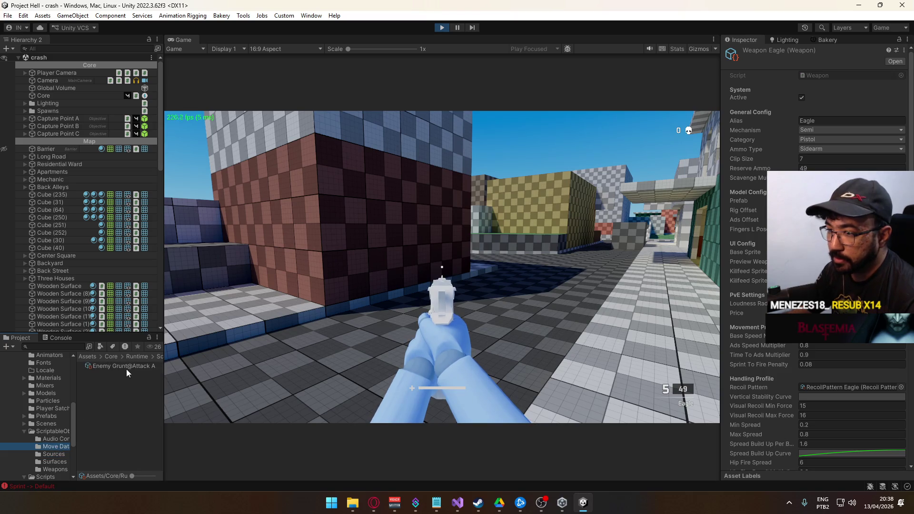
scroll(59, 448, down, 3)
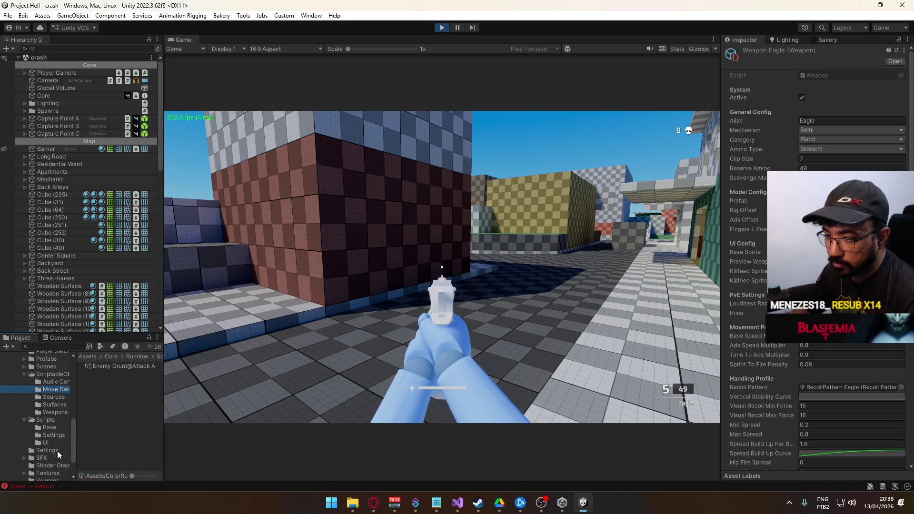
click(56, 412)
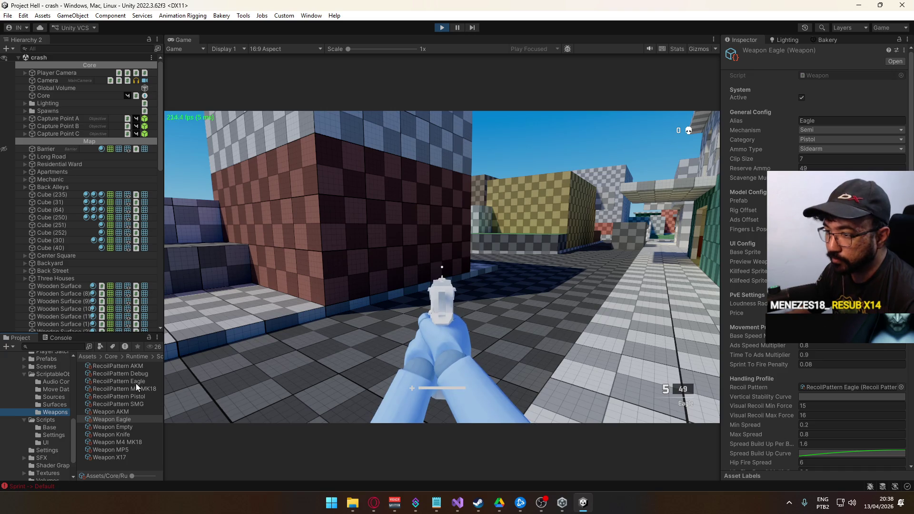
click(137, 380)
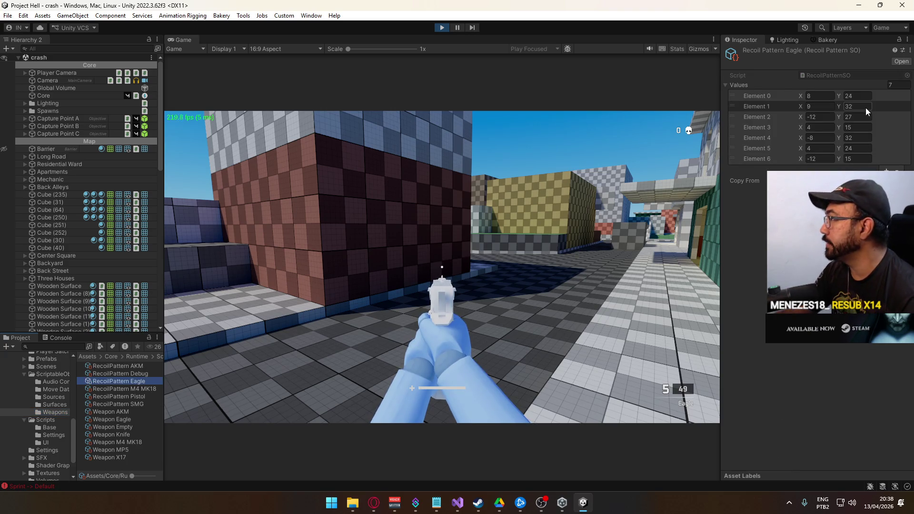
- Set Elements 0–6 Y values to 12, 16, 17, 7, 16, 12 and 7
click(856, 96)
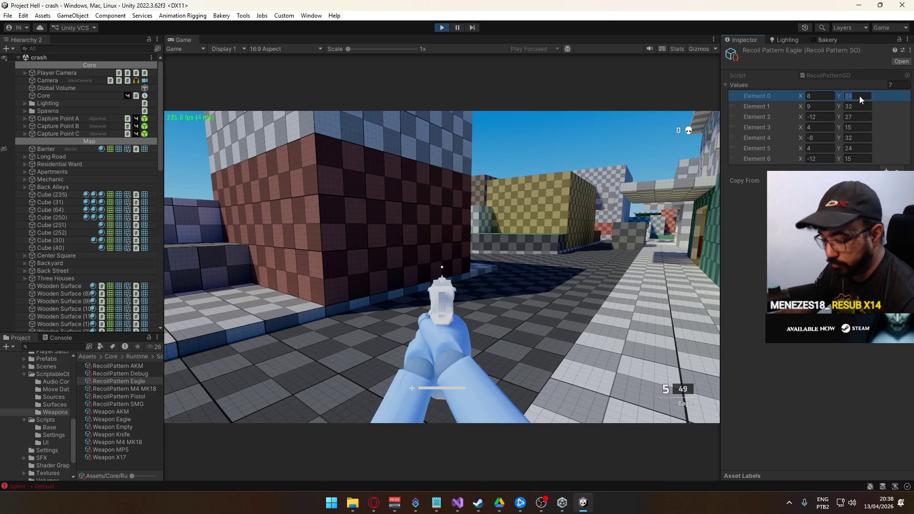
text(12)
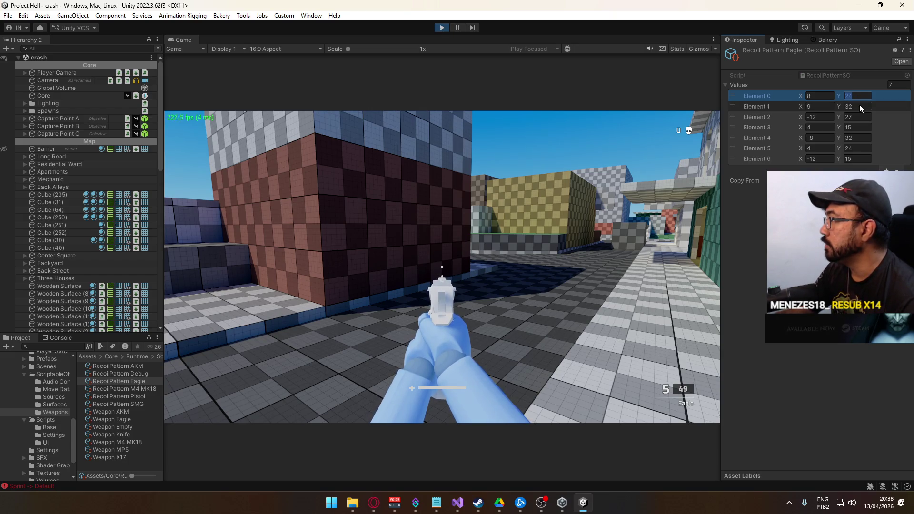
click(858, 106)
text(16)
click(854, 117)
text(17)
click(857, 127)
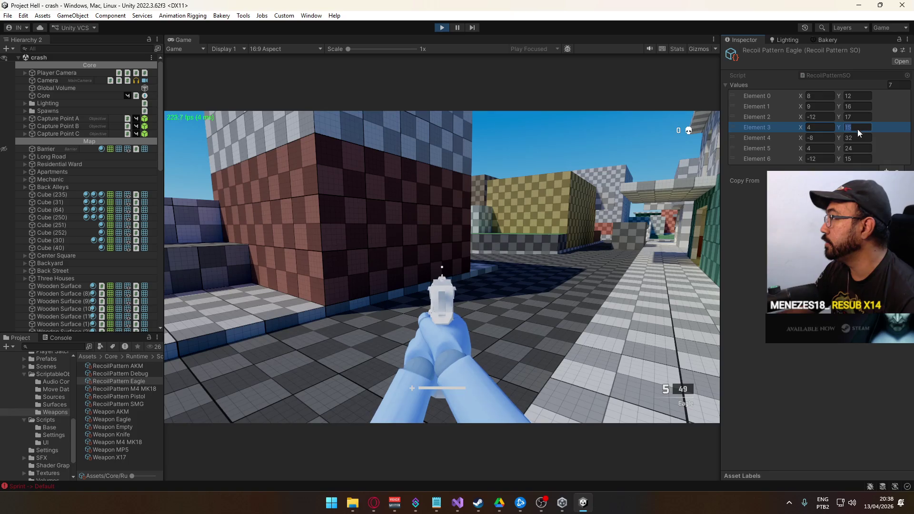
text(7)
click(859, 138)
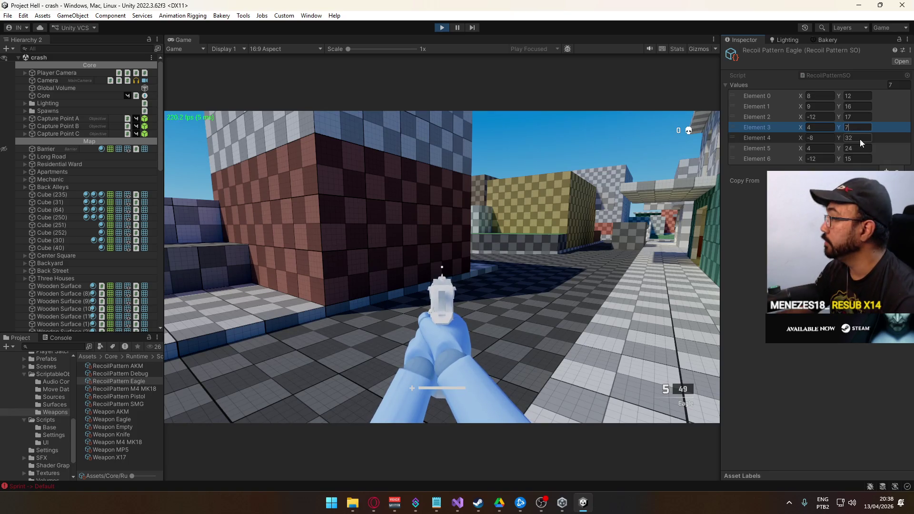
text(16)
click(859, 148)
text(12)
click(858, 155)
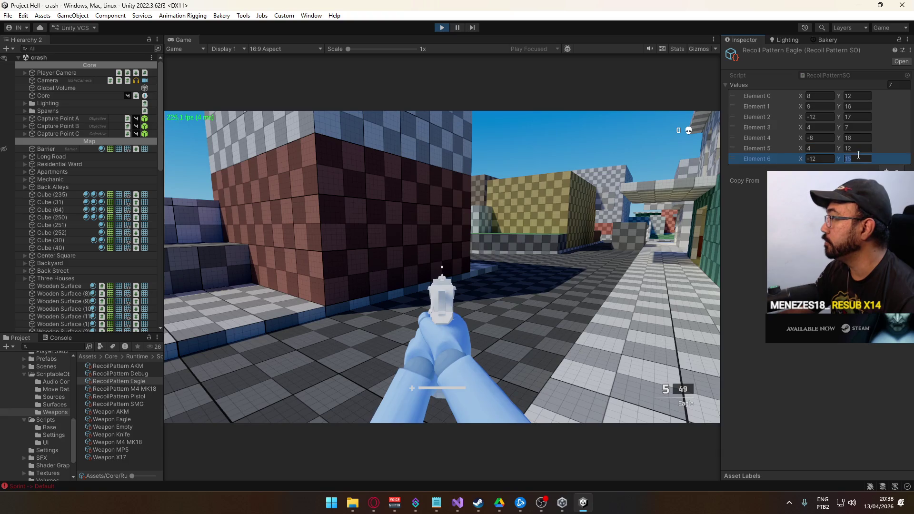
text(7)
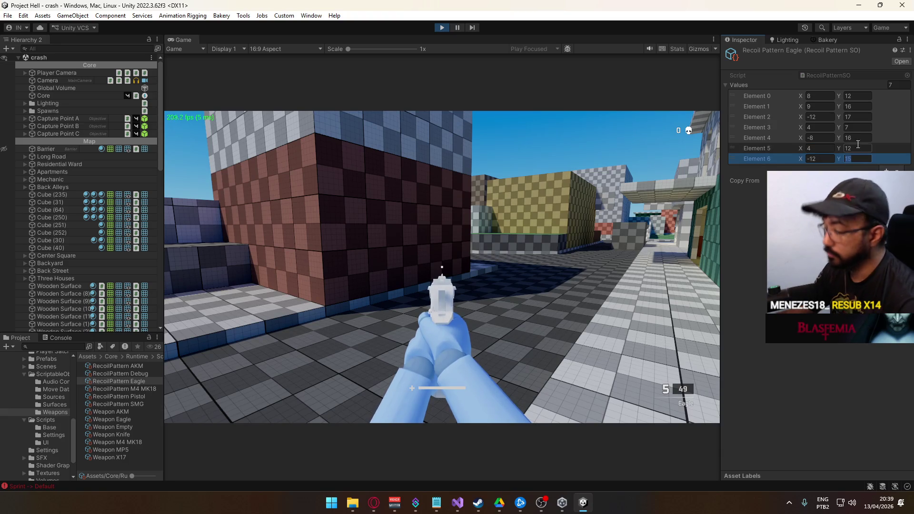
- Set Elements 0–6 X values to 5, 6, -4, 1, -4, 2 and -6, then test-fire the Eagle
click(817, 96)
text(5)
click(821, 106)
text(6)
click(816, 115)
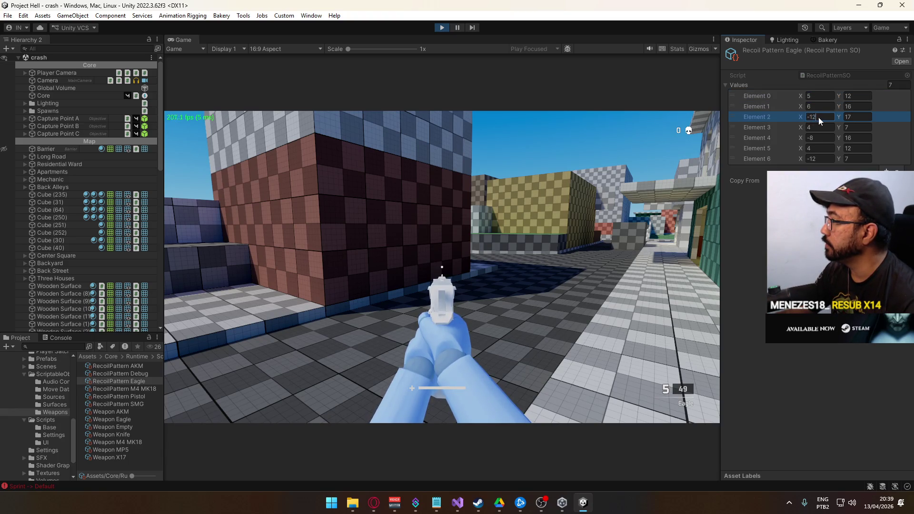
double_click(810, 117)
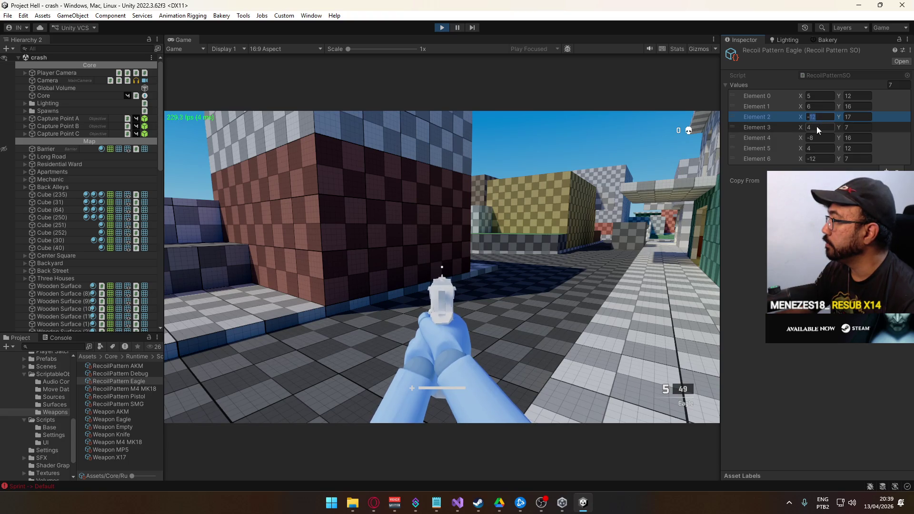
text(4)
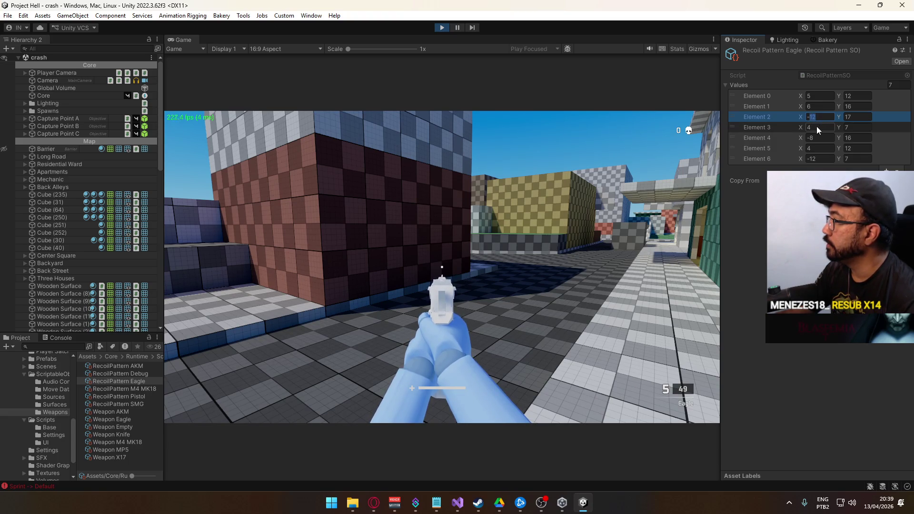
click(816, 127)
text(1)
double_click(820, 138)
text(4)
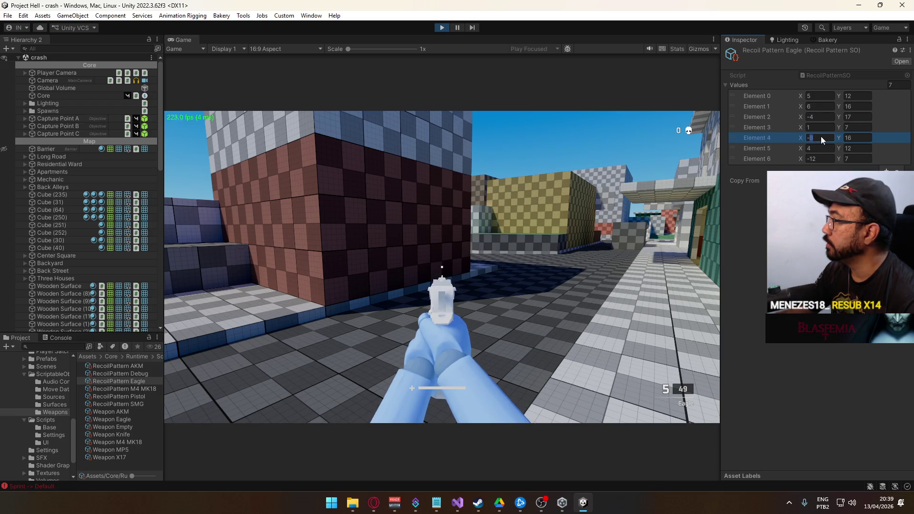
click(817, 148)
text(2)
double_click(819, 158)
text(6)
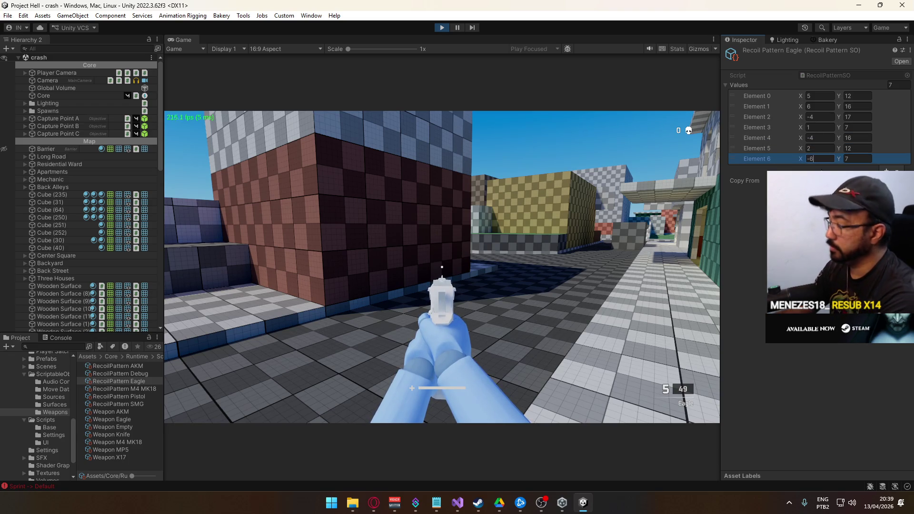
click(619, 238)
click(442, 267)
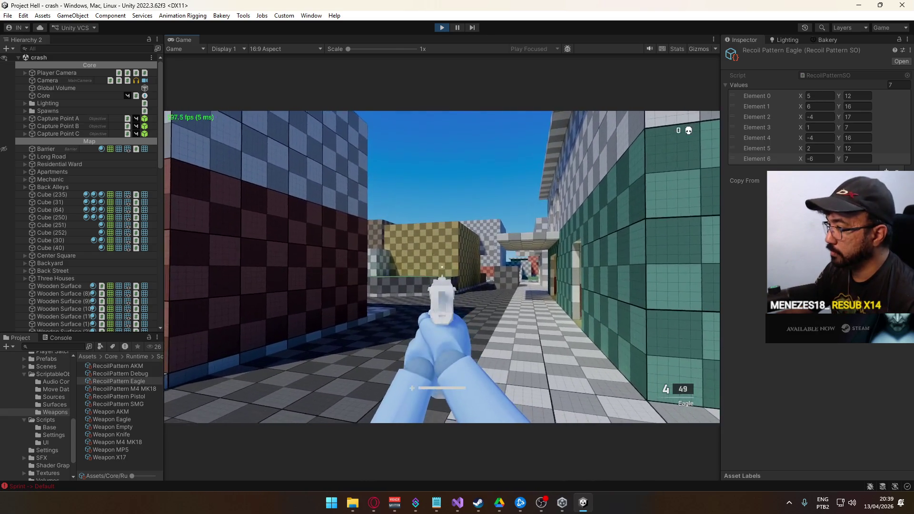
- Fire the Eagle through a full magazine to test its new recoil
click(442, 267)
click(442, 267)
click(441, 267)
click(441, 267)
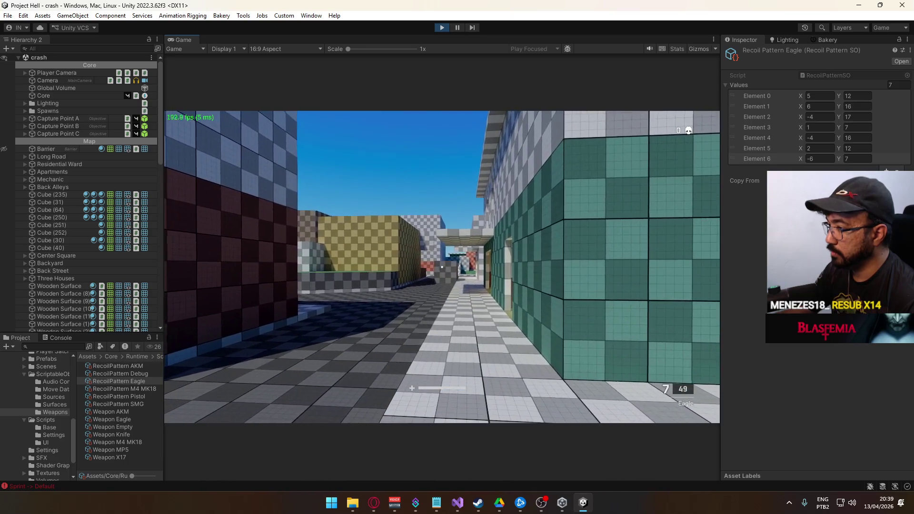
click(442, 267)
click(441, 267)
click(442, 267)
click(442, 267)
click(442, 267)
click(442, 267)
click(441, 267)
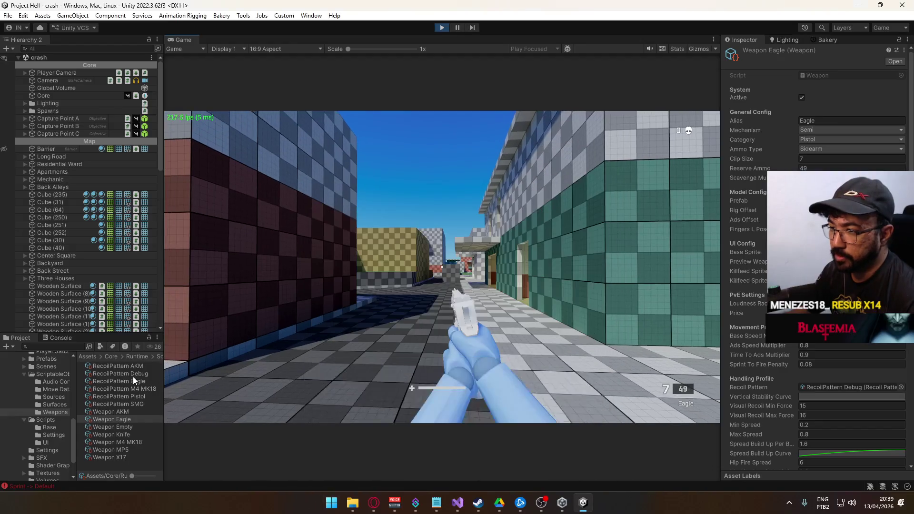
- Inspect the RecoilPattern Debug asset, then empty another Eagle magazine to compare recoil
click(133, 374)
click(286, 334)
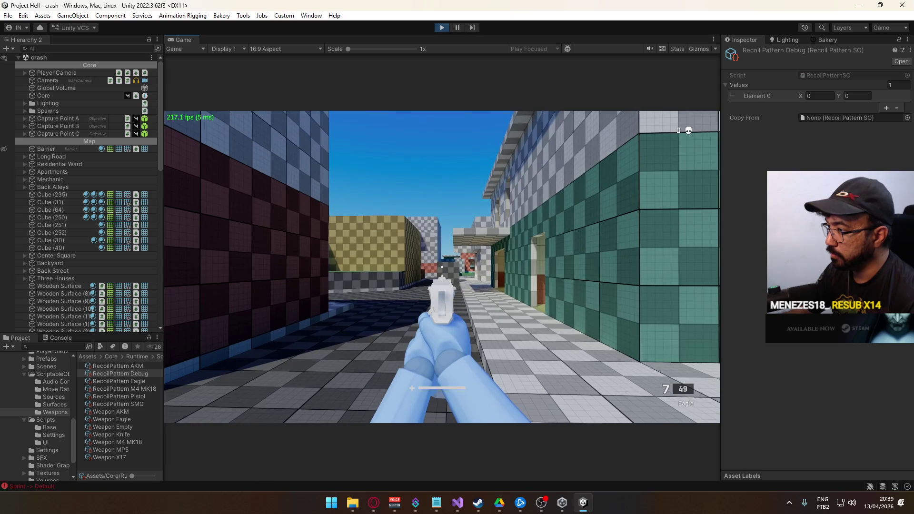
click(442, 268)
click(441, 267)
click(441, 267)
click(442, 267)
click(442, 267)
click(442, 267)
click(442, 267)
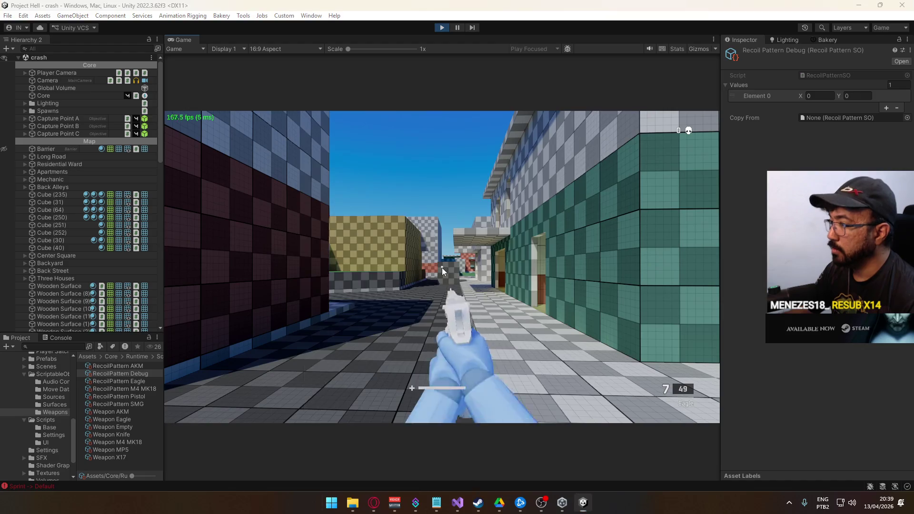
- Maximize the Game view to fill the editor
key(super)
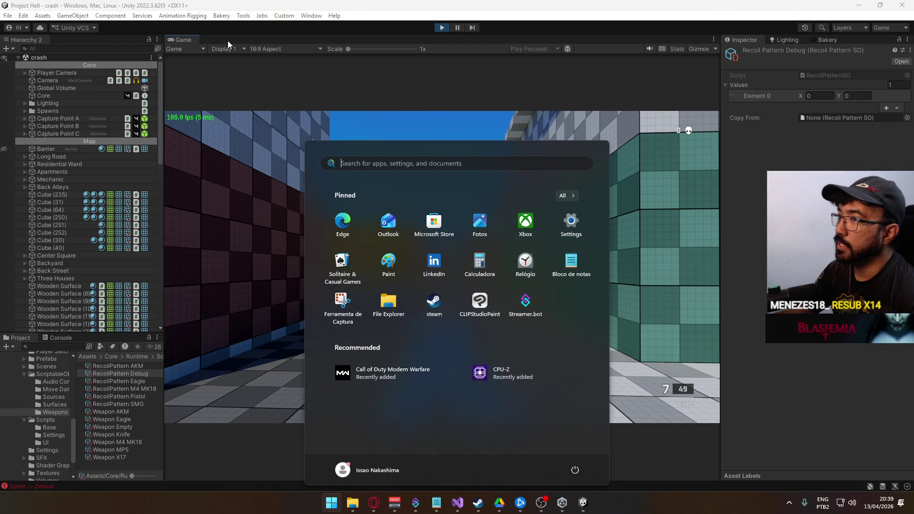
right_click(187, 38)
click(241, 64)
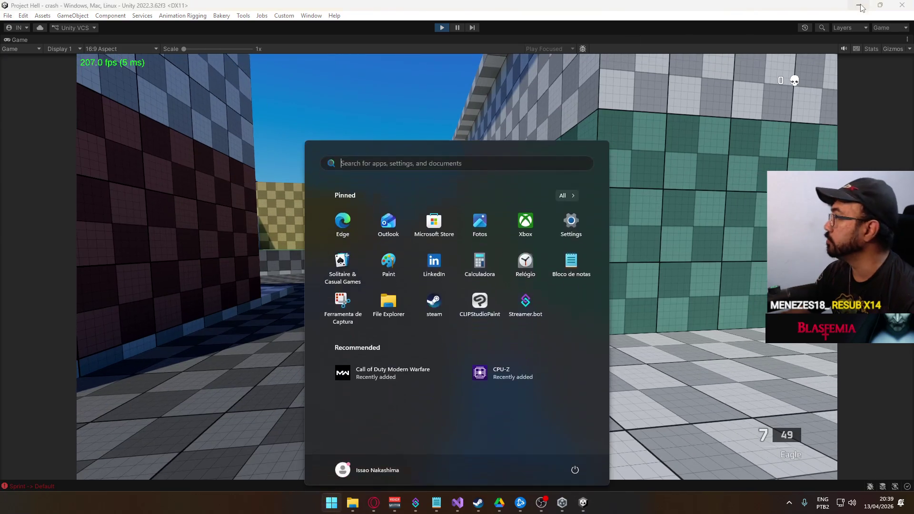
click(892, 30)
- Restore the Custom layout and fire the Eagle down the street to see shot rays in the Scene view
click(852, 39)
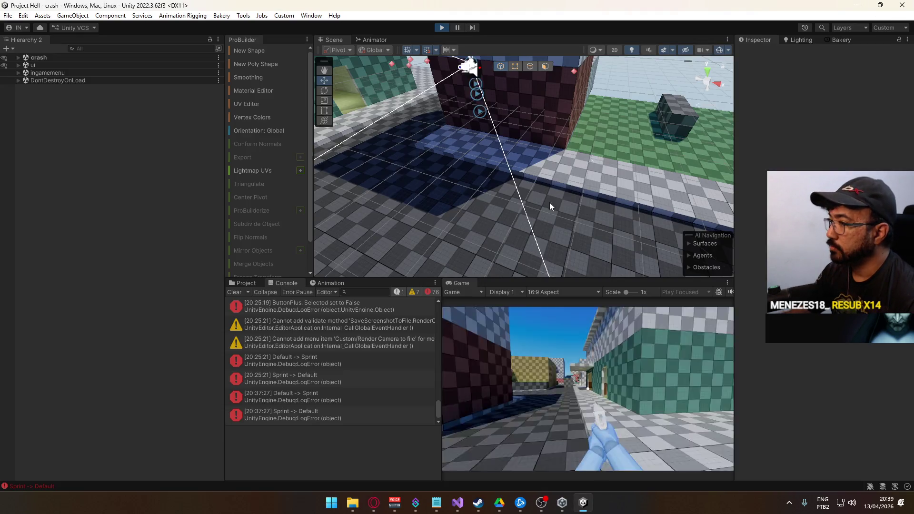
mouse_move(496, 192)
mouse_down()
mouse_move(386, 195)
mouse_move(81, 121)
mouse_move(101, 80)
mouse_move(95, 100)
mouse_move(186, 110)
mouse_up()
key(super)
key(super)
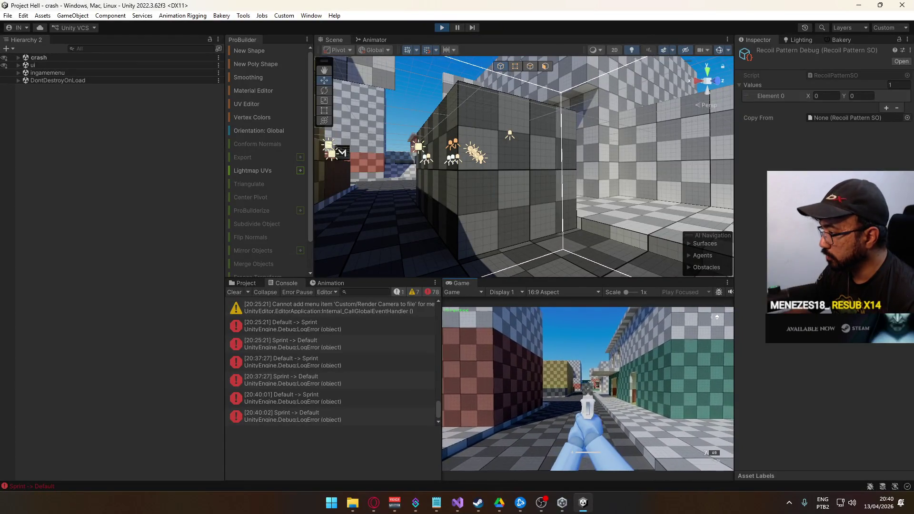
key(w)
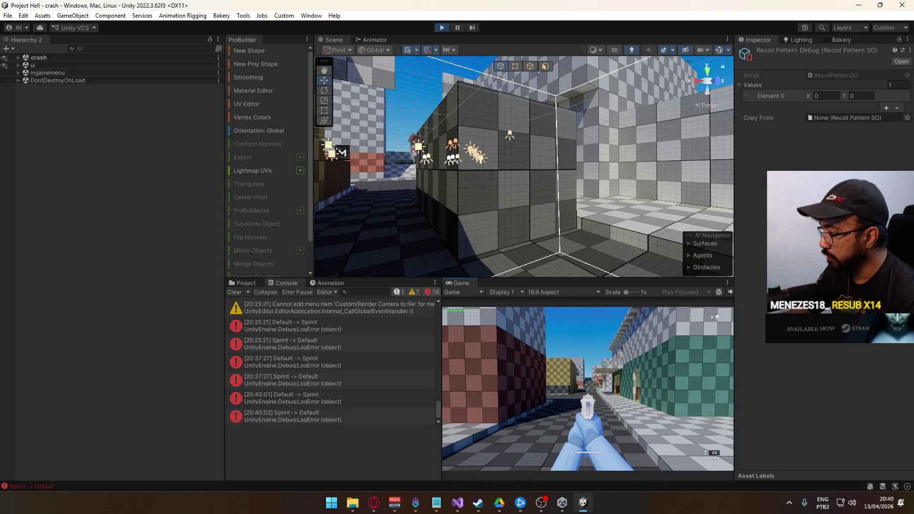
click(587, 389)
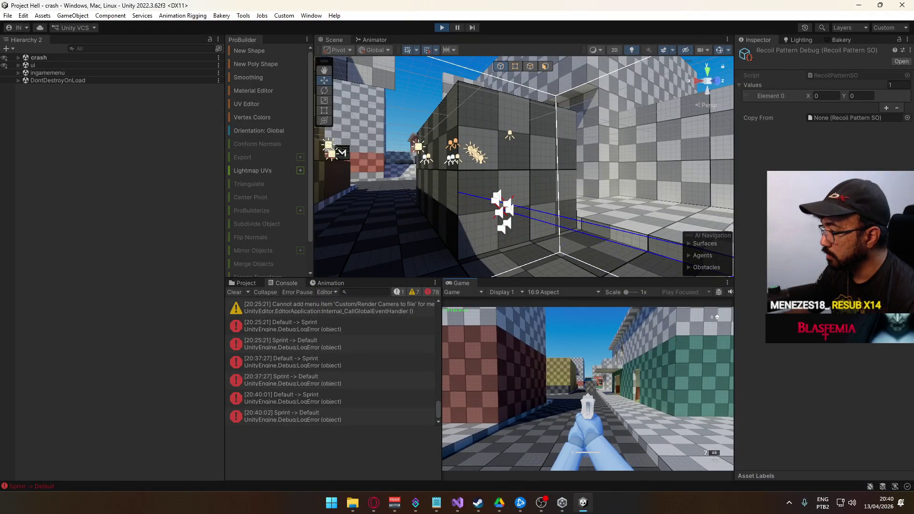
click(587, 389)
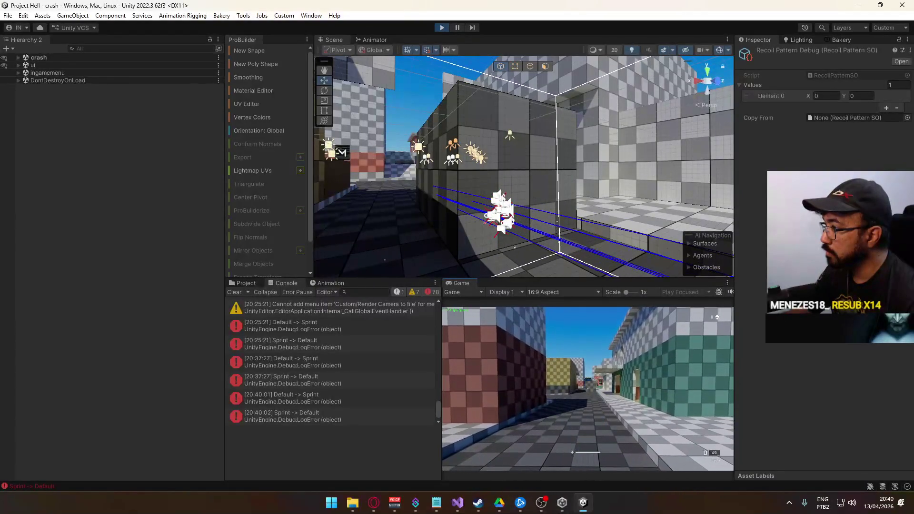
- Bring up the Project browser listing the Weapons folder assets
key(super)
click(250, 301)
click(250, 284)
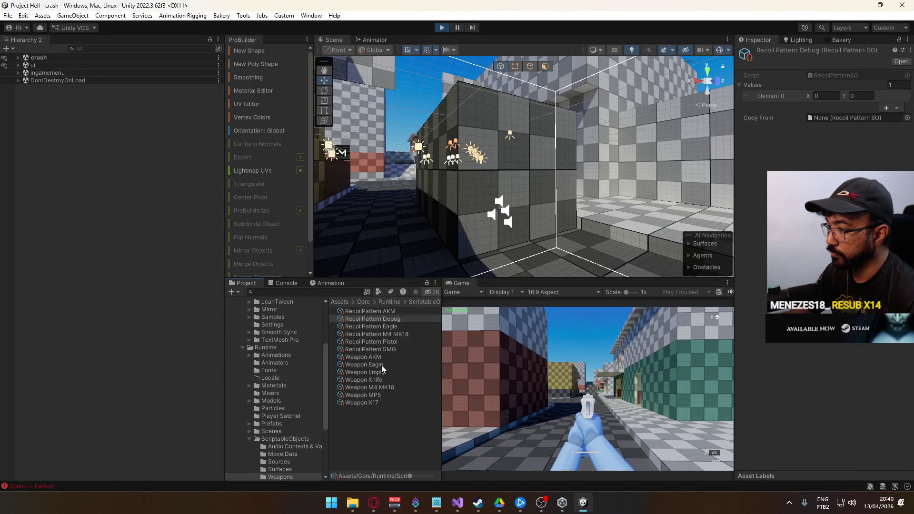
- Select the Weapon Eagle asset and scroll to its Min Spread setting
click(381, 365)
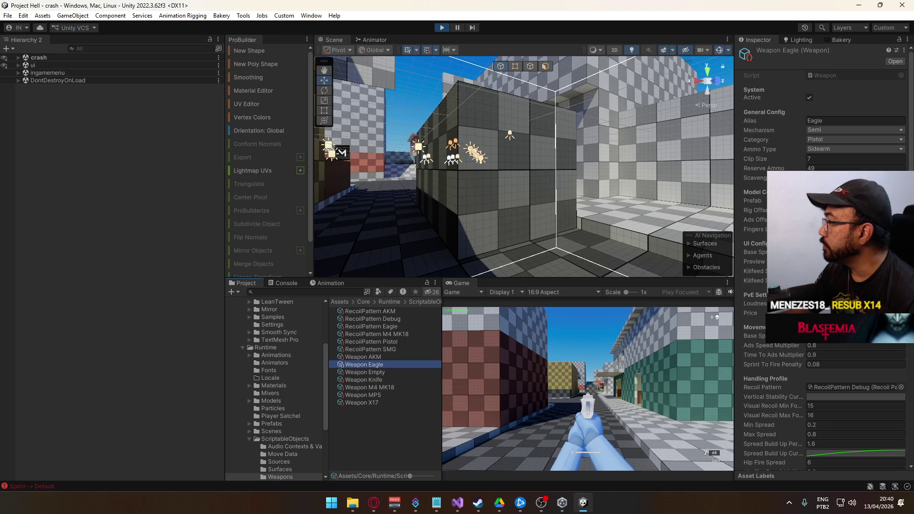
scroll(821, 257, down, 5)
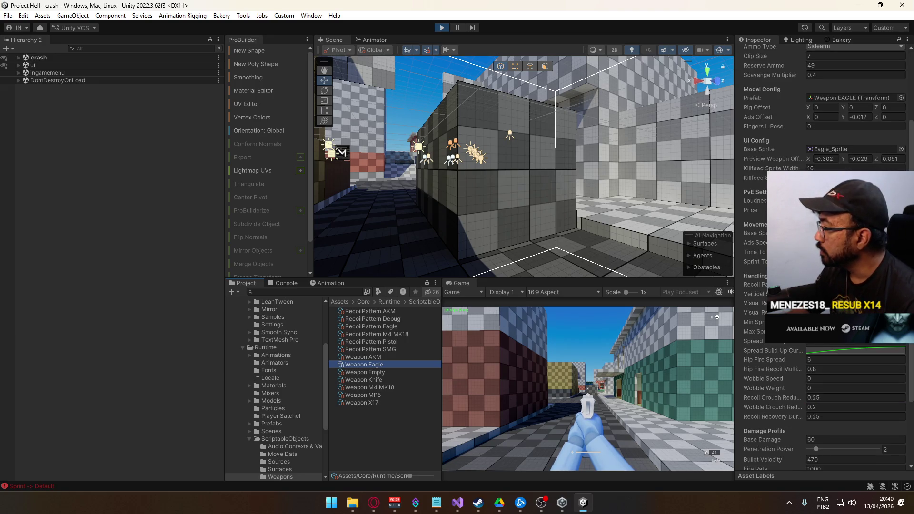
click(837, 321)
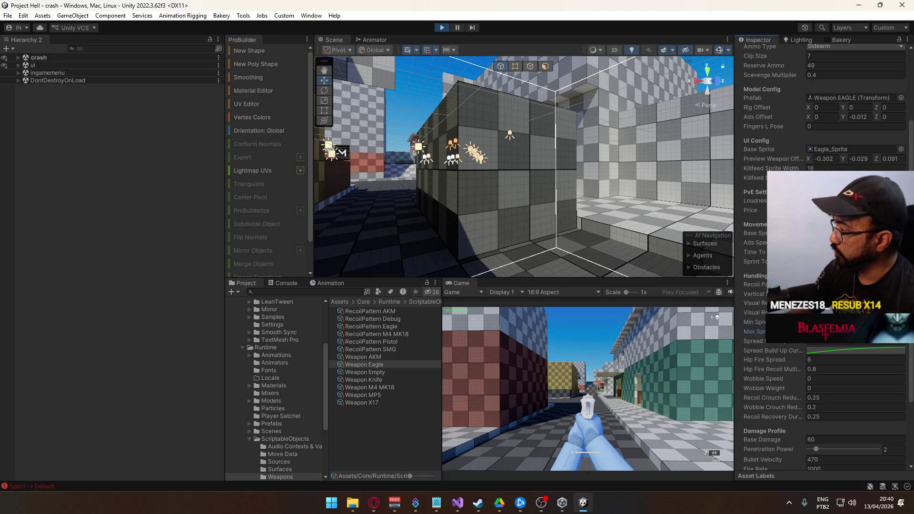
- Fire four Eagle shots in the Game view, then reload with R and re-equip it with 2
click(624, 364)
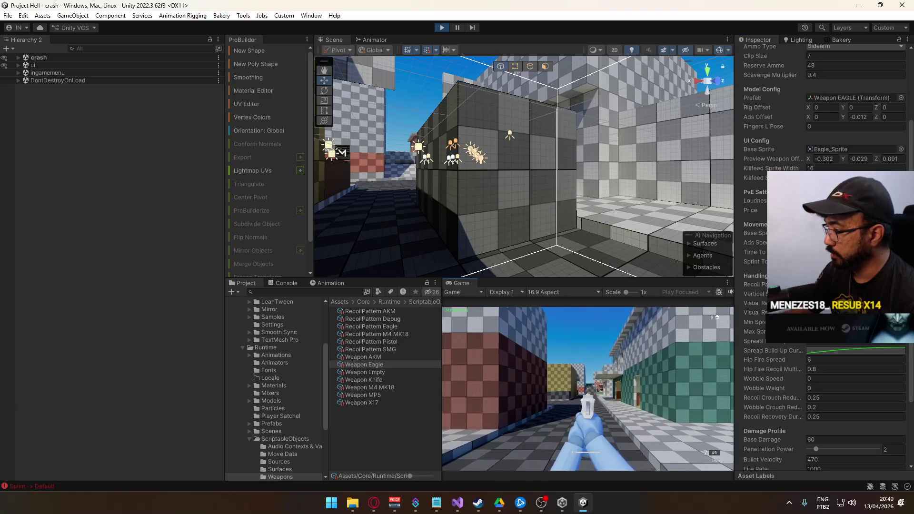
click(588, 389)
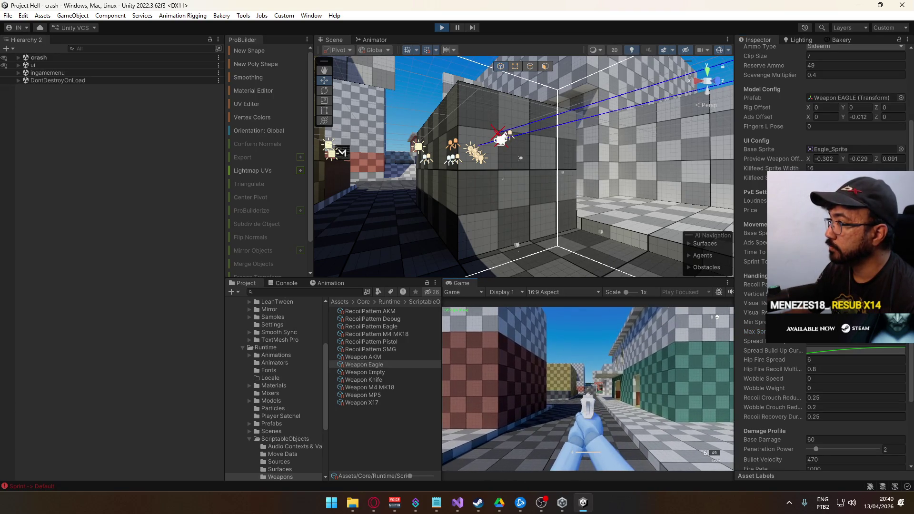
click(588, 389)
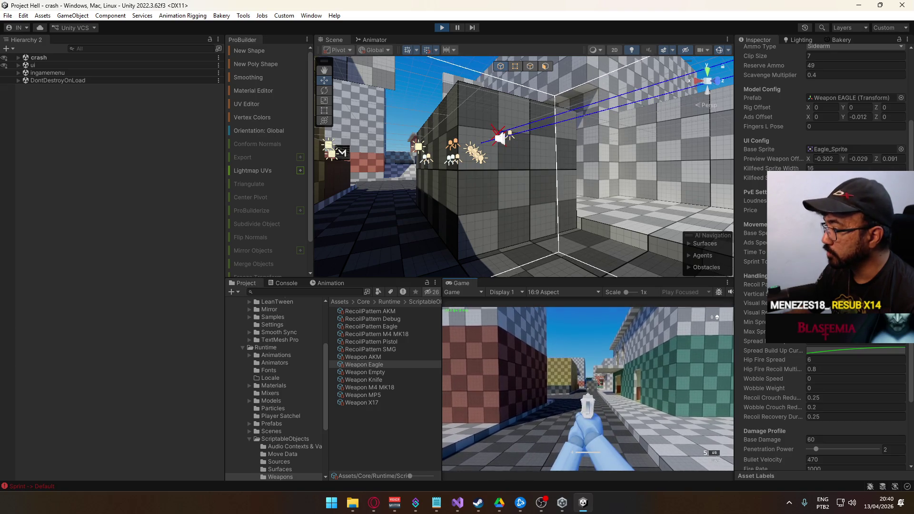
click(588, 389)
click(588, 389)
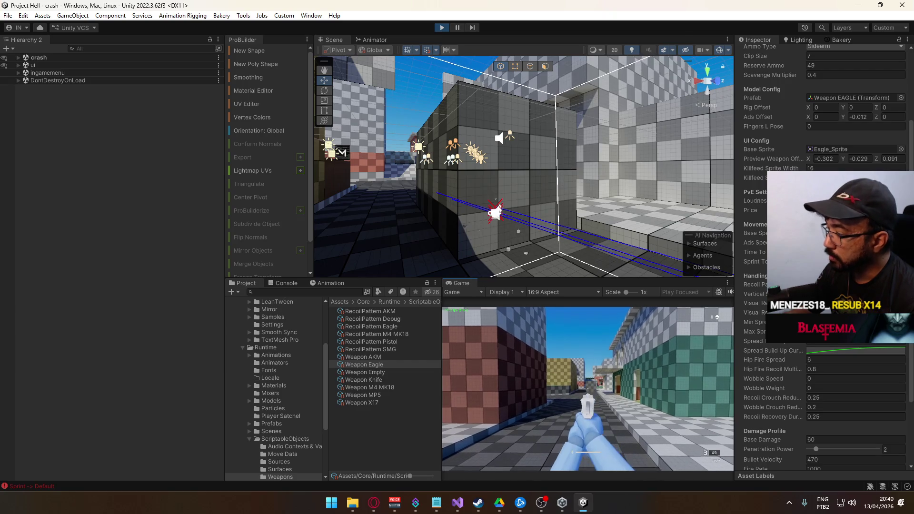
key(r)
key(2)
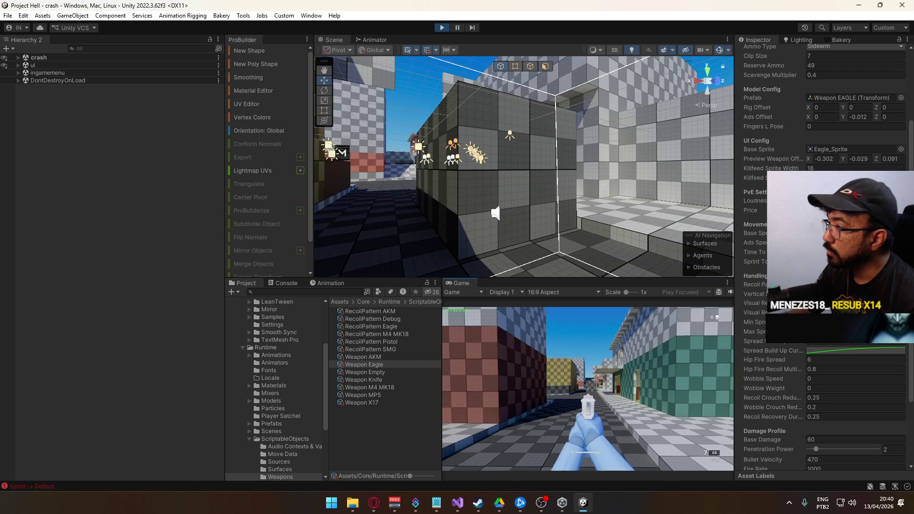
- Keep firing the Eagle in repeated shots and bursts to check its spread
click(588, 389)
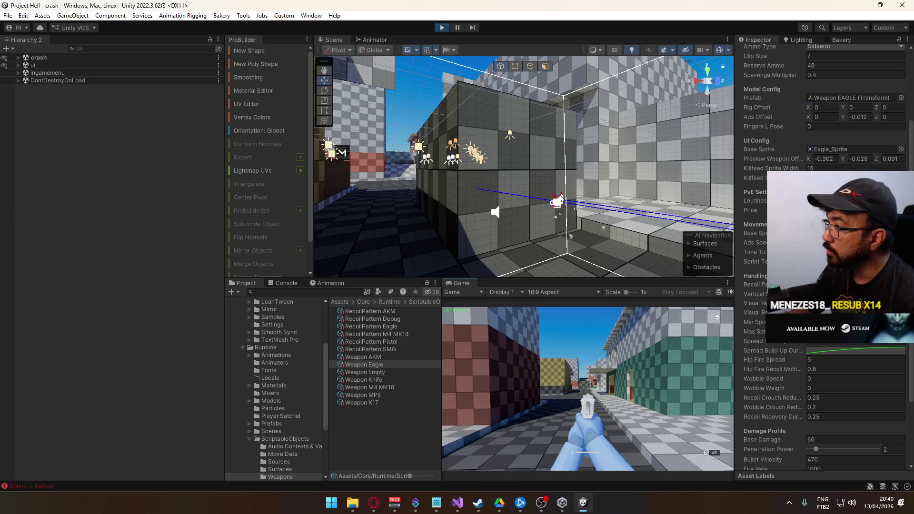
click(588, 388)
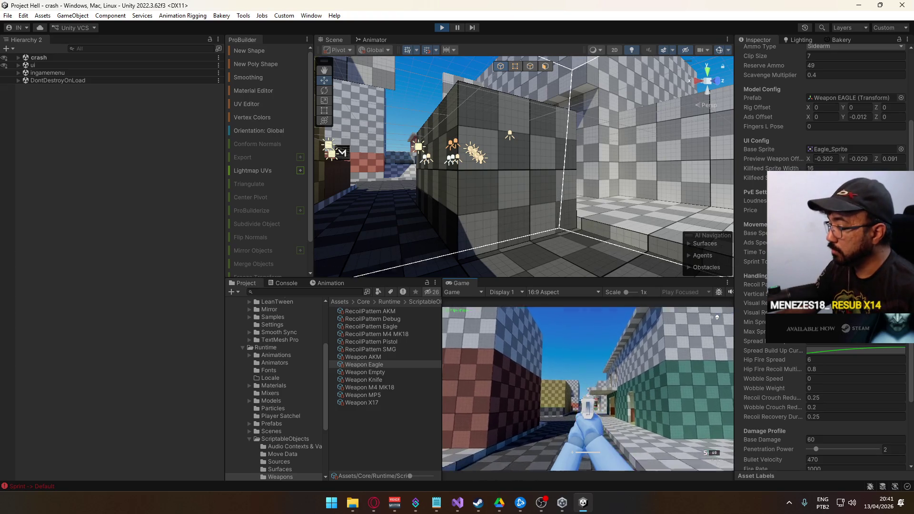
click(588, 389)
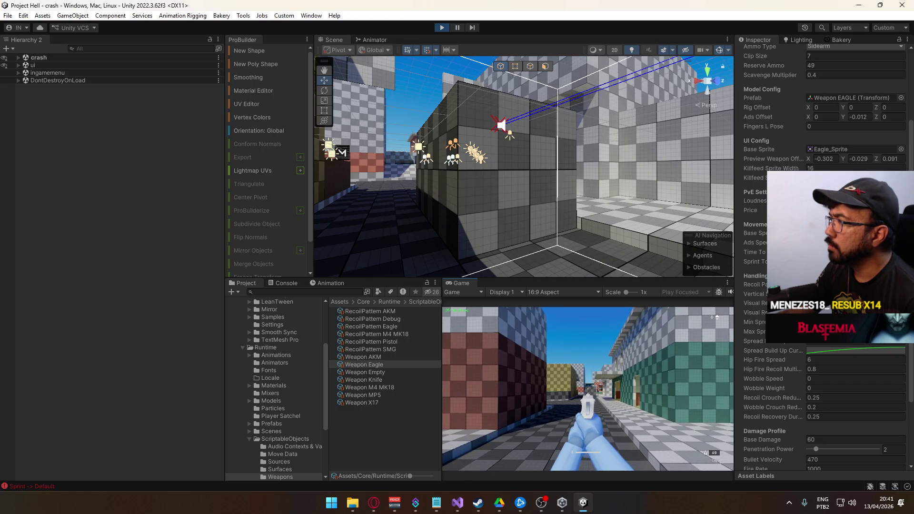
click(588, 389)
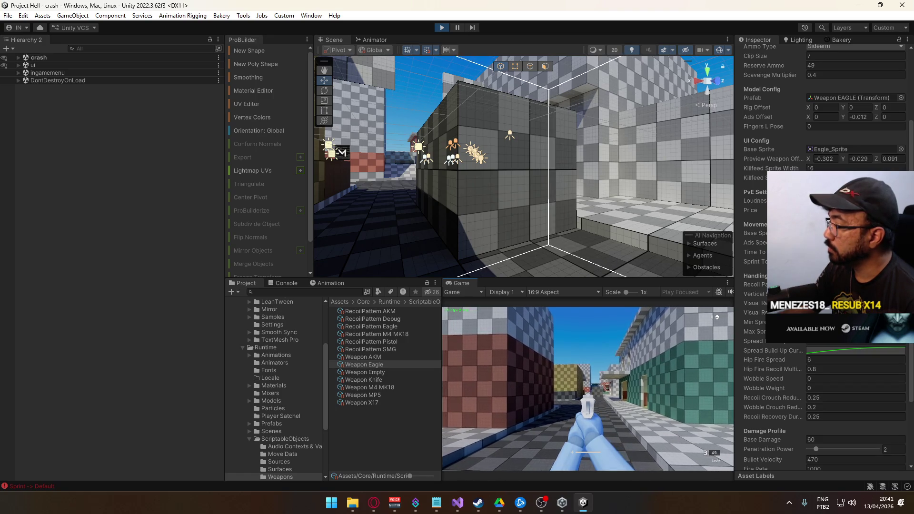
click(588, 389)
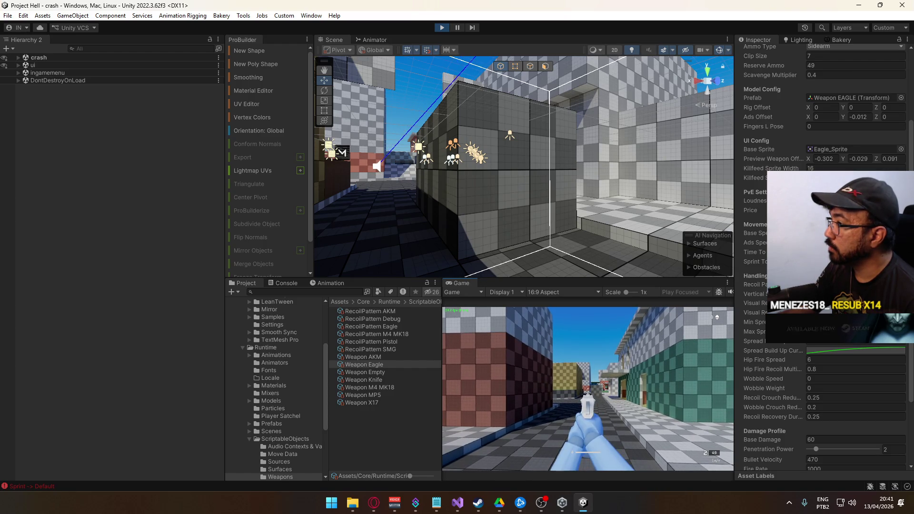
click(588, 389)
click(588, 388)
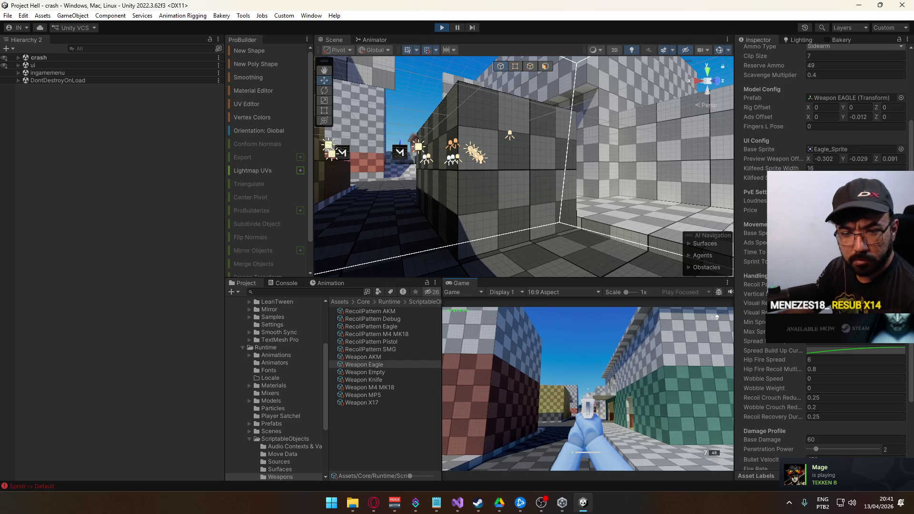
click(588, 389)
click(588, 389)
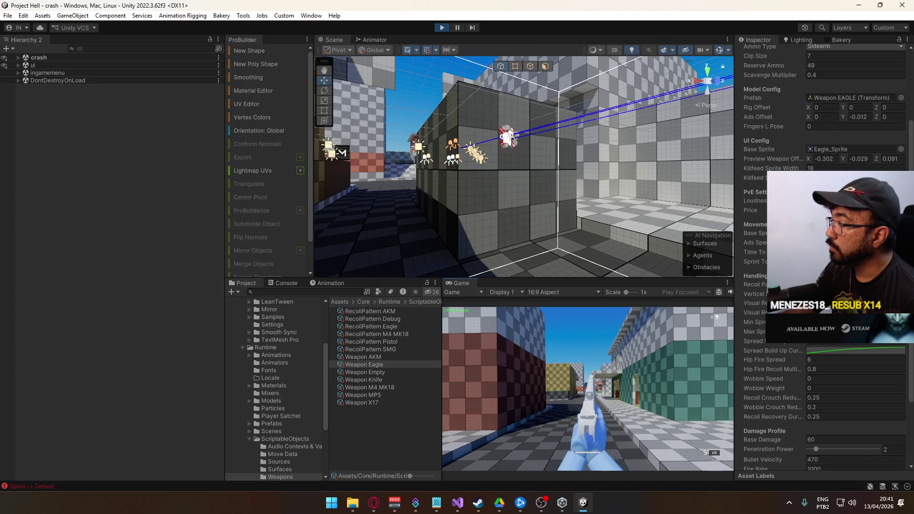
key(super)
key(super)
click(588, 388)
click(588, 389)
click(588, 389)
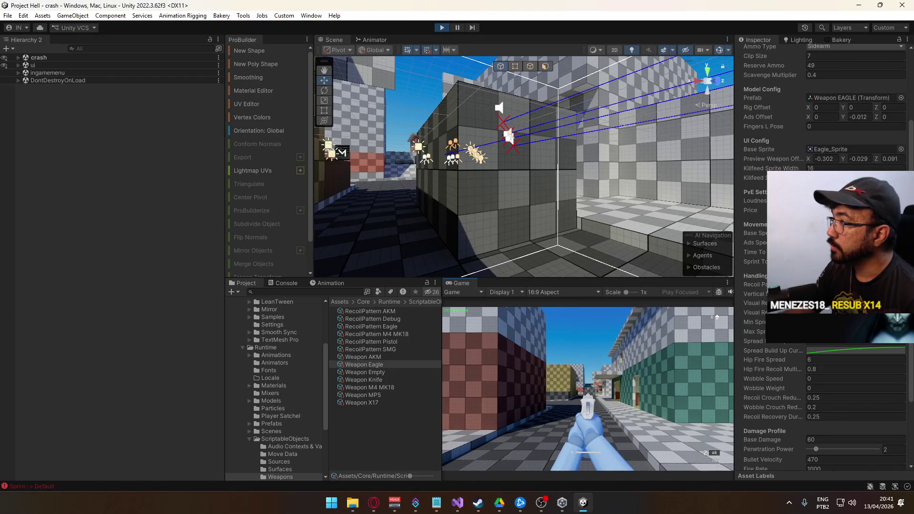
click(588, 389)
click(587, 389)
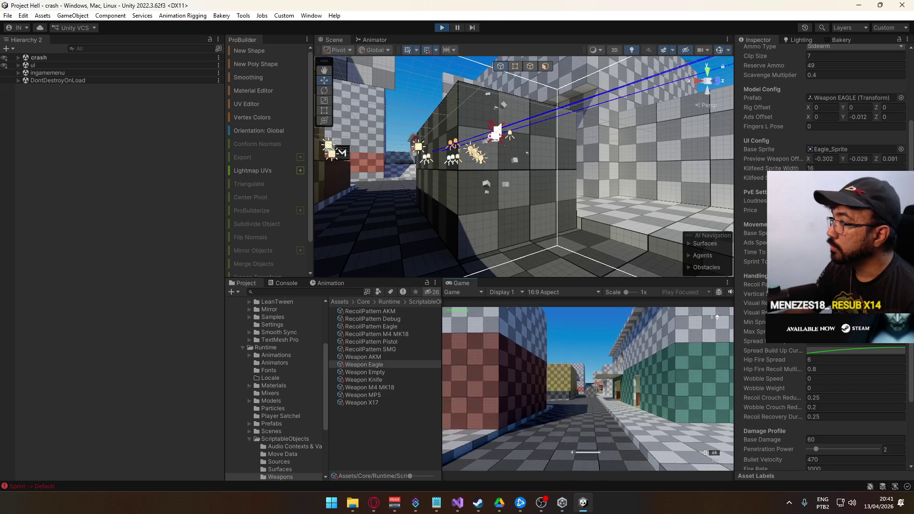
click(588, 389)
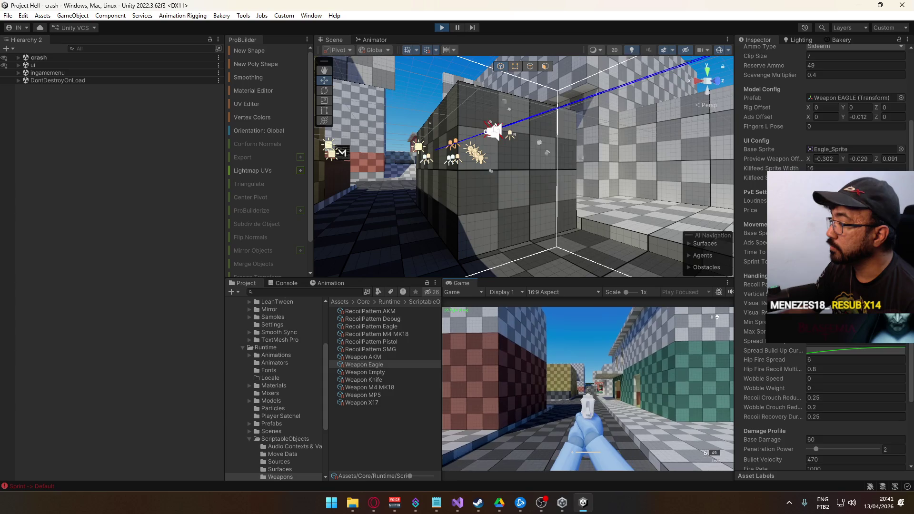
click(588, 389)
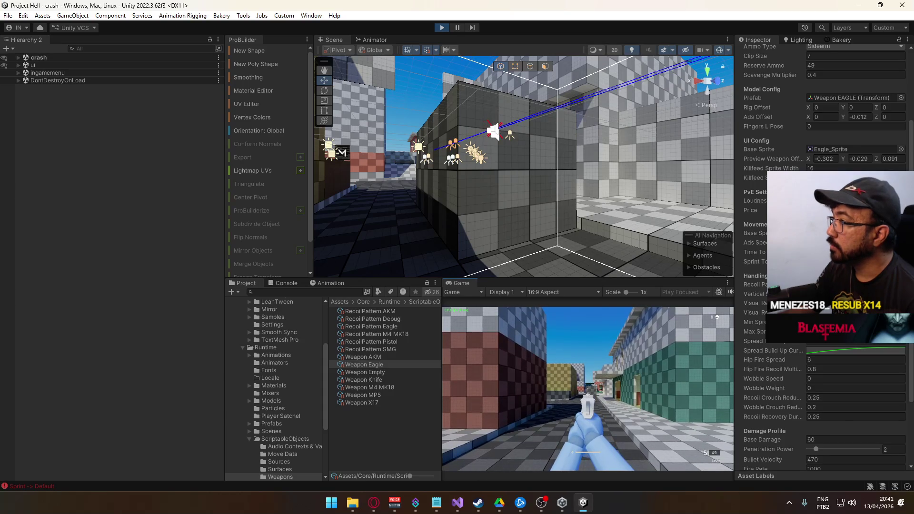
key(super)
- Turn the Scene view Gizmos off, fire a shot, then turn Gizmos back on
click(719, 50)
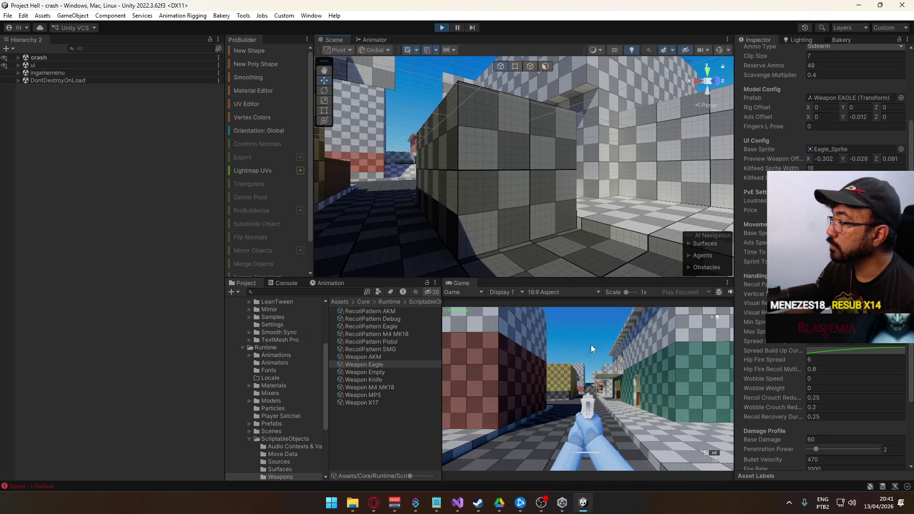
click(585, 364)
key(super)
click(725, 62)
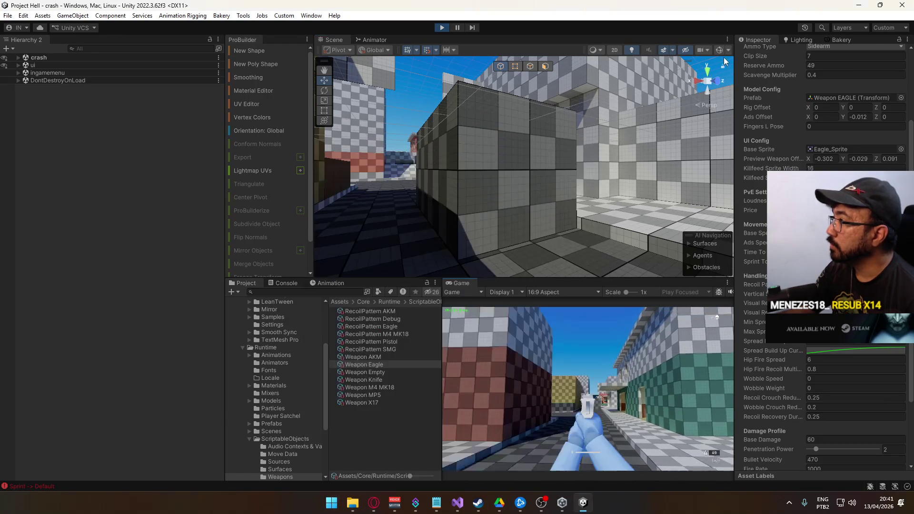
click(719, 50)
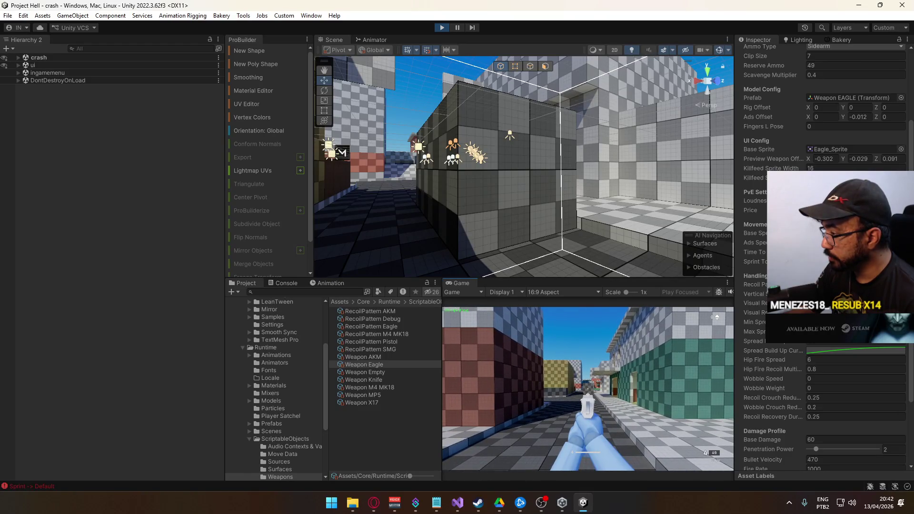
- Fire three shots traced in the Scene view, reload with R, and fire again
click(588, 389)
click(588, 388)
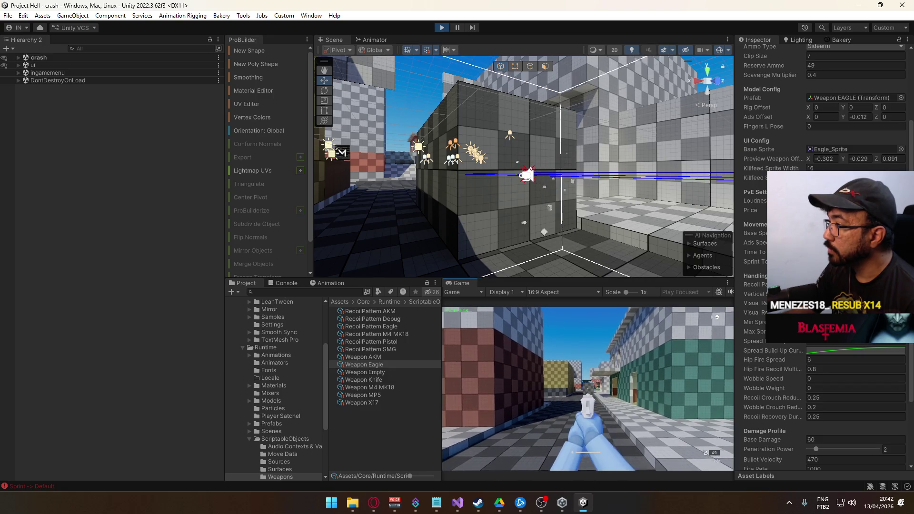
click(588, 388)
key(r)
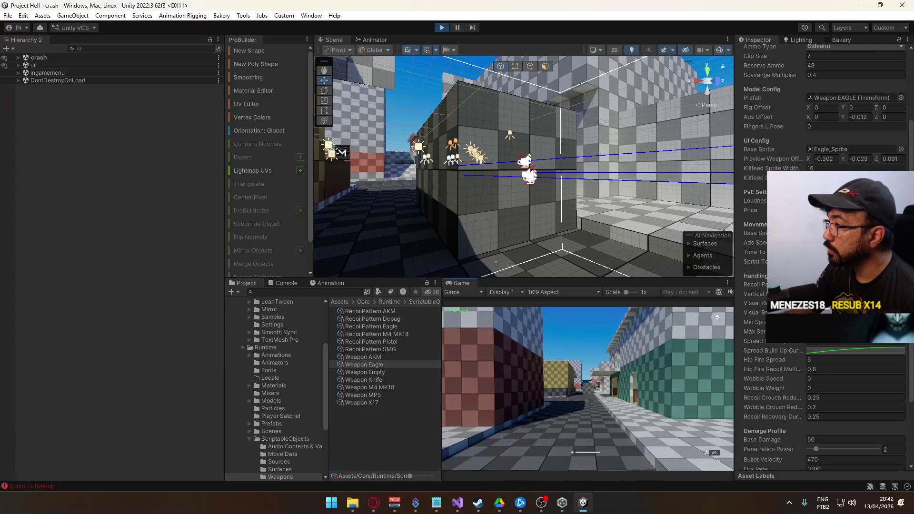
click(588, 389)
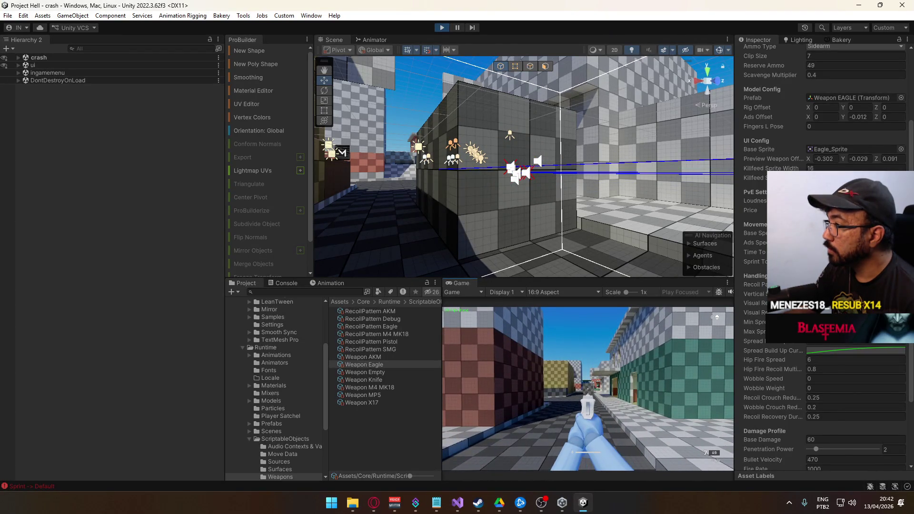
key(super)
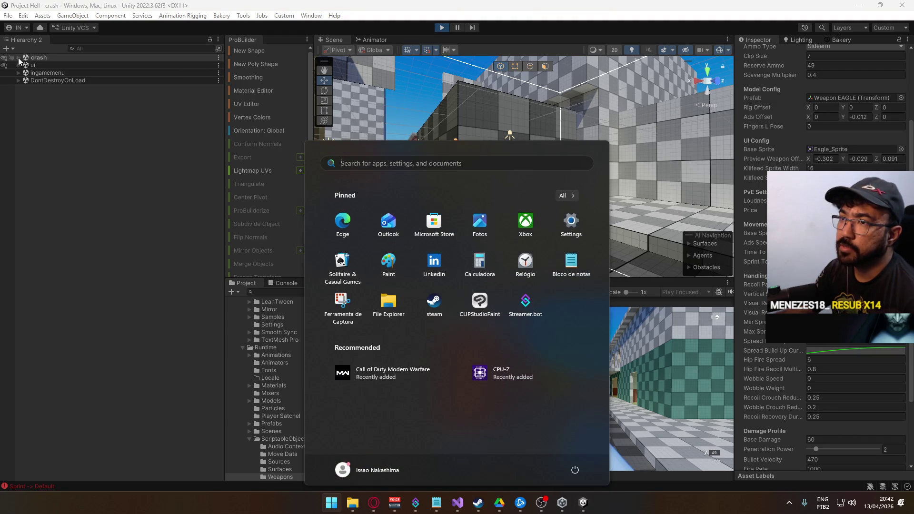
- Expand the crash scene, select Player, and switch the Inspector to Debug mode
click(18, 57)
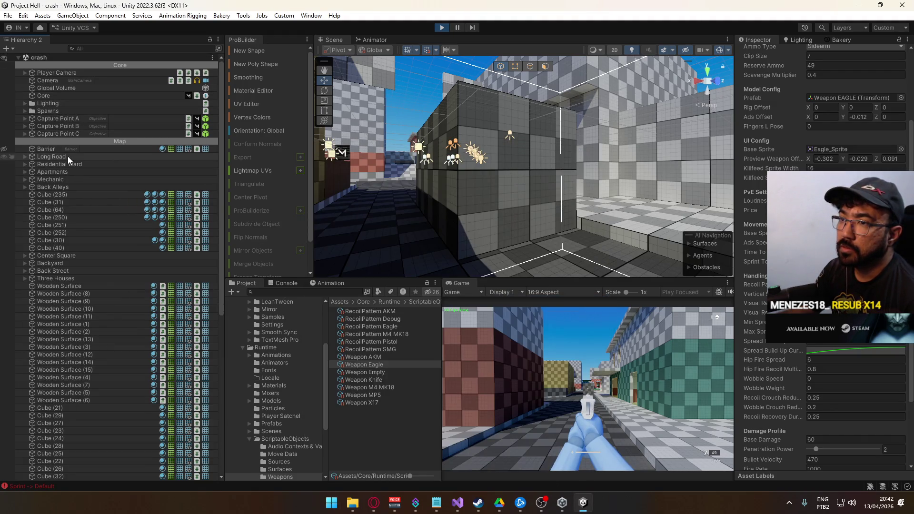
scroll(67, 138, down, 12)
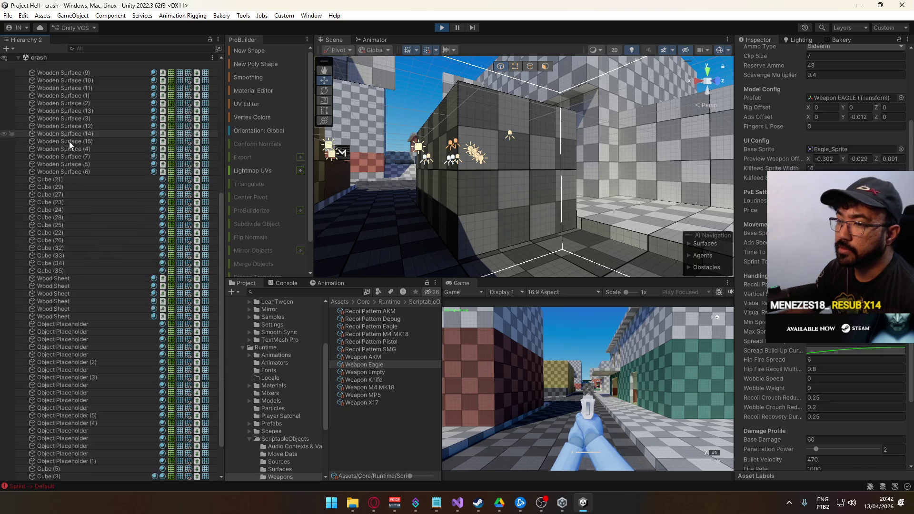
click(58, 453)
scroll(823, 238, down, 5)
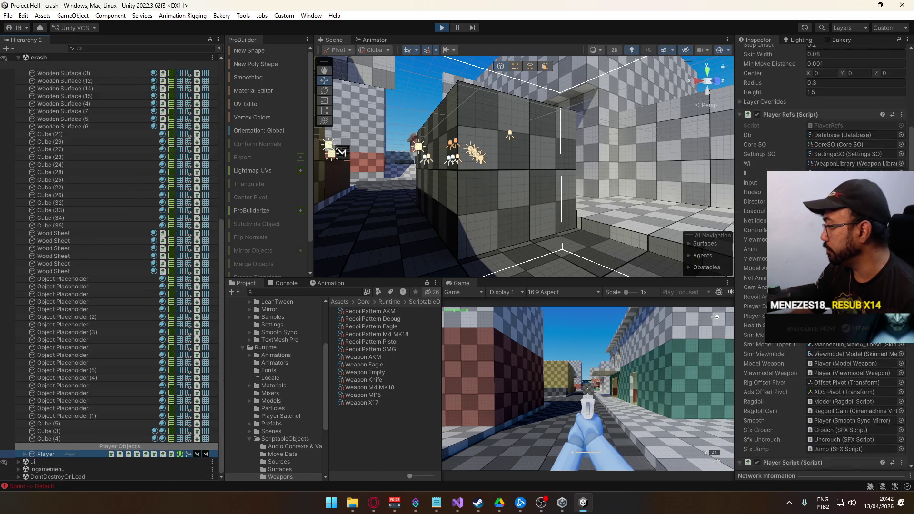
click(907, 39)
click(797, 85)
scroll(826, 126, down, 15)
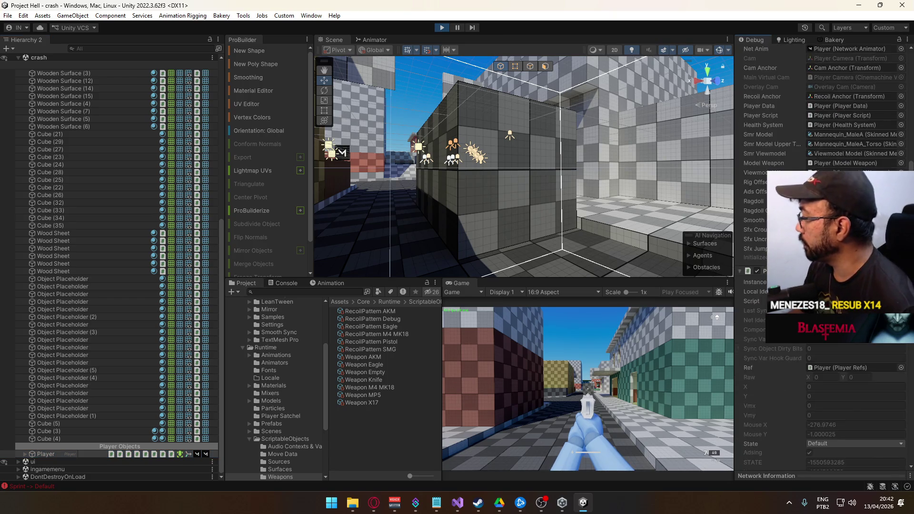
- Scroll to the recoil timers and fire the magazine empty while watching them update
scroll(824, 258, down, 15)
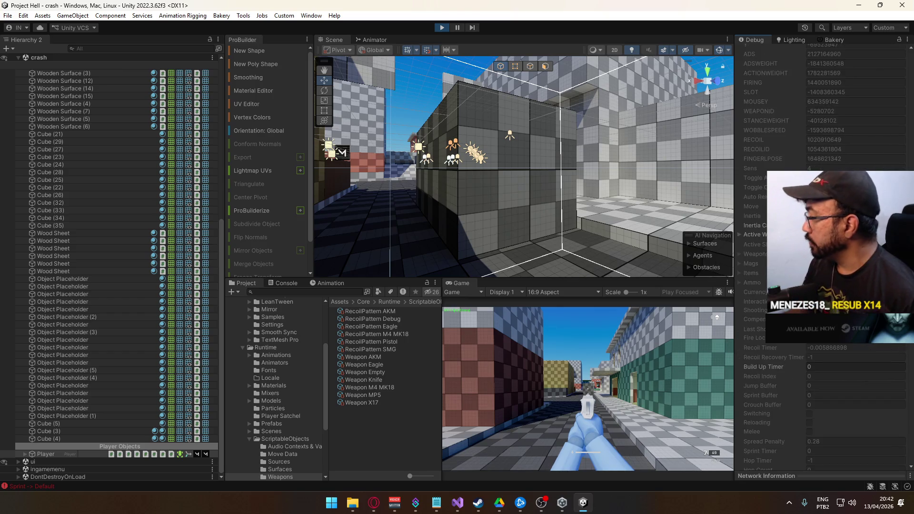
click(626, 350)
click(627, 349)
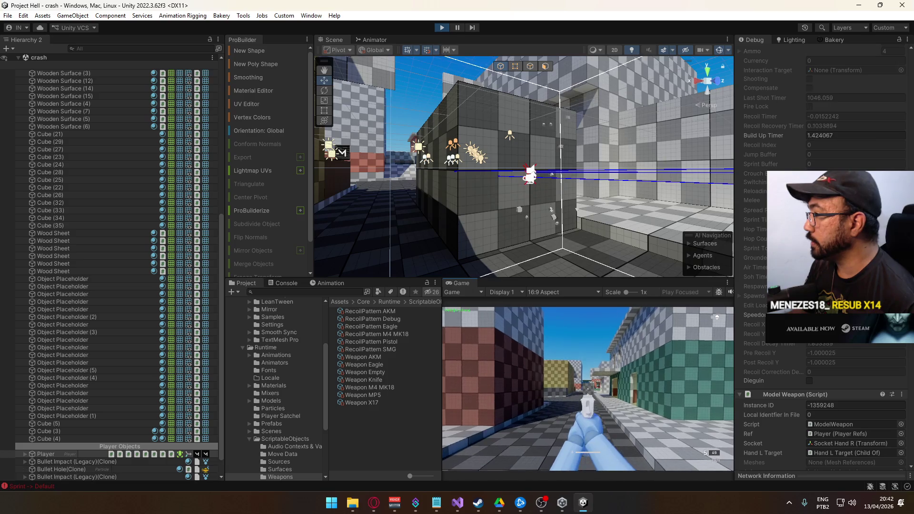
click(627, 350)
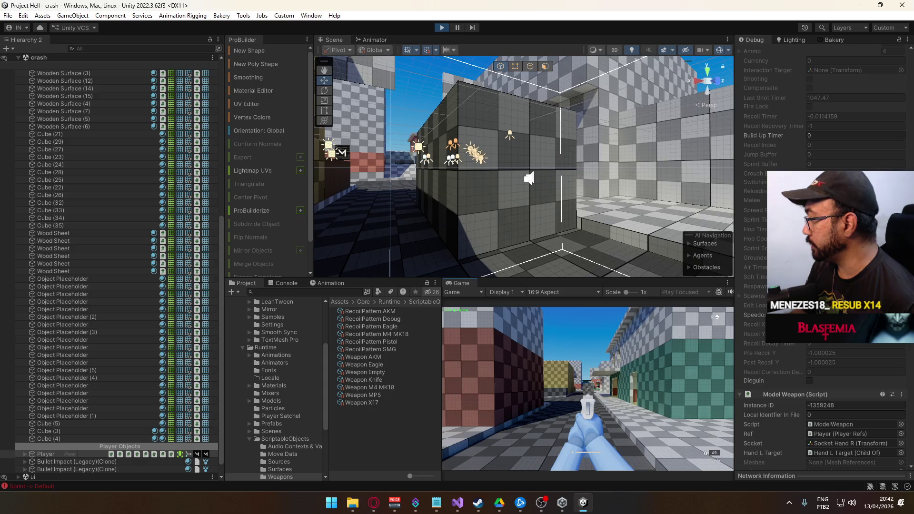
click(587, 389)
click(588, 389)
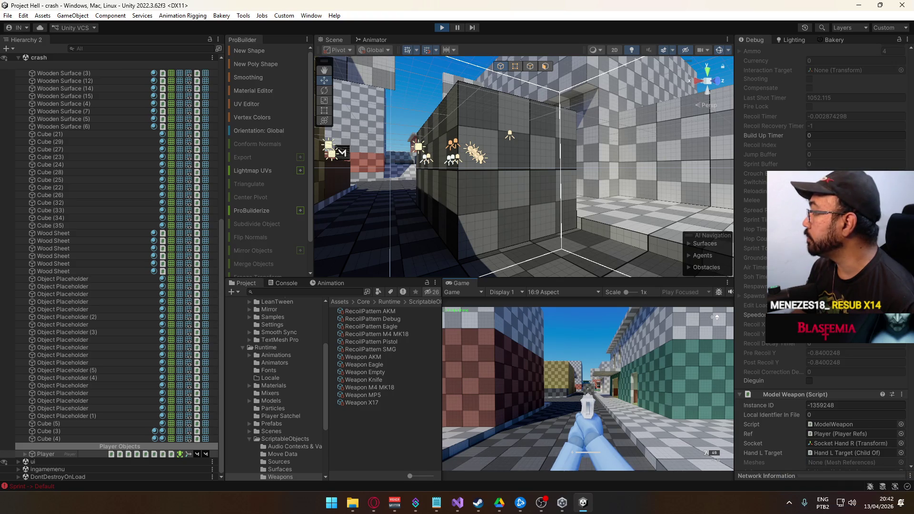
click(588, 388)
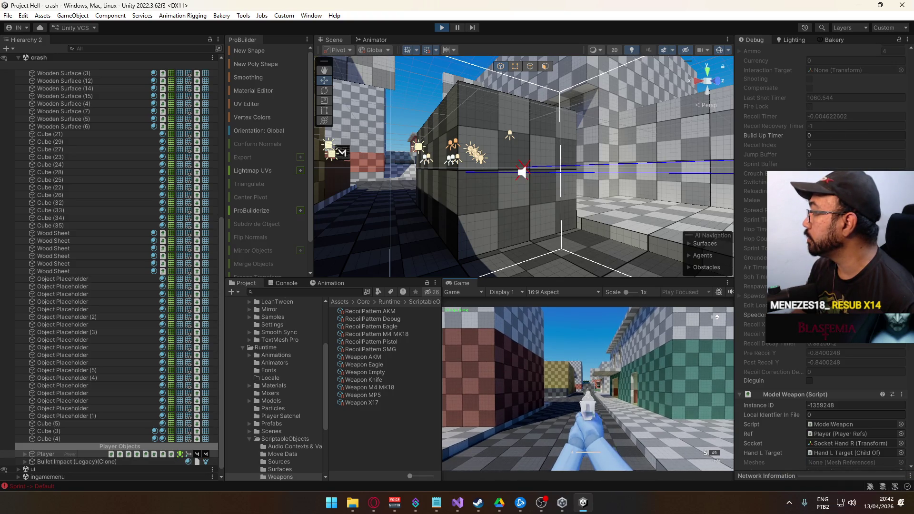
click(588, 389)
click(588, 389)
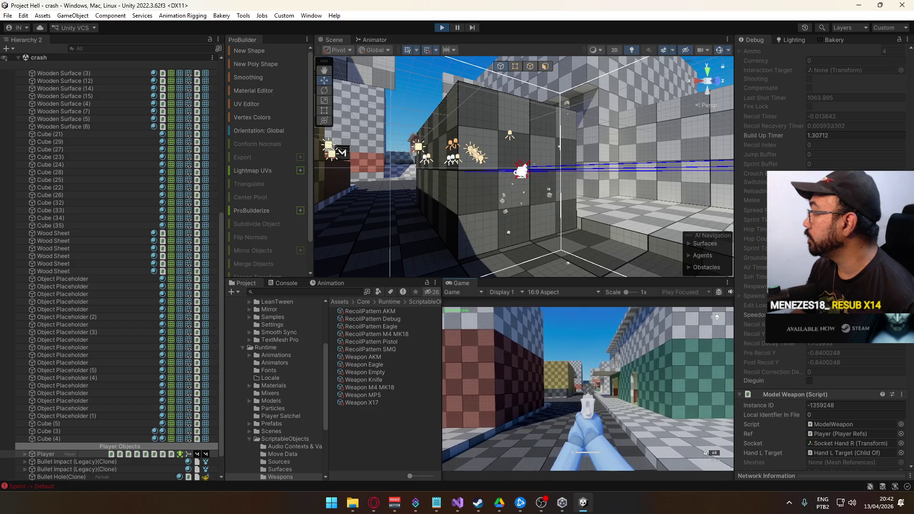
click(588, 389)
click(588, 389)
click(588, 389)
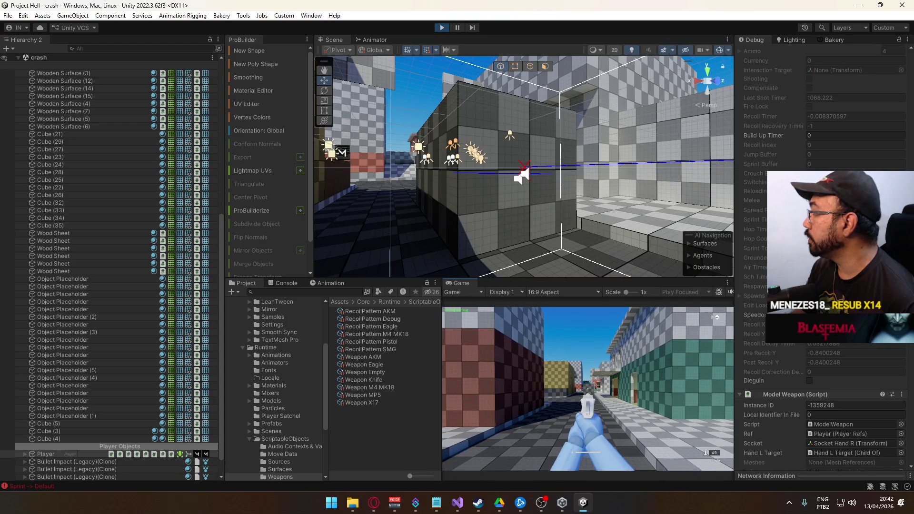
click(588, 389)
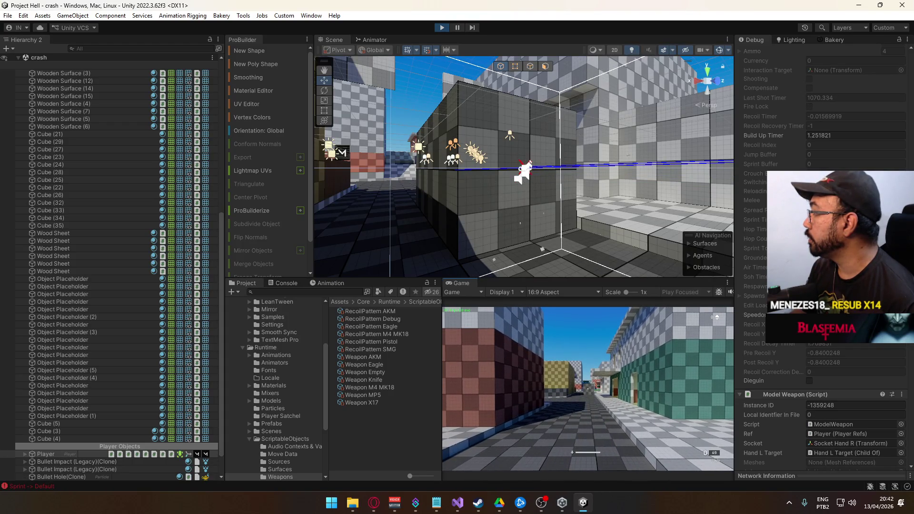
click(588, 389)
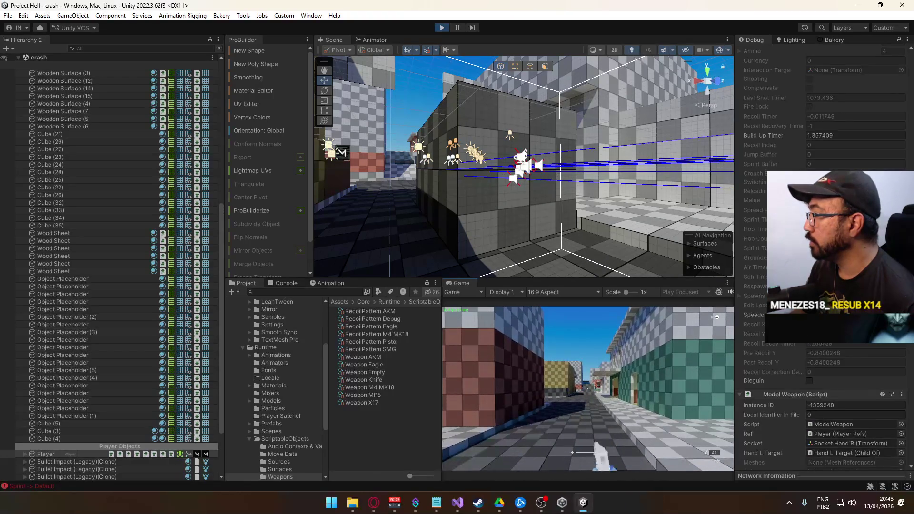
- Fire another full magazine at the cube, reloading with R, as Build Up Timer climbs near 1.9
click(588, 389)
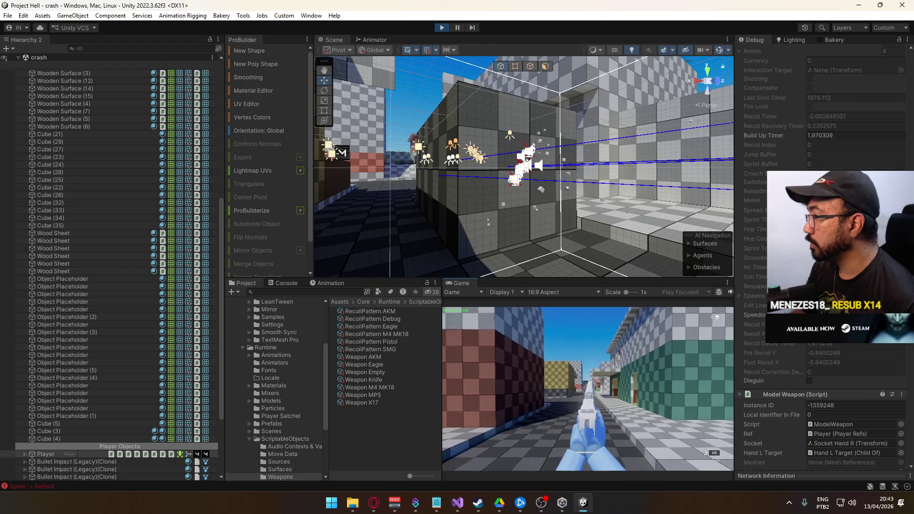
click(588, 389)
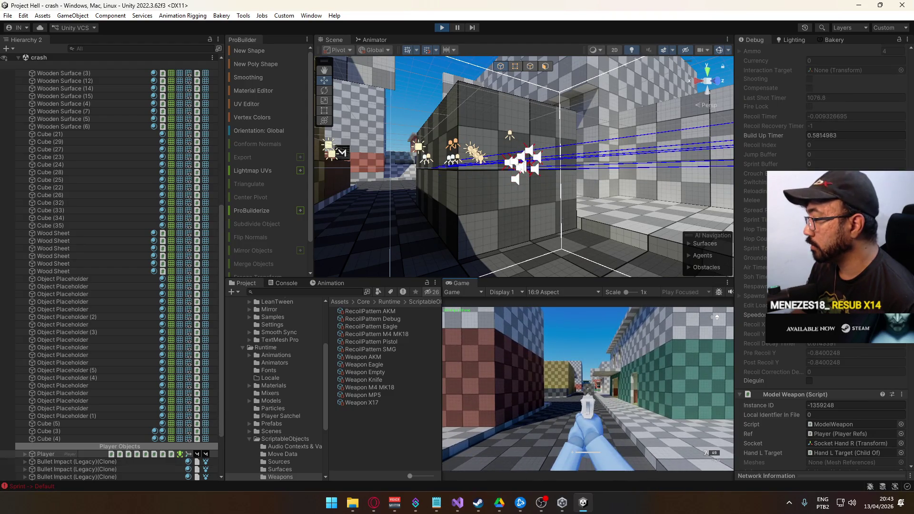
click(588, 388)
click(588, 389)
click(588, 388)
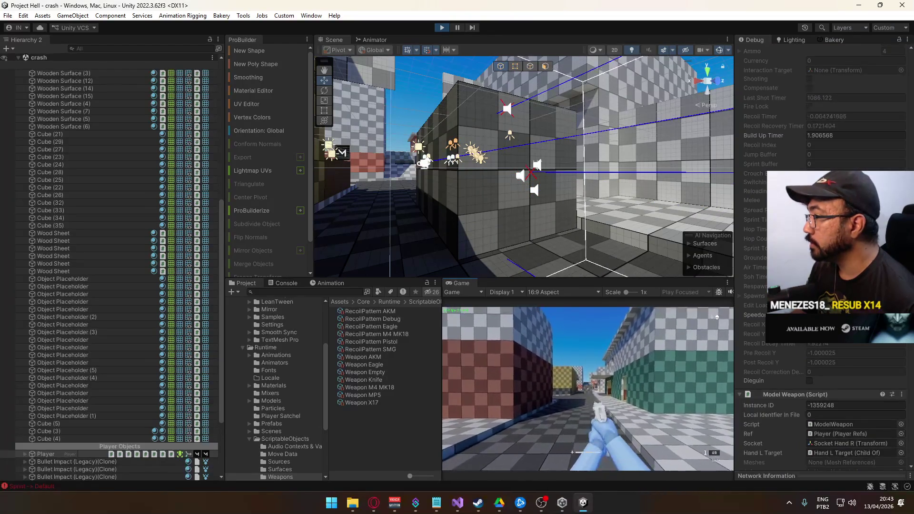
key(r)
click(588, 389)
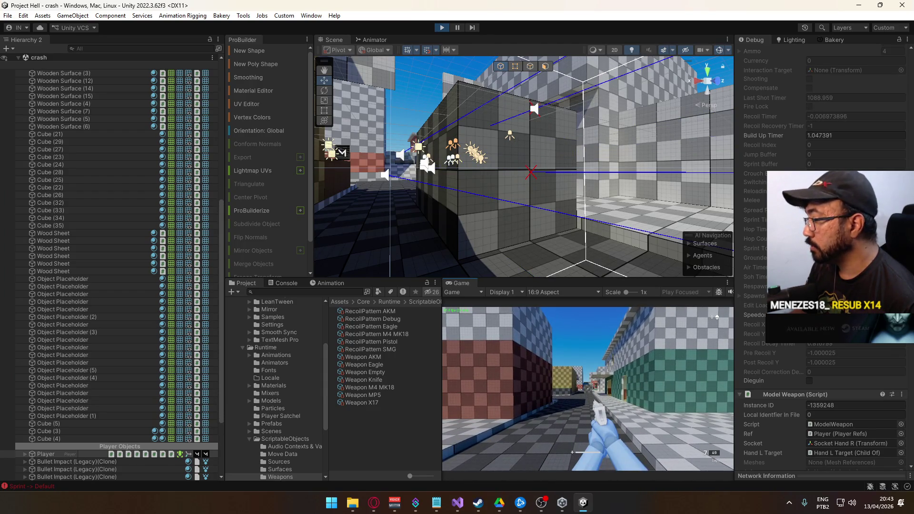
click(588, 389)
click(588, 389)
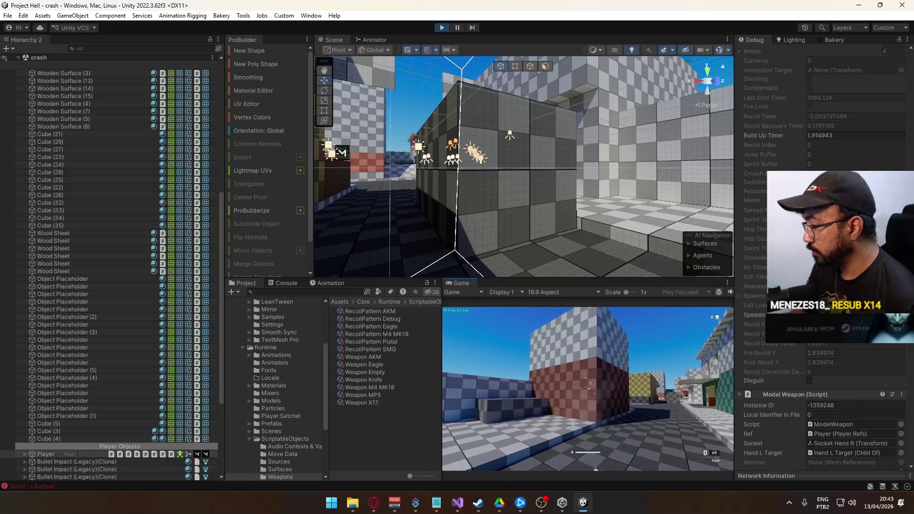
key(r)
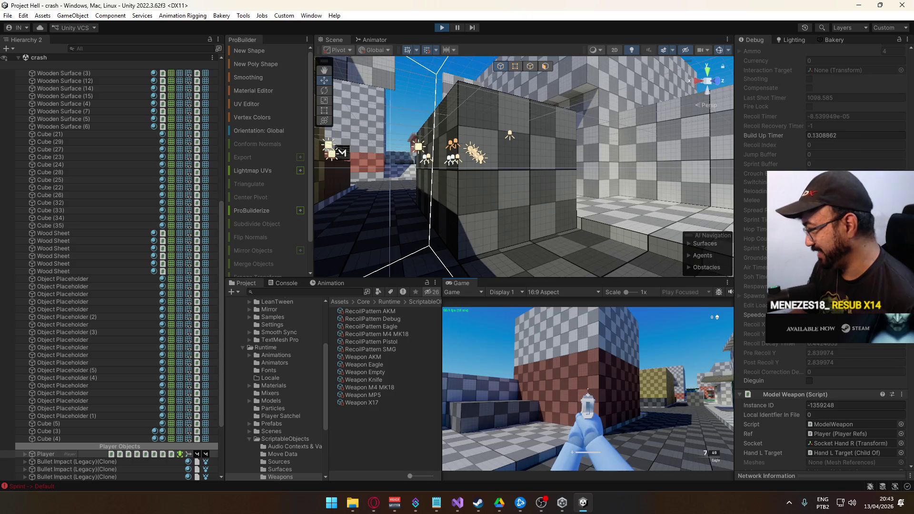
key(super)
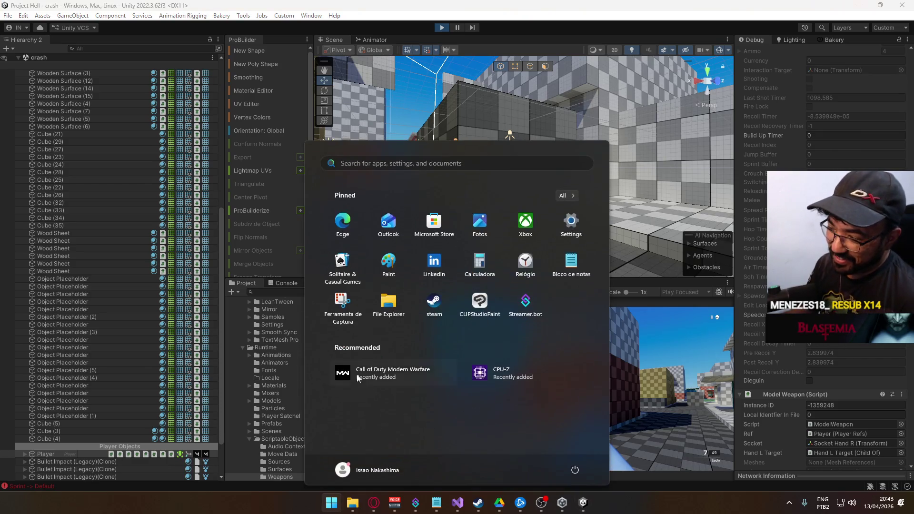
- Dismiss the launcher, reselect Weapon Eagle, fire a test shot, reload, and face the corridor
click(364, 371)
click(370, 365)
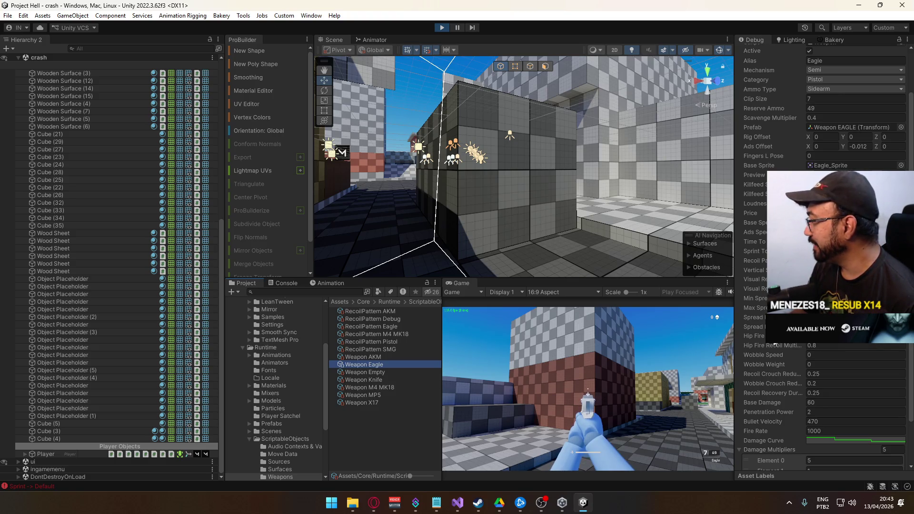
click(833, 308)
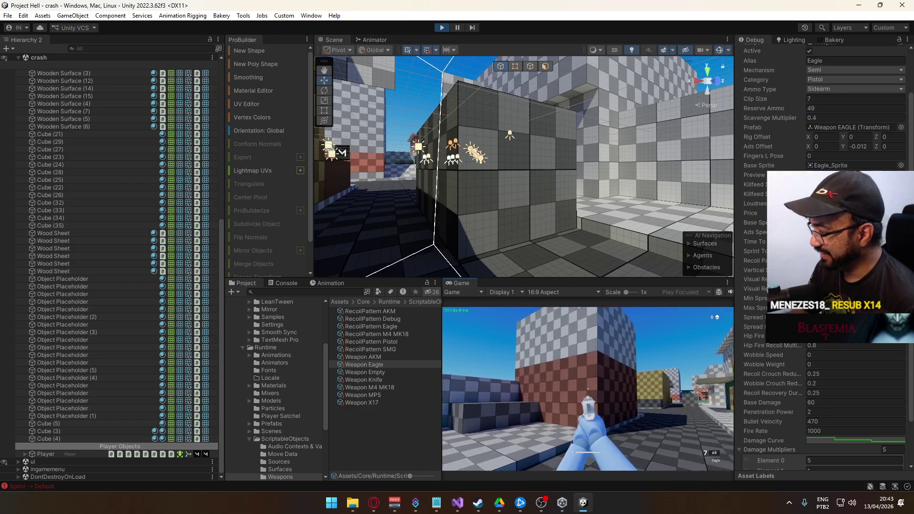
click(588, 389)
key(r)
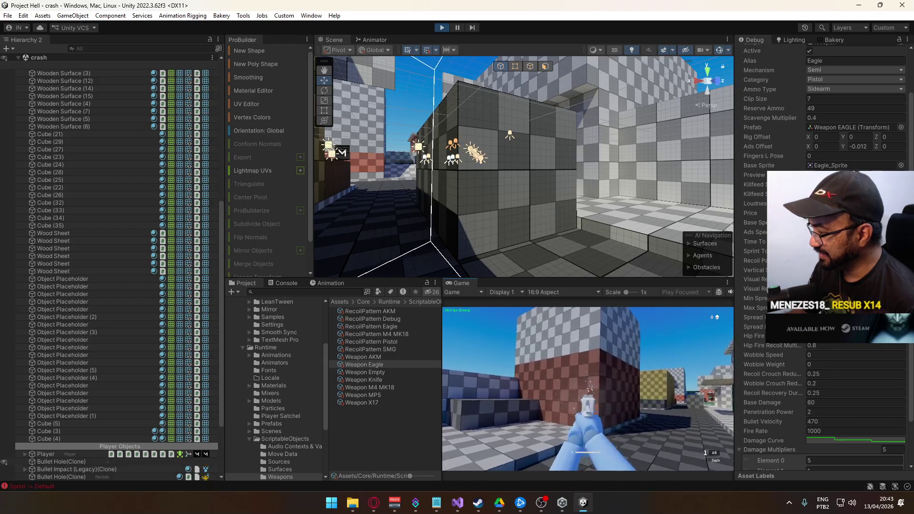
key(w)
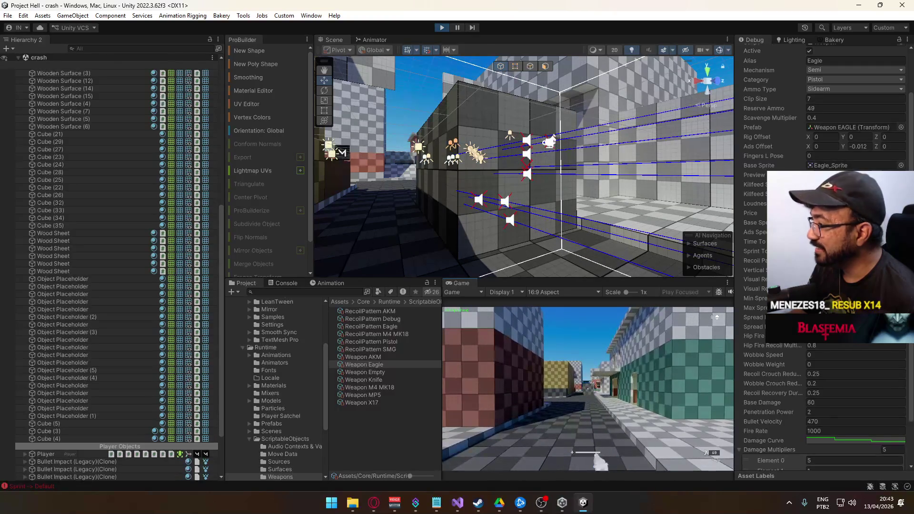
- Fire five test shots down the corridor, then reload
click(588, 389)
click(588, 390)
click(588, 390)
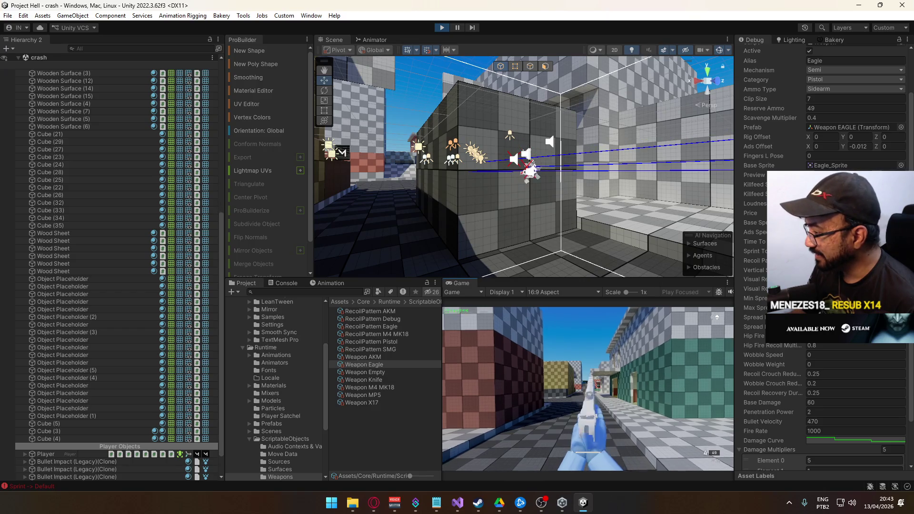
click(589, 389)
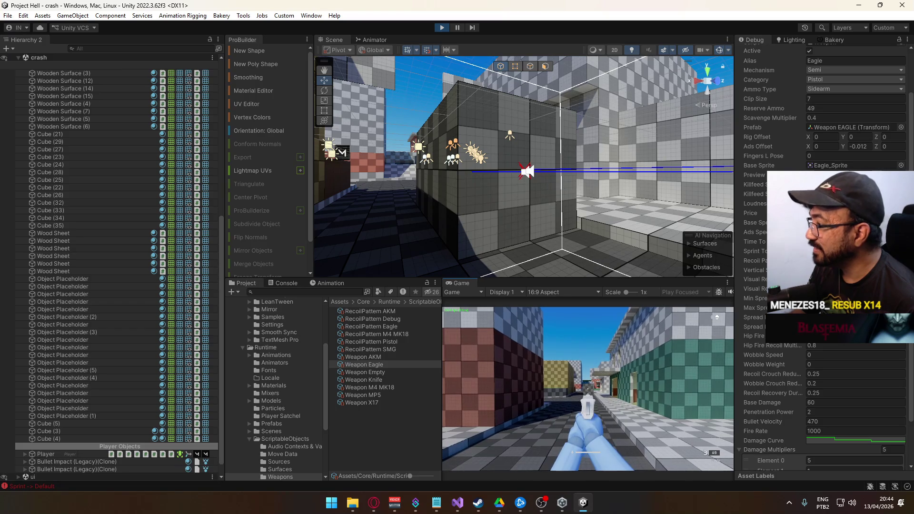
click(588, 389)
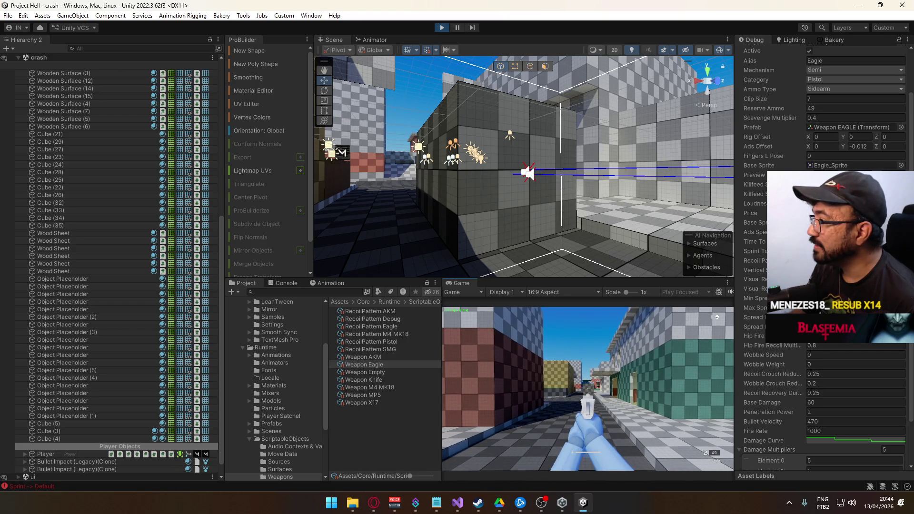
key(r)
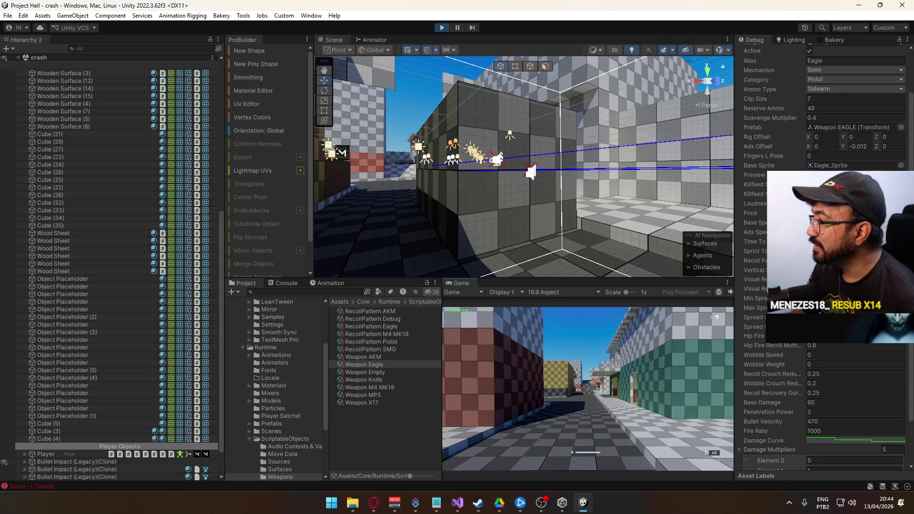
- Empty the clip in a rapid seven-shot burst to test spread, then reload
click(588, 389)
click(588, 389)
click(588, 389)
click(589, 390)
click(588, 390)
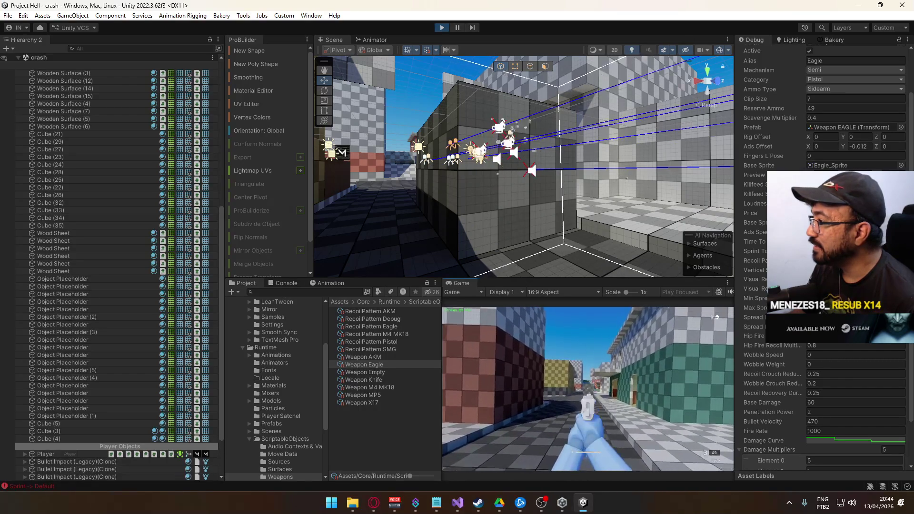
click(589, 389)
click(589, 390)
click(589, 389)
click(588, 389)
click(588, 390)
click(589, 389)
key(r)
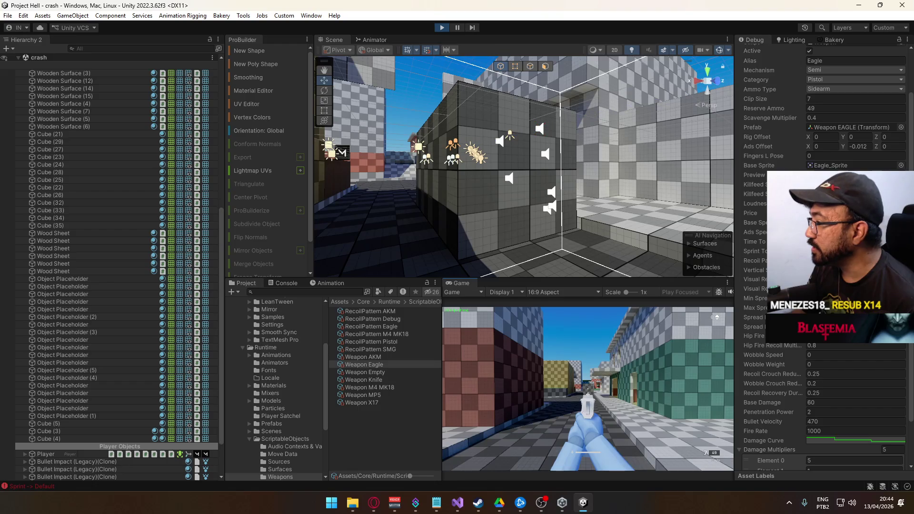
- Fire six shots in quick pairs, reload, fire a three-shot burst, and reload again
click(588, 389)
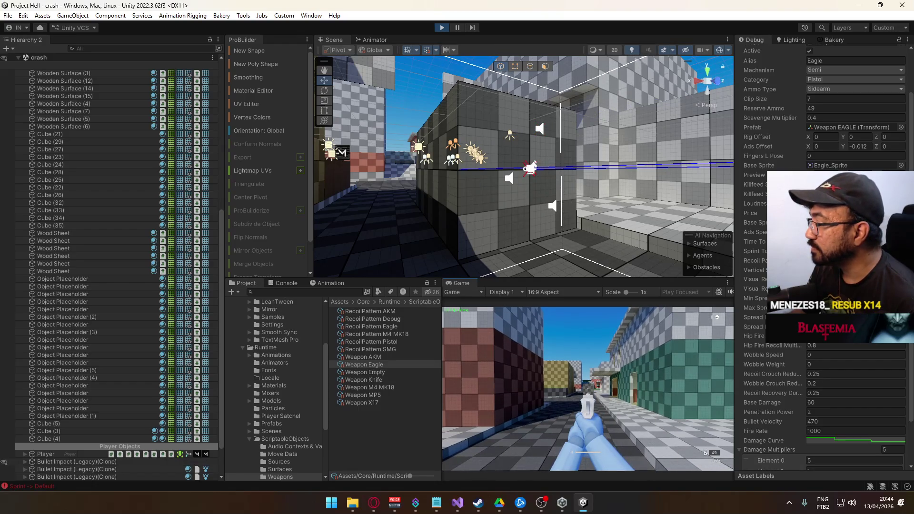
click(588, 389)
click(588, 389)
click(588, 389)
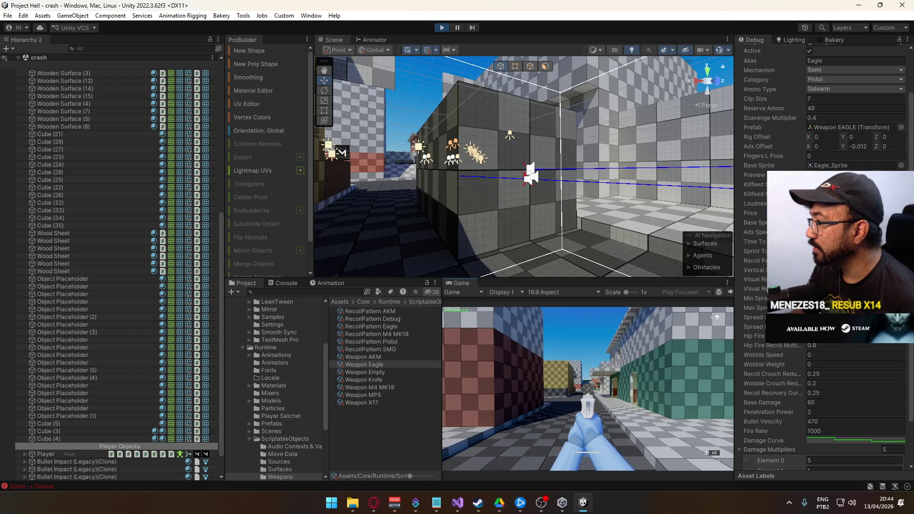
click(587, 389)
click(588, 389)
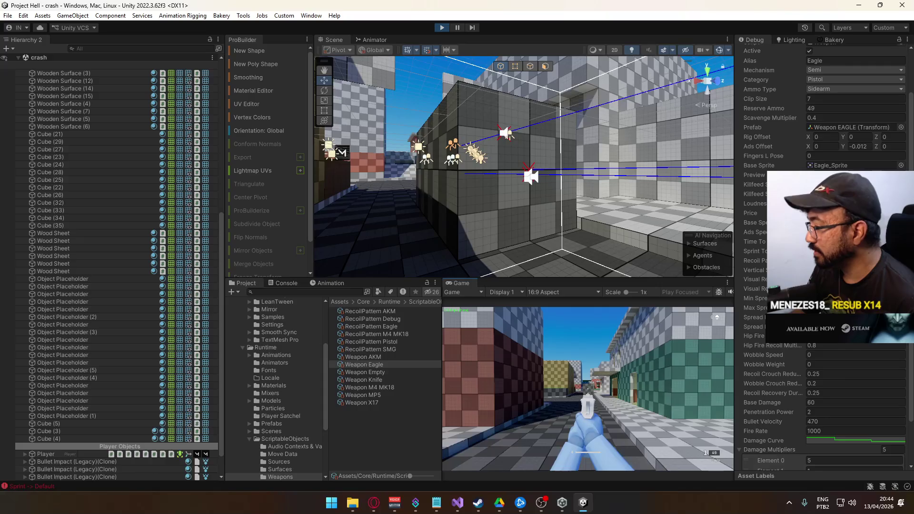
key(r)
click(588, 389)
click(587, 389)
click(588, 389)
click(588, 389)
click(588, 389)
key(r)
key(super)
key(super)
key(super)
key(super)
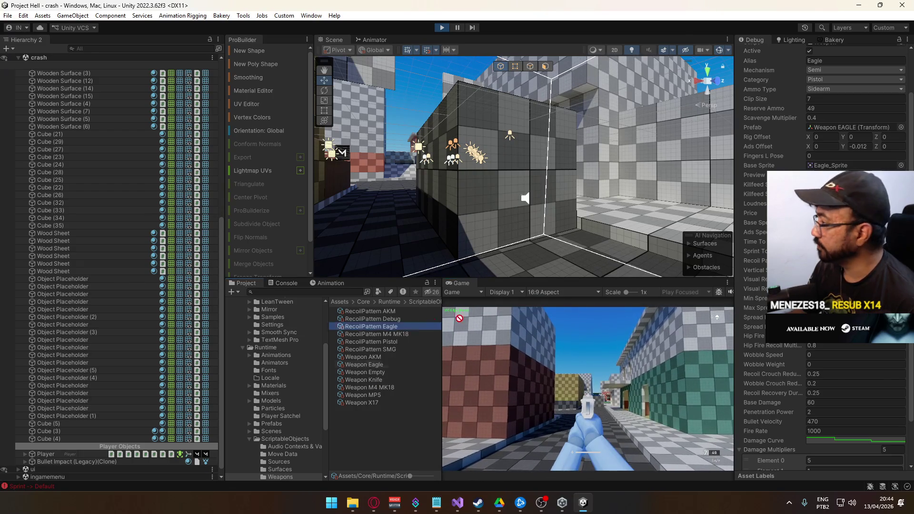
- Return focus to the game, fire three more shots, leaving 2 rounds, then release control
click(524, 366)
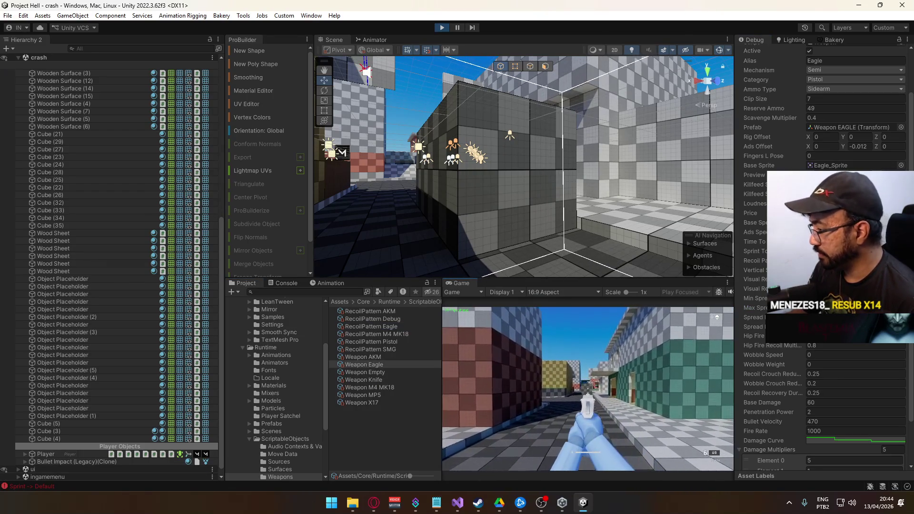
key(super)
key(super)
click(648, 386)
click(647, 386)
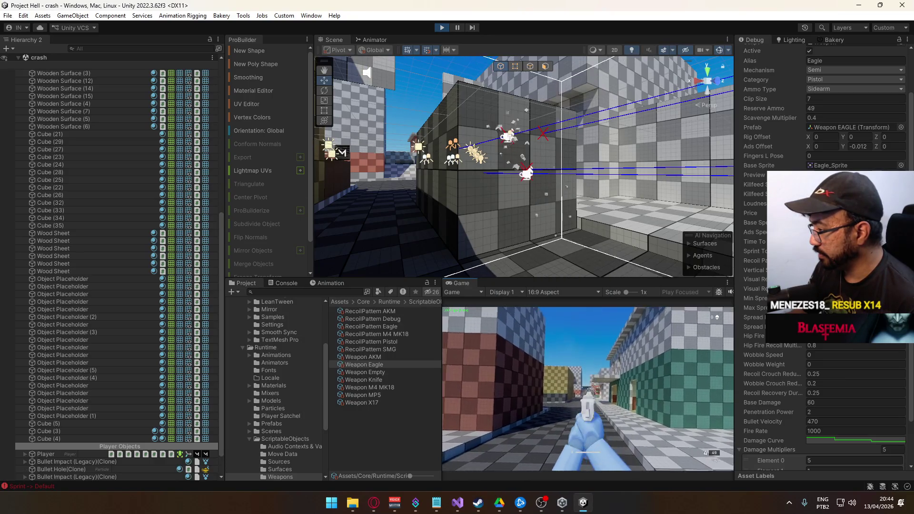
click(648, 387)
click(648, 386)
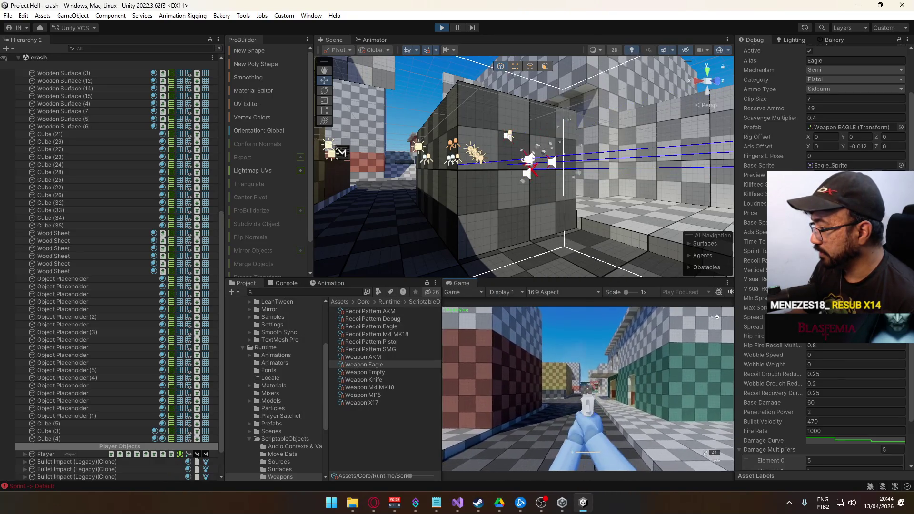
key(super)
key(super)
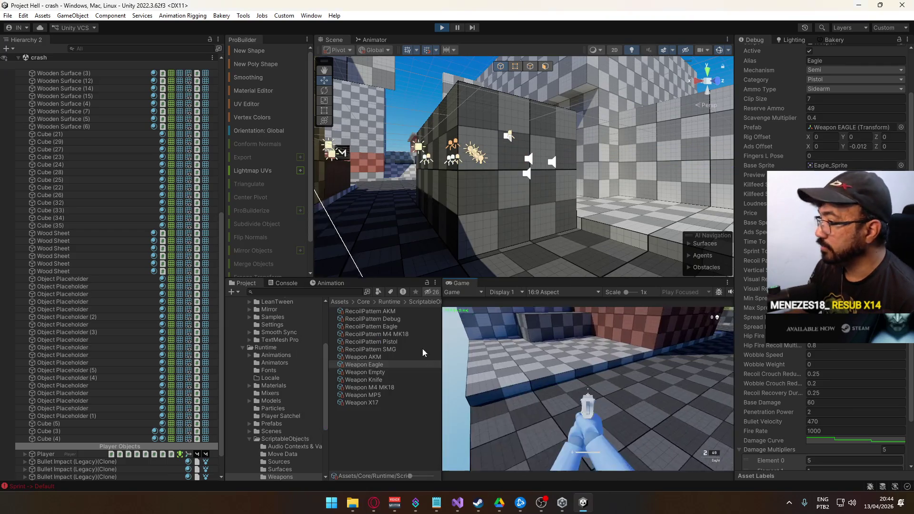
- In RecoilPattern Eagle, set Elements 0–4 Y values to 8, 12, 13, 4 and 8
click(395, 326)
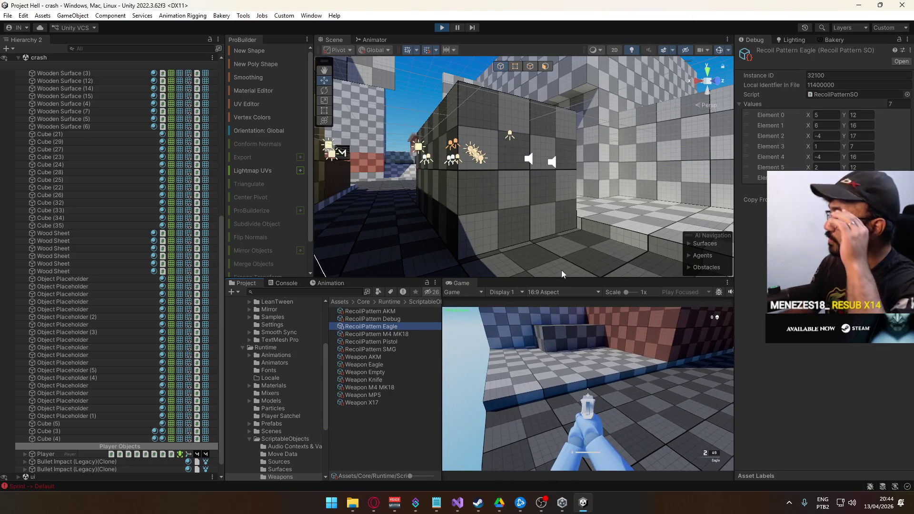
click(859, 115)
text(8)
click(861, 125)
text(12)
click(862, 135)
text(13)
click(864, 144)
text(4)
click(865, 156)
text(8)
key(Tab)
key(Tab)
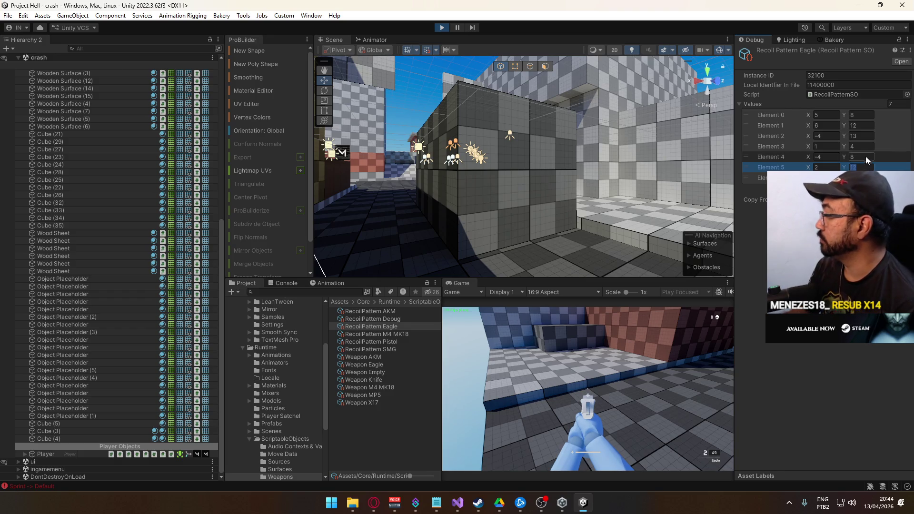
- Reselect Weapon Eagle and maximize the Game view
click(364, 364)
right_click(465, 291)
click(478, 313)
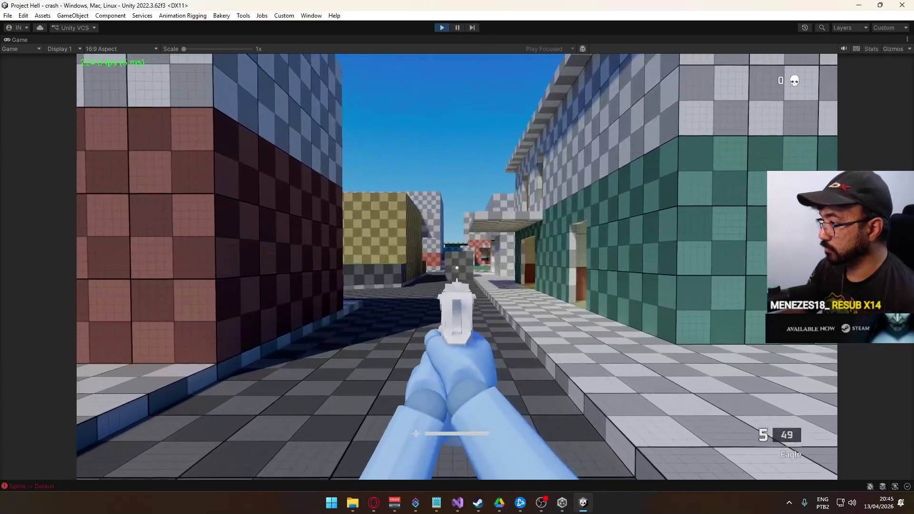
- Walk down the alley and fire the Eagle at the brick block, reloading between shots
key(w)
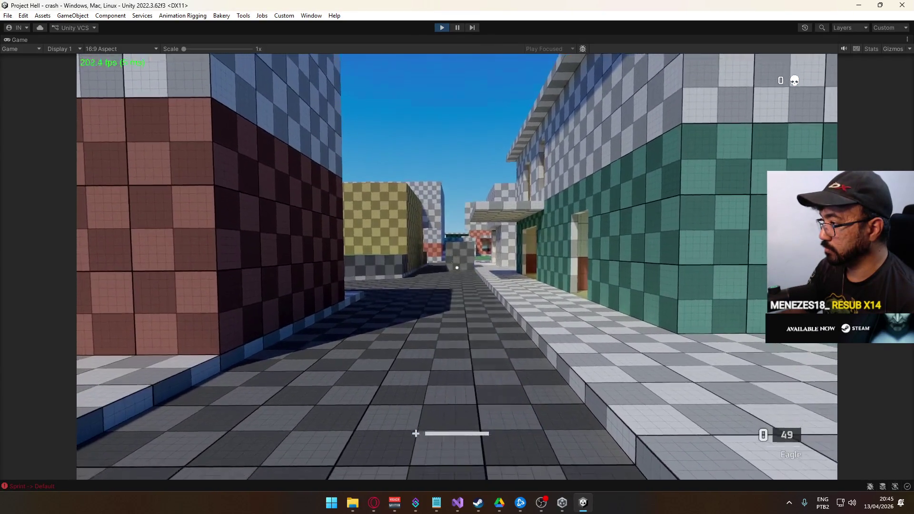
key(r)
click(457, 267)
click(457, 267)
click(457, 268)
click(457, 268)
click(457, 268)
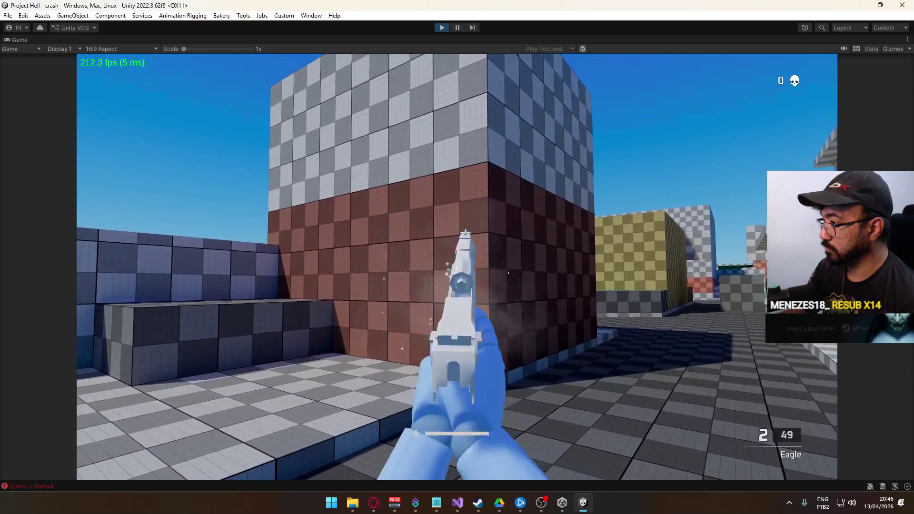
key(r)
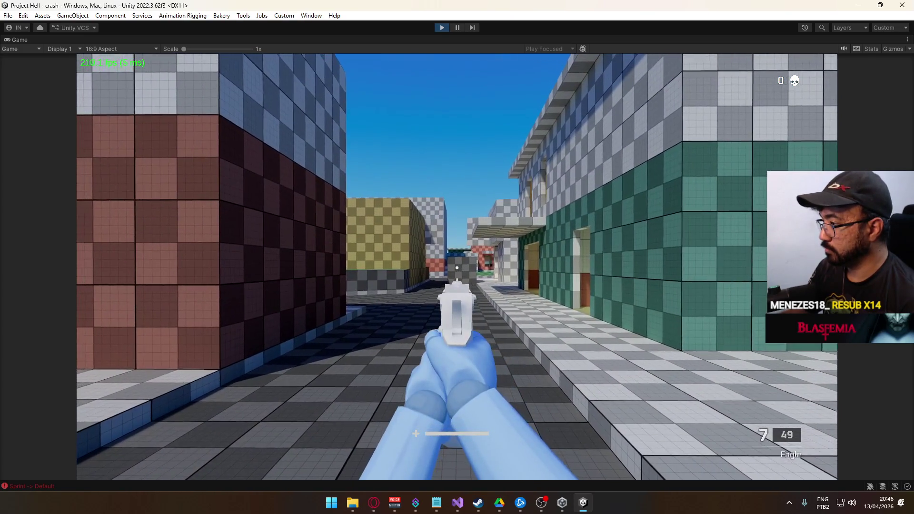
click(457, 267)
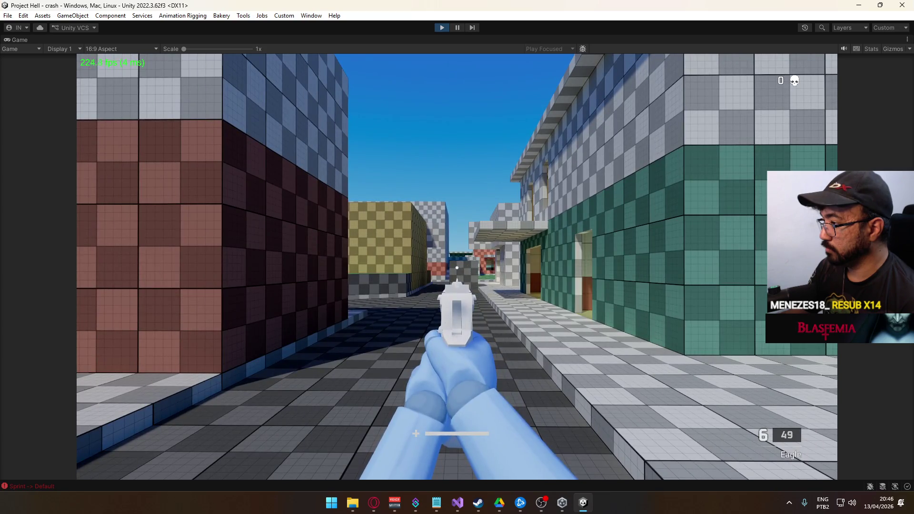
click(457, 267)
click(457, 268)
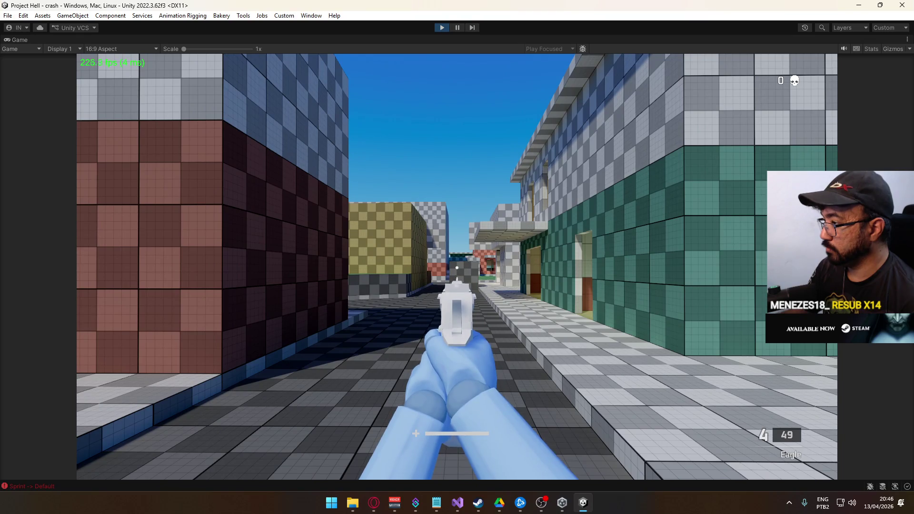
click(457, 267)
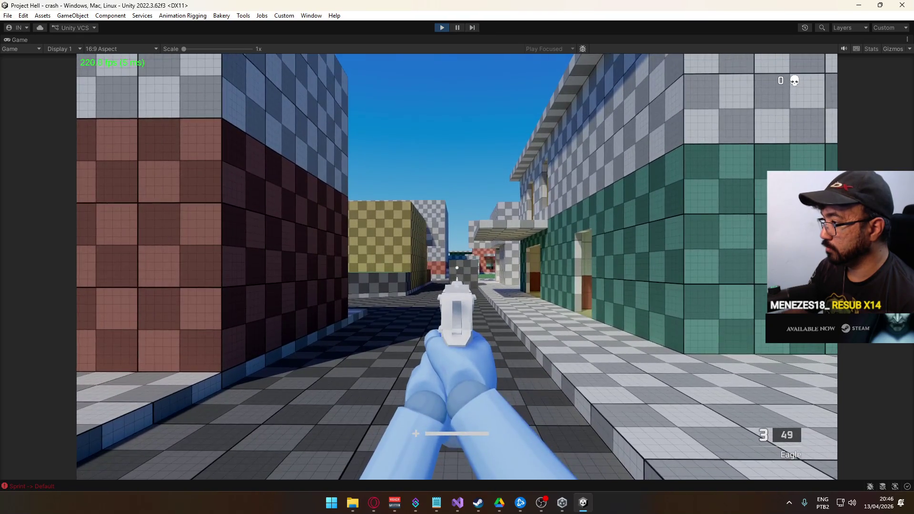
click(457, 267)
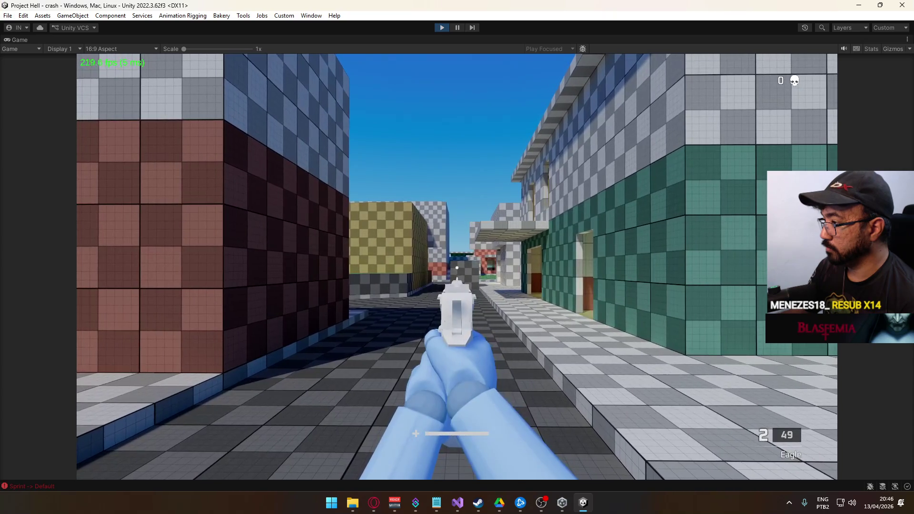
click(457, 268)
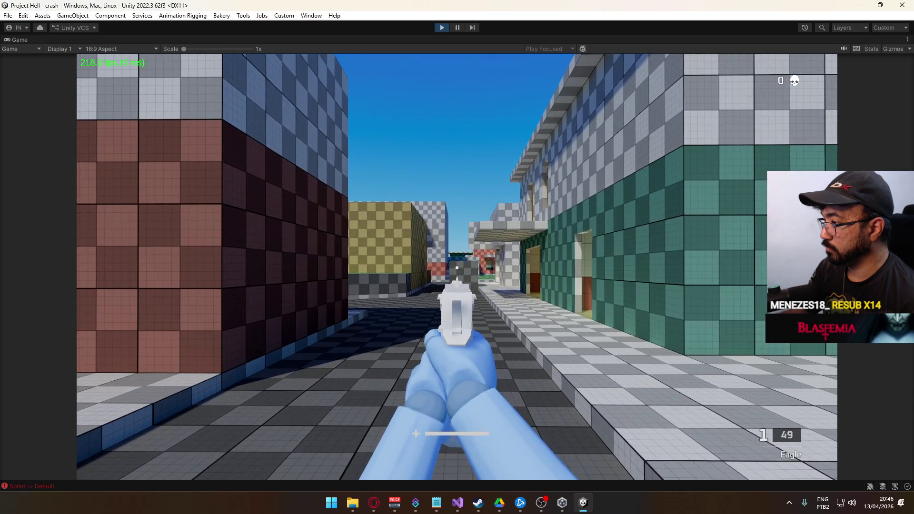
- Reload the Eagle, fire more shots to check recoil while backing up, then reload again
key(r)
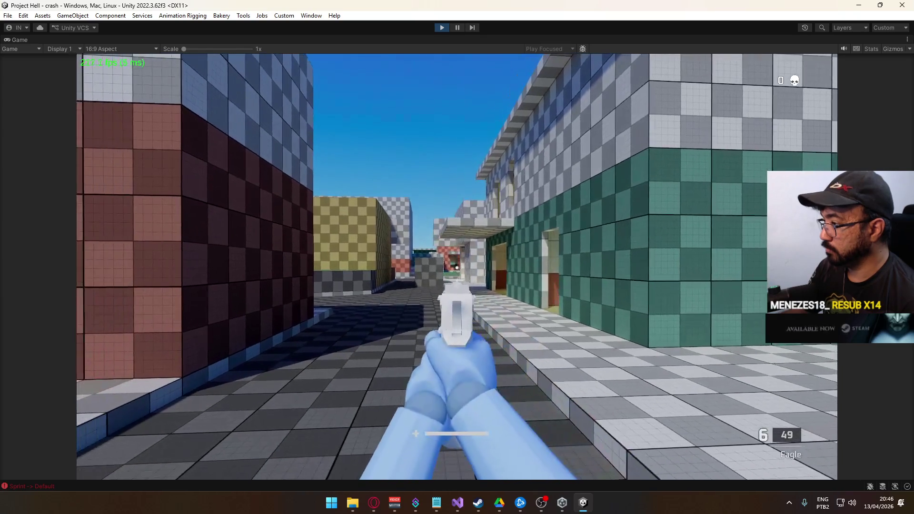
click(457, 267)
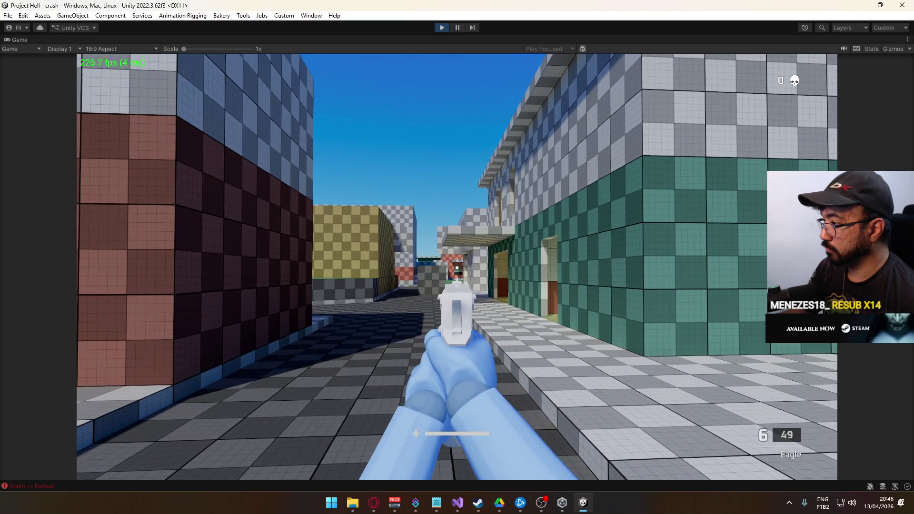
click(457, 267)
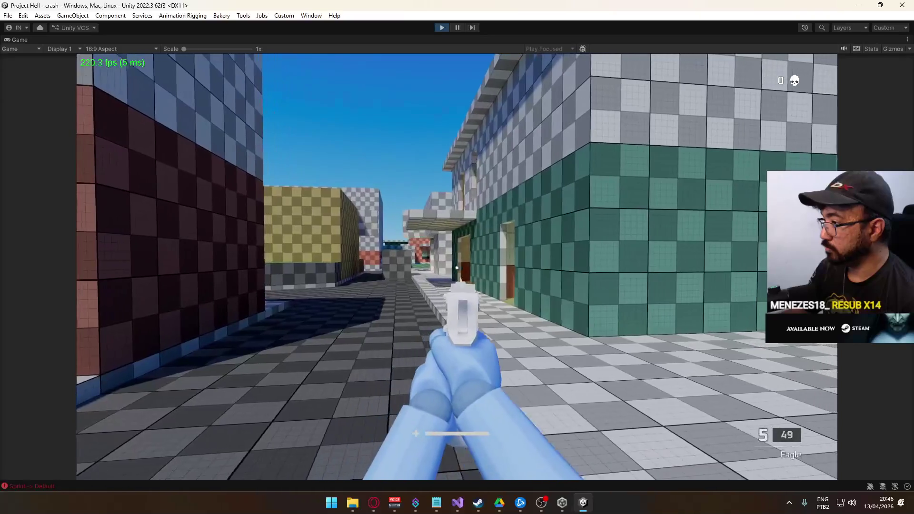
key(s)
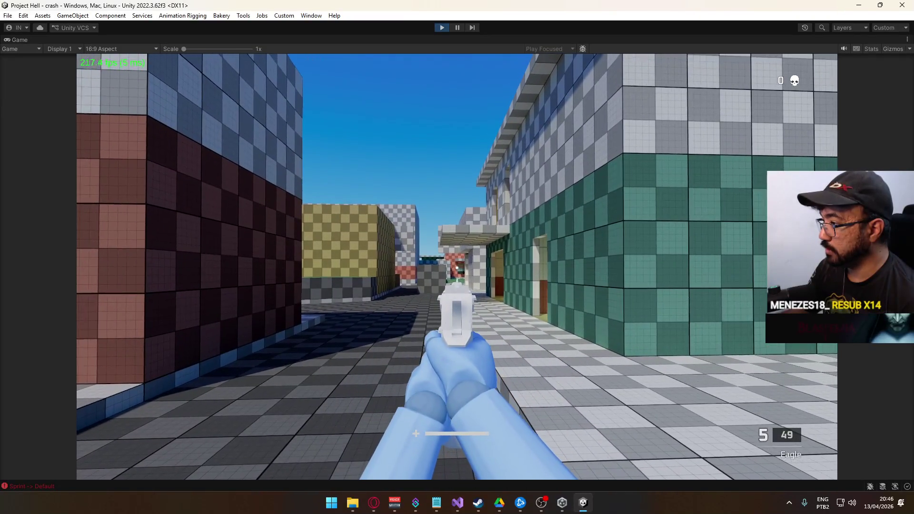
click(457, 267)
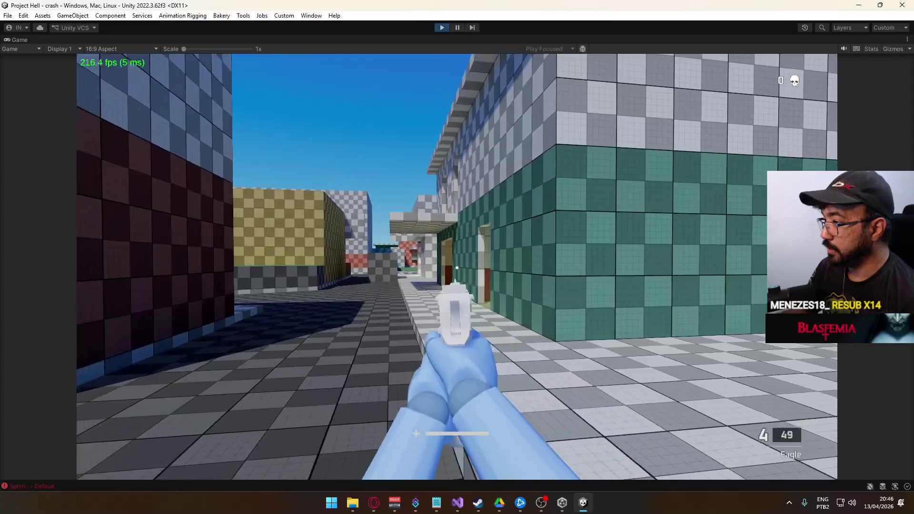
key(r)
- Turn off Game view Maximize to restore the full editor layout and stop Play mode
key(super)
key(super)
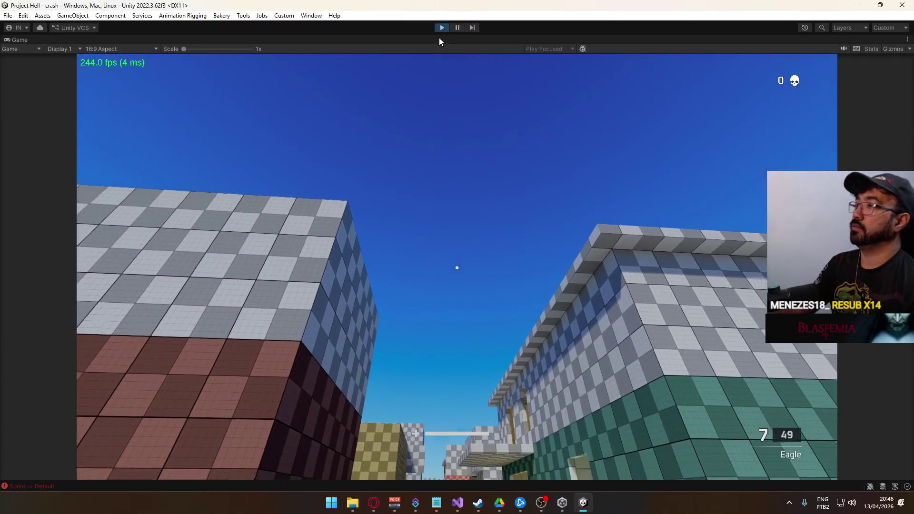
right_click(439, 39)
click(461, 67)
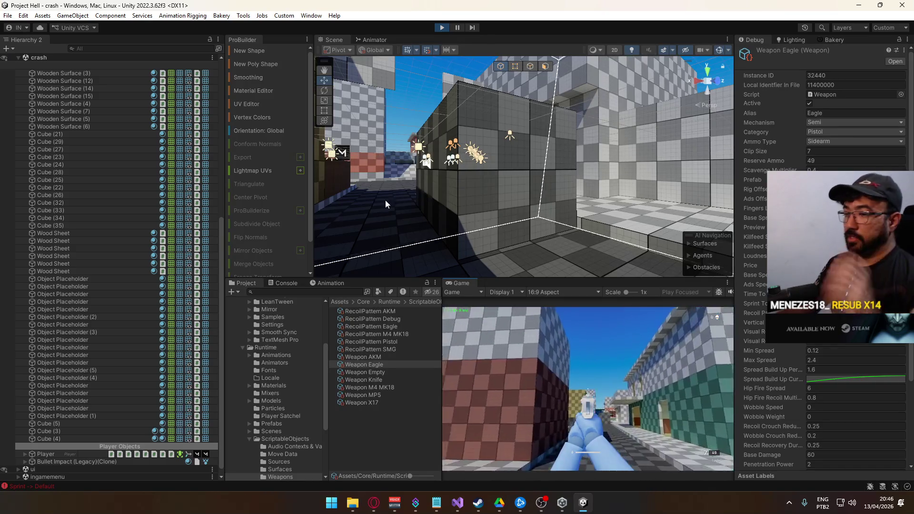
click(442, 27)
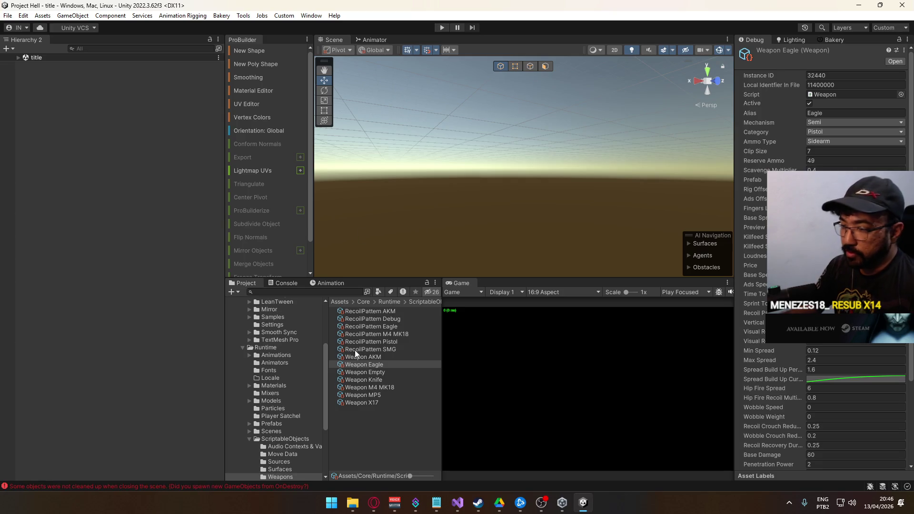
- Clear the logged errors in the Console and go back to the Project asset list
click(284, 283)
click(240, 292)
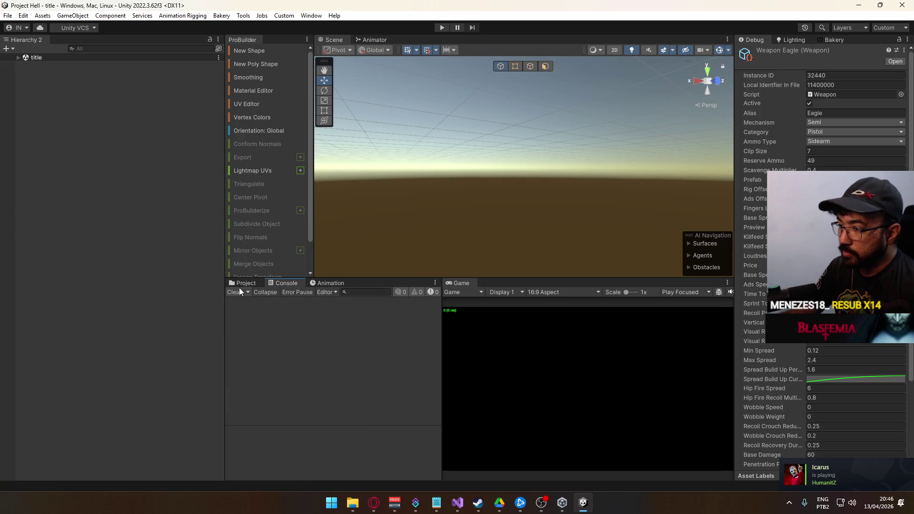
click(243, 283)
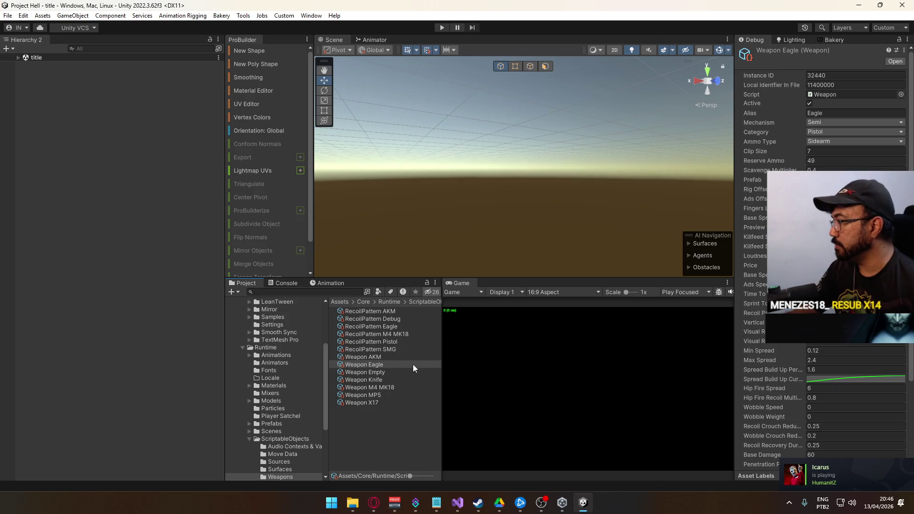
- Set flat Spread Build Up curves on Weapon Eagle and Weapon X17
click(383, 365)
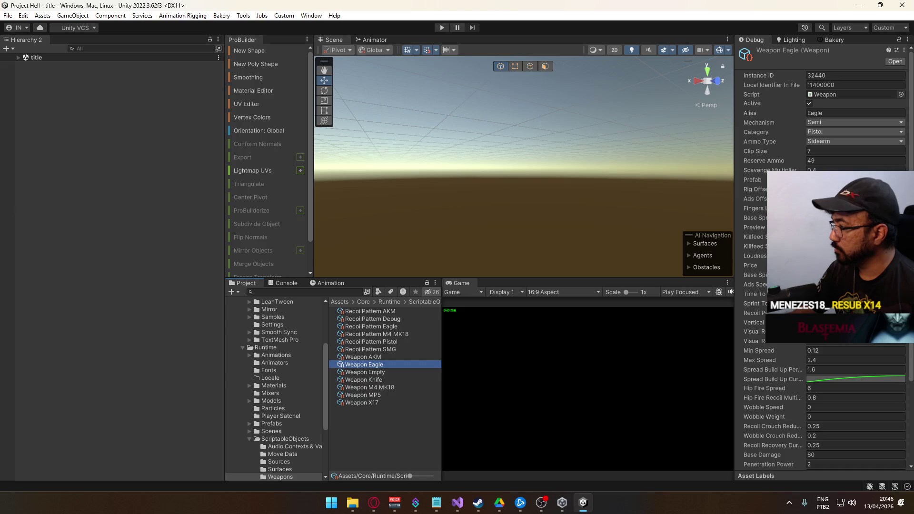
click(856, 379)
click(524, 477)
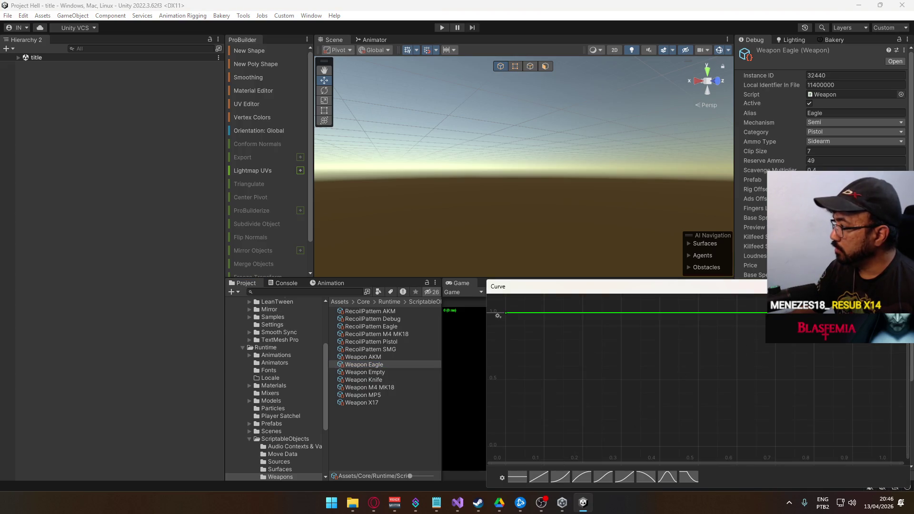
key(Escape)
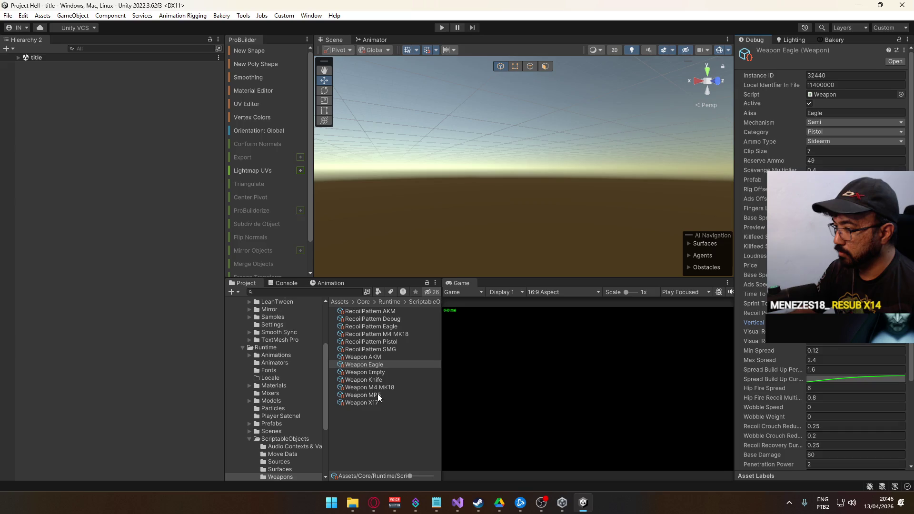
click(373, 402)
click(856, 379)
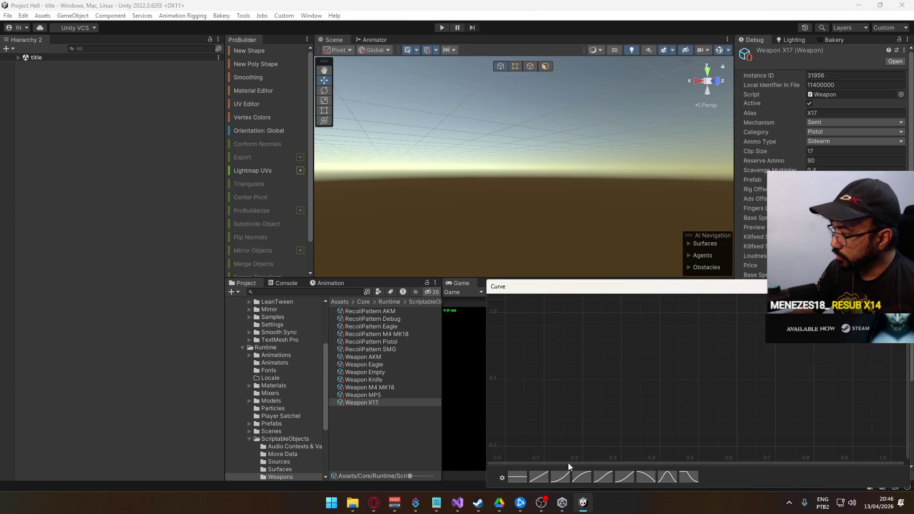
click(519, 476)
key(Escape)
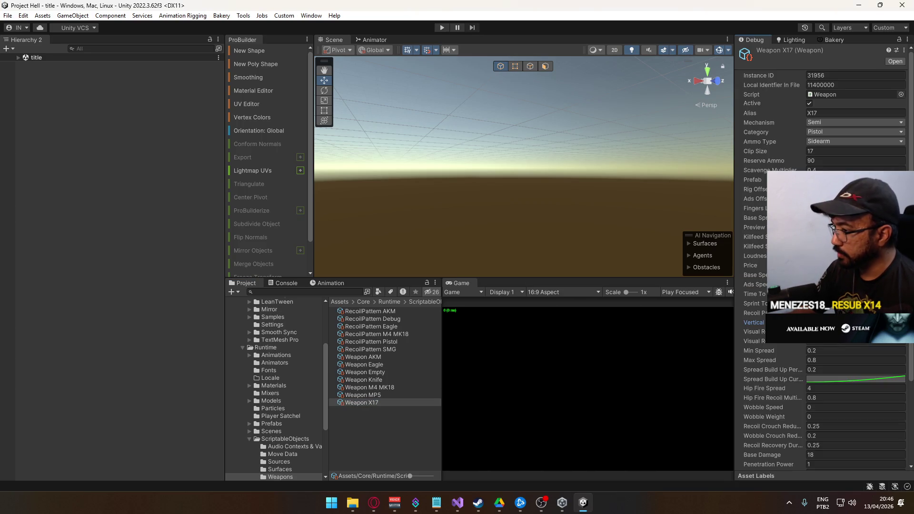
- Give Weapon MP5 a flat-then-falling Spread Build Up curve
click(398, 396)
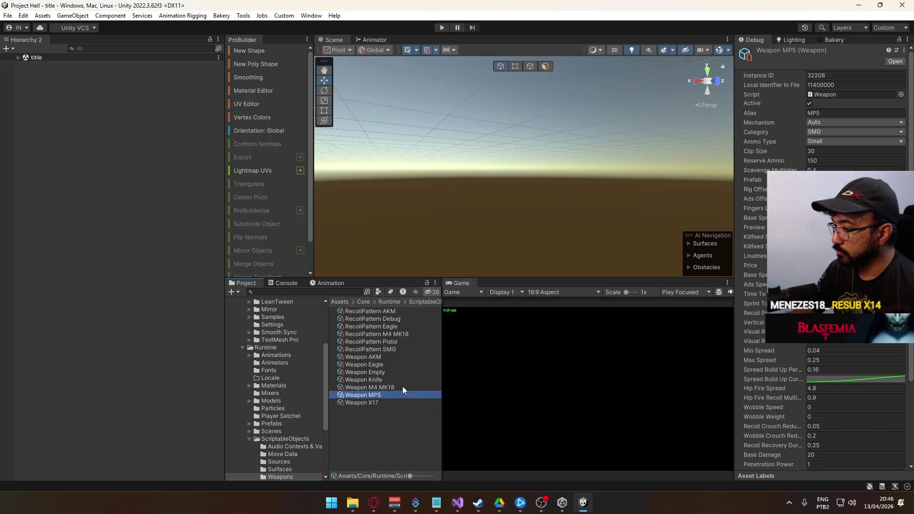
click(855, 379)
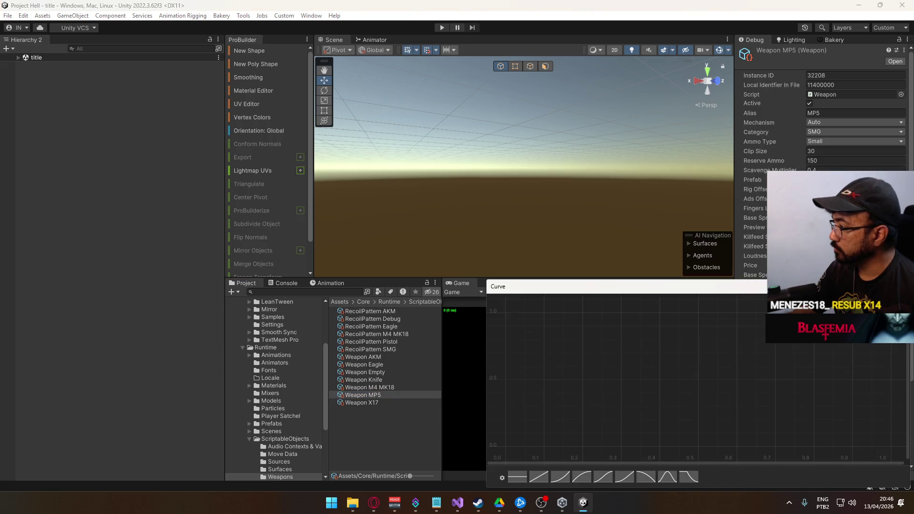
click(688, 475)
key(Escape)
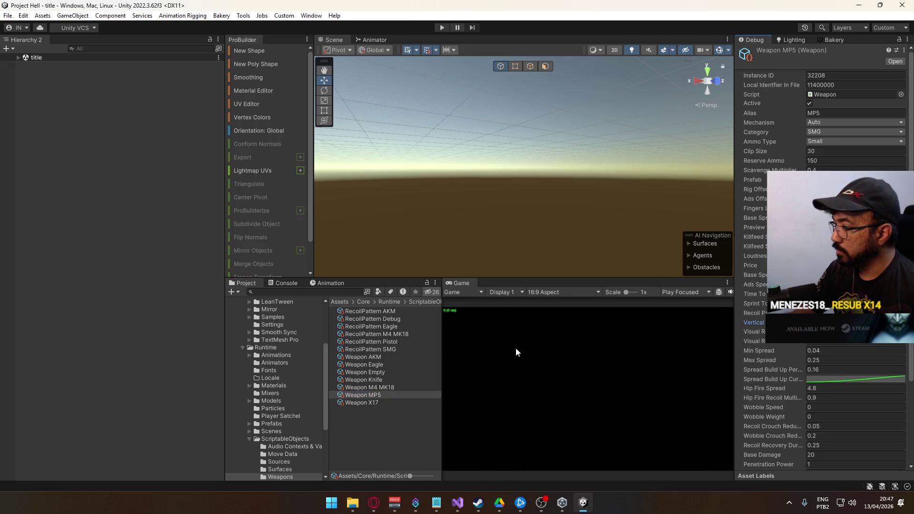
- Select the Weapon AKM asset and start Play mode to test it
click(383, 388)
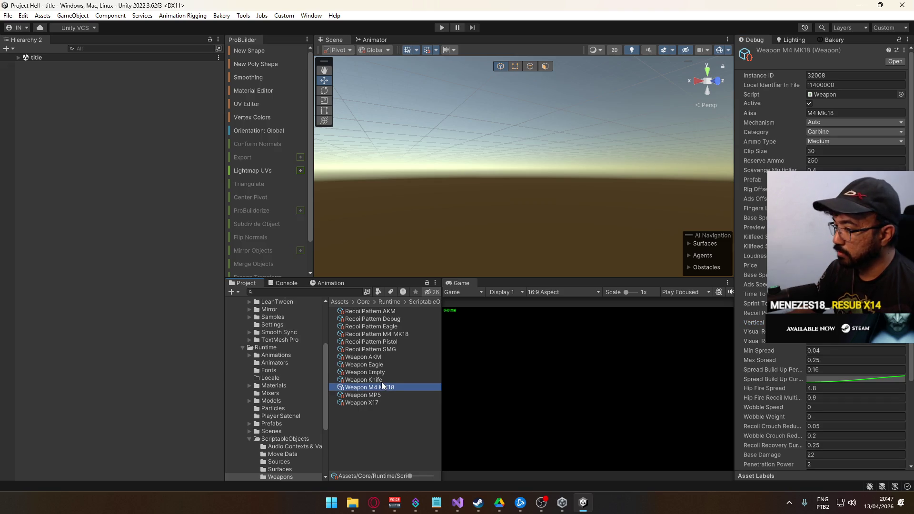
click(381, 381)
click(381, 372)
click(383, 365)
click(383, 357)
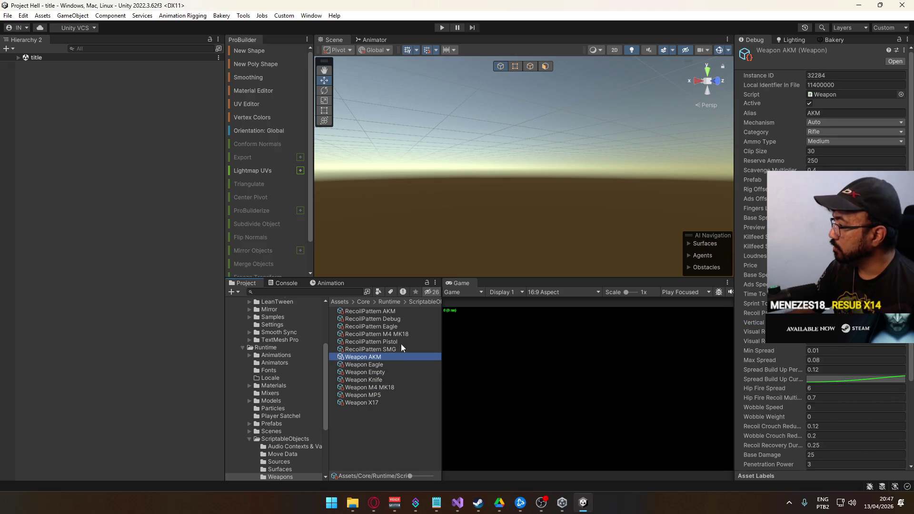
click(441, 27)
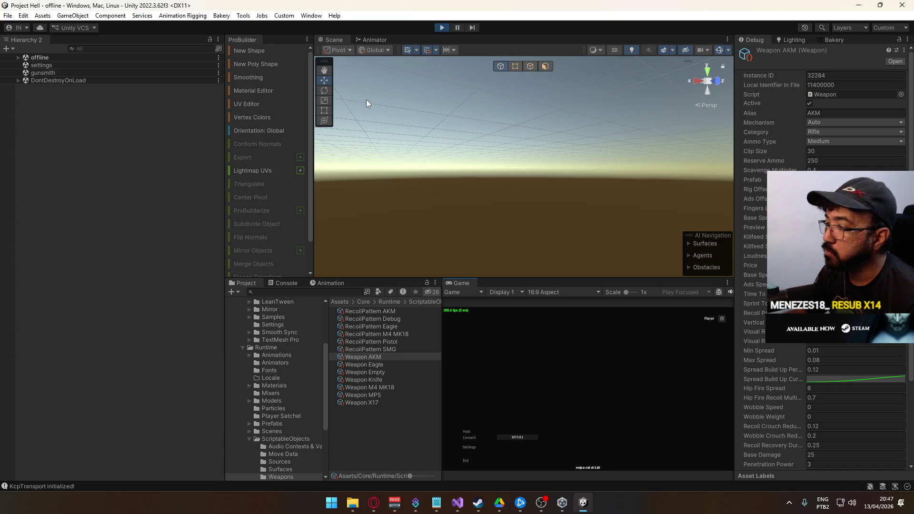
- Choose Host in the game's main menu, then Create Match to load the crash map
click(467, 432)
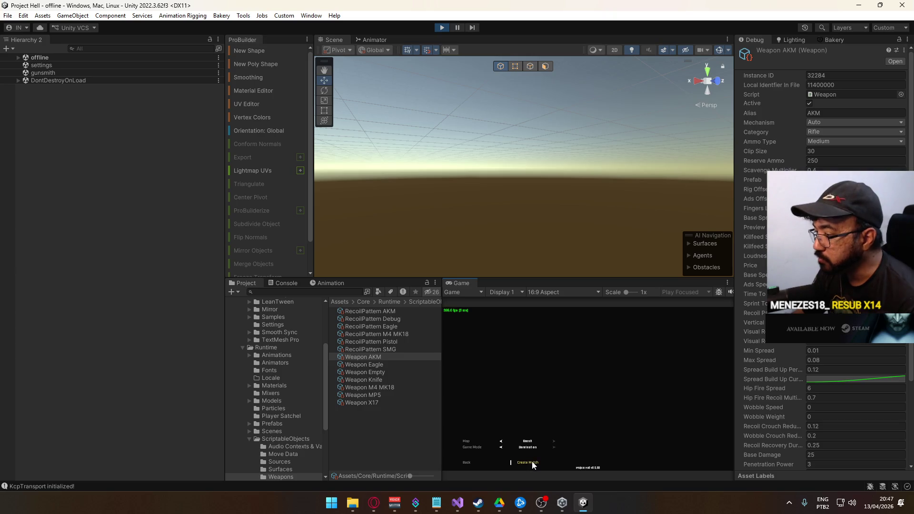
click(532, 462)
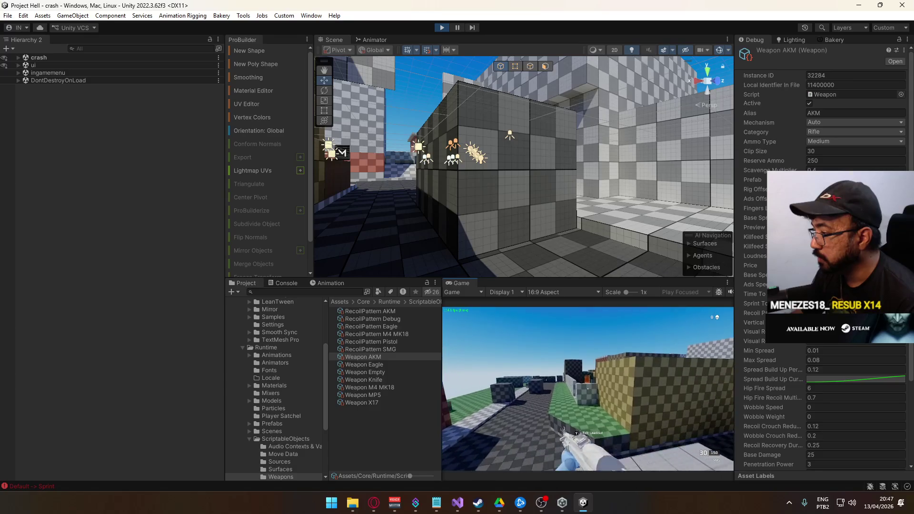
- Return to the running game and crouch, then stand back up, in the corridor
key(super)
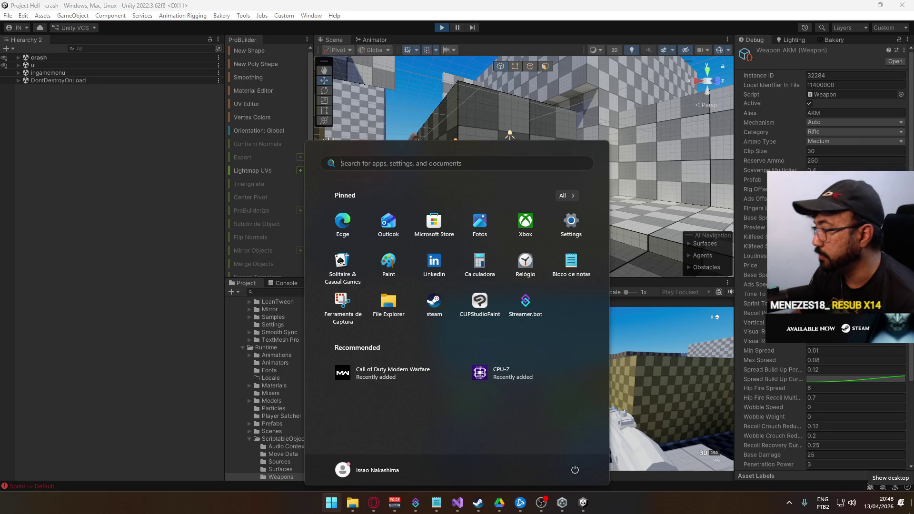
key(Escape)
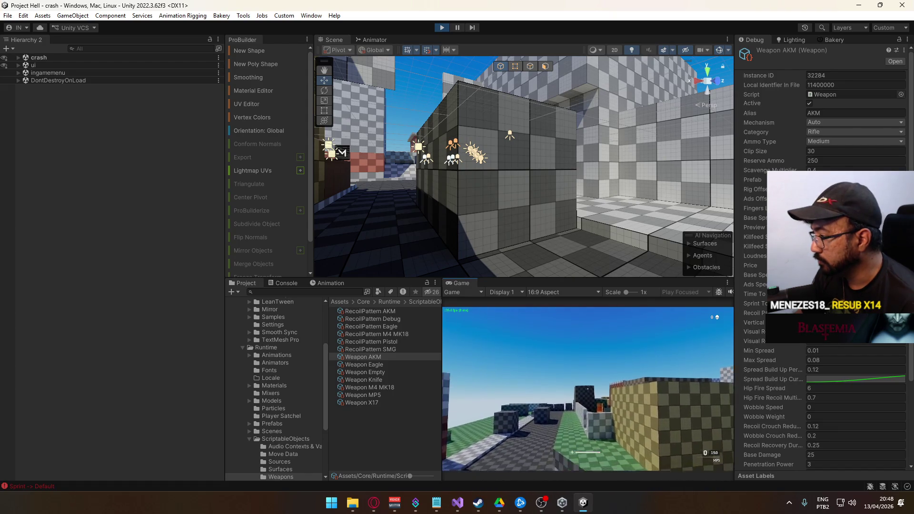
key(c)
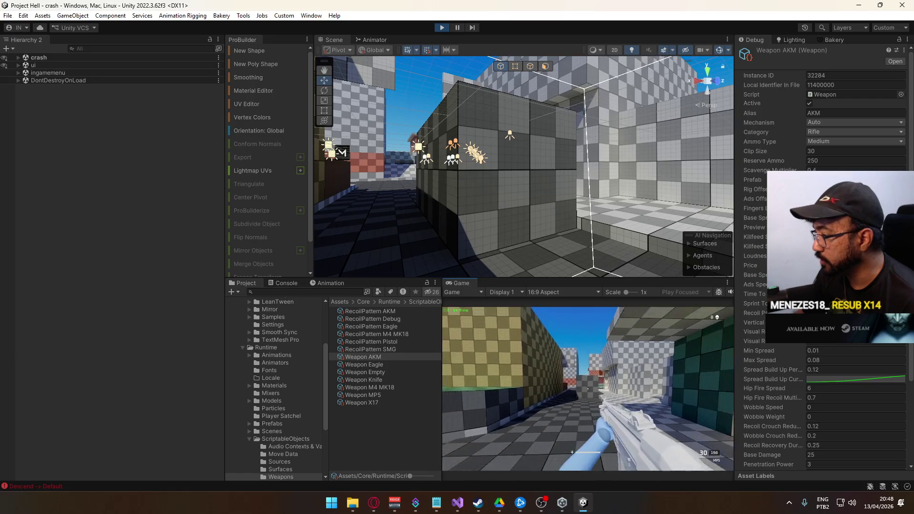
key(c)
- Fire a single AKM shot, spray the magazine, reload twice, and exit Play mode with Ctrl+P
click(587, 389)
drag(588, 389, 588, 389)
key(r)
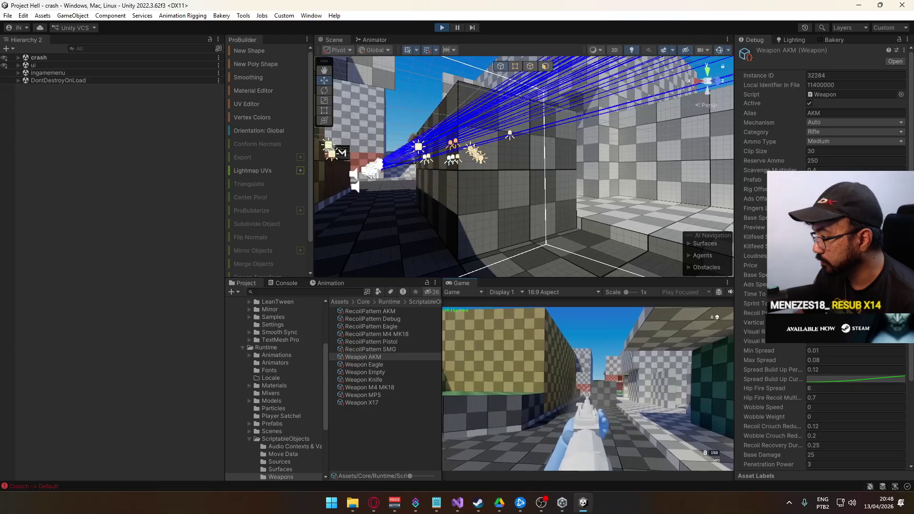
key(r)
key(super)
click(441, 29)
key(ctrl+p)
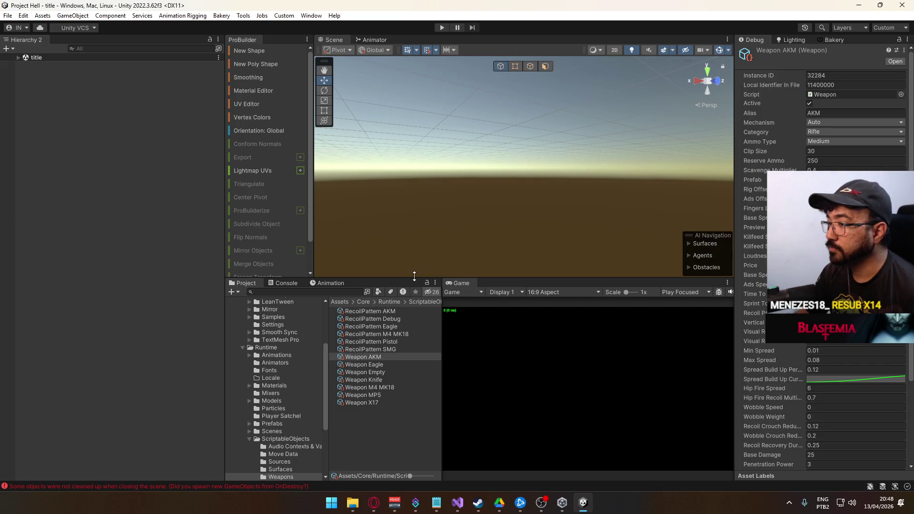
- Change the Player Version to 0.0.34, then close Project Settings and Build Settings
click(8, 16)
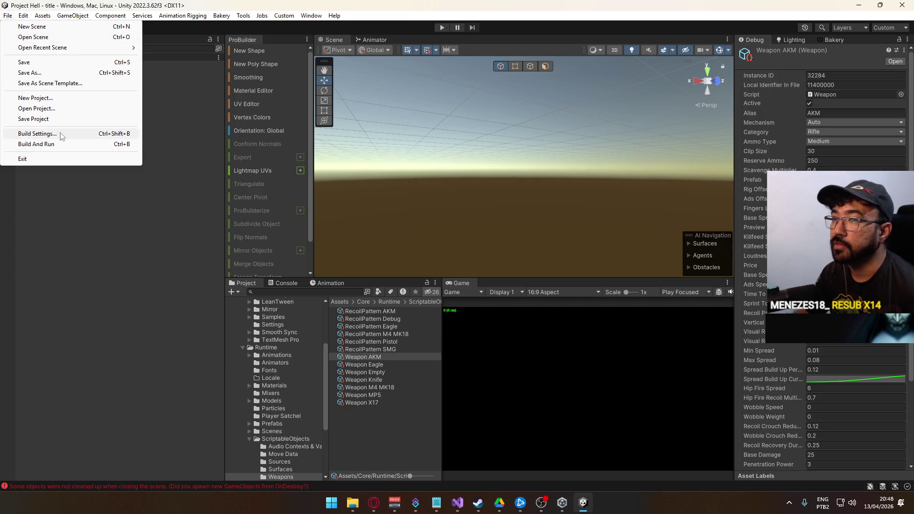
click(59, 134)
click(250, 280)
drag(411, 167, 415, 168)
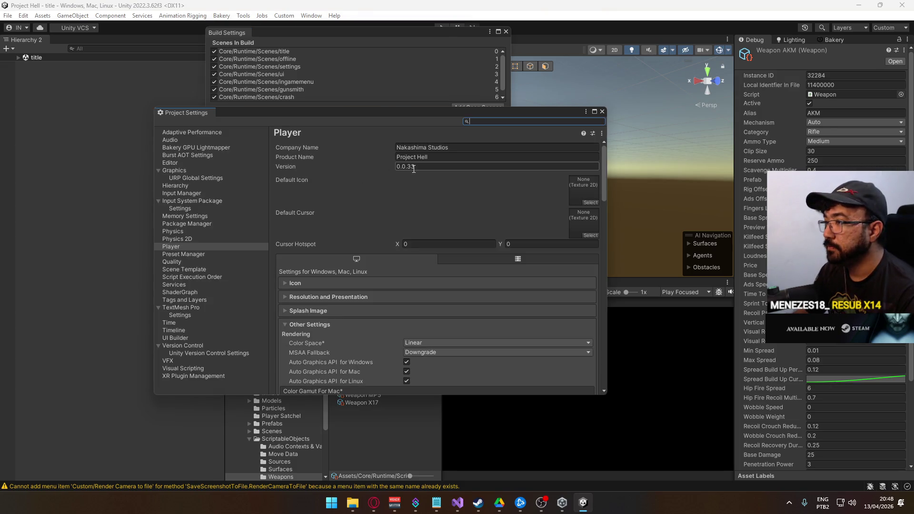
click(600, 113)
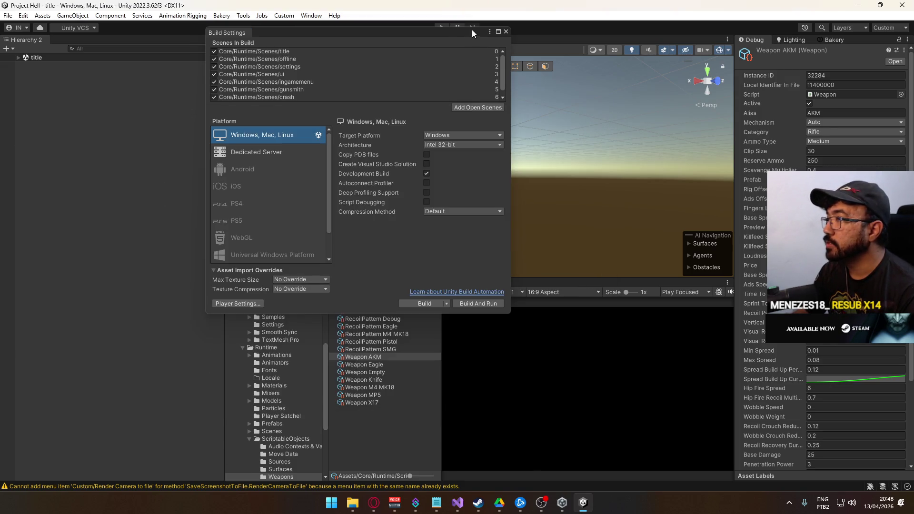
click(505, 31)
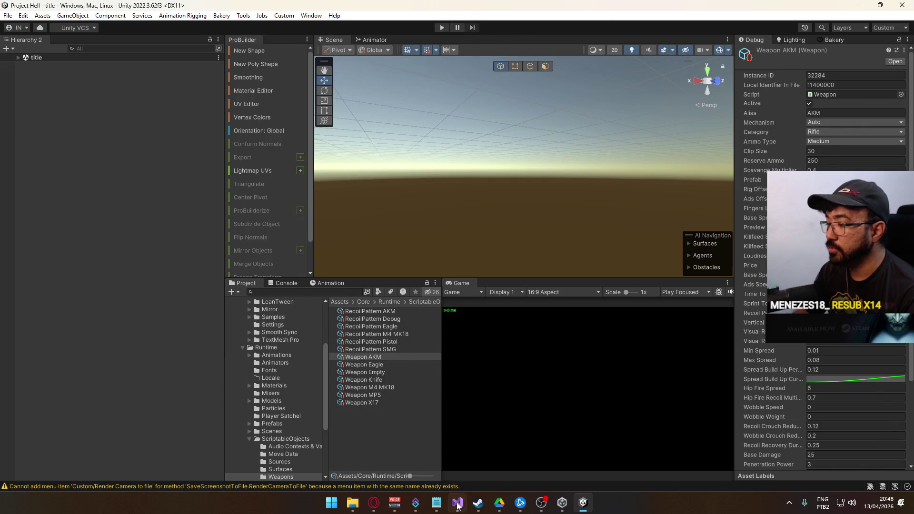
click(457, 502)
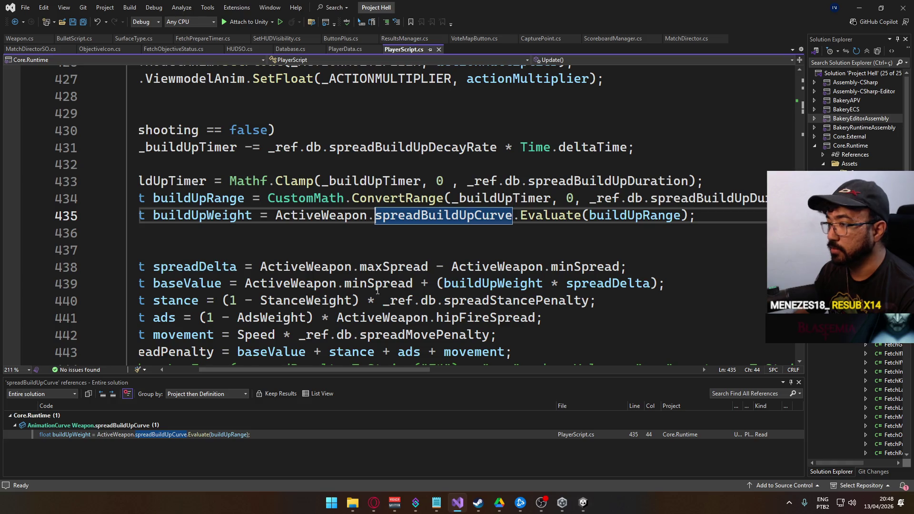
- Close the Find All References results and scroll through PlayerScript.cs to find Reload()
click(799, 384)
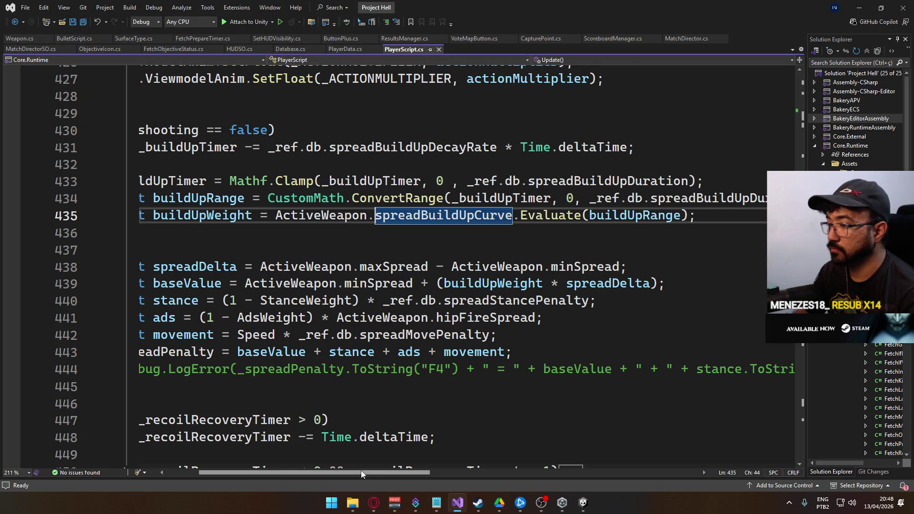
scroll(361, 470, left, 3)
scroll(387, 338, down, 20)
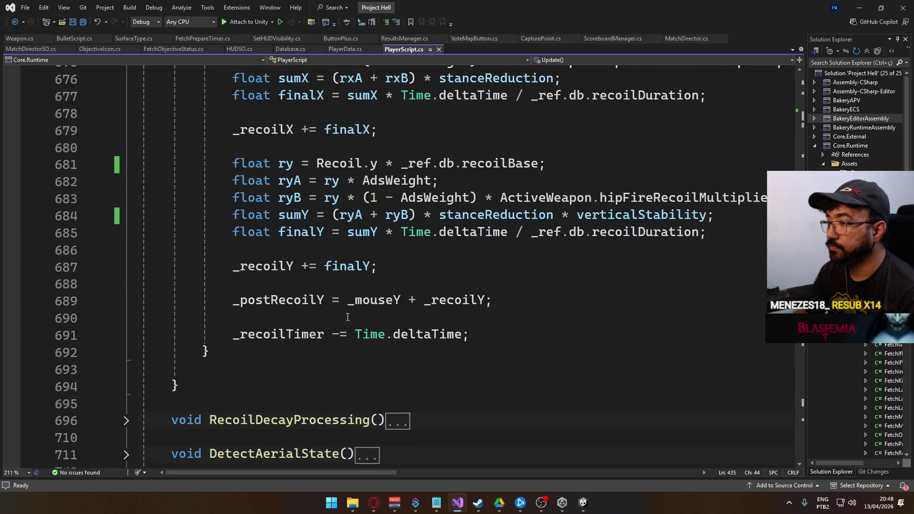
scroll(348, 317, up, 1)
scroll(350, 315, up, 2)
scroll(354, 311, down, 8)
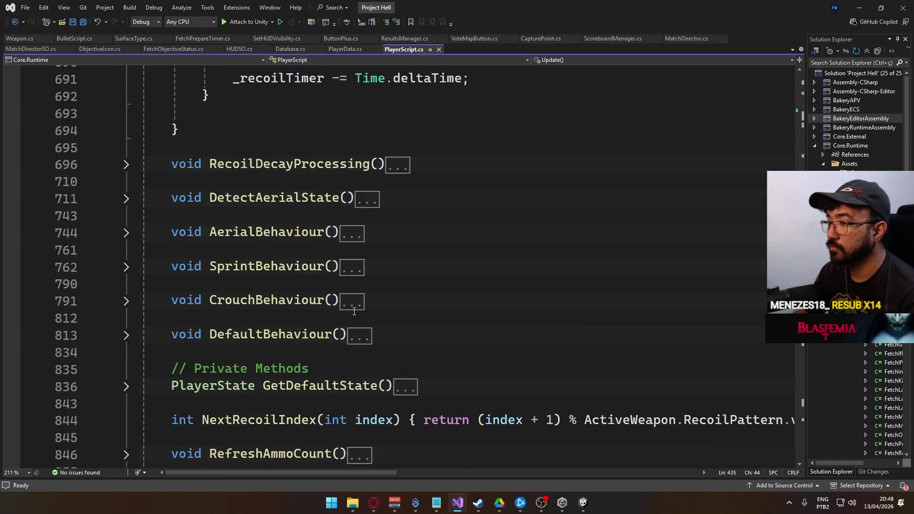
scroll(273, 299, down, 11)
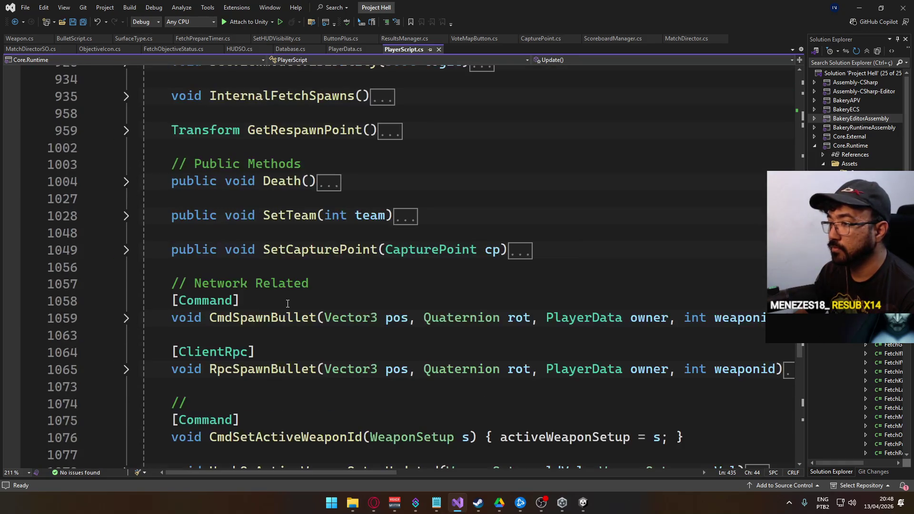
scroll(287, 303, down, 14)
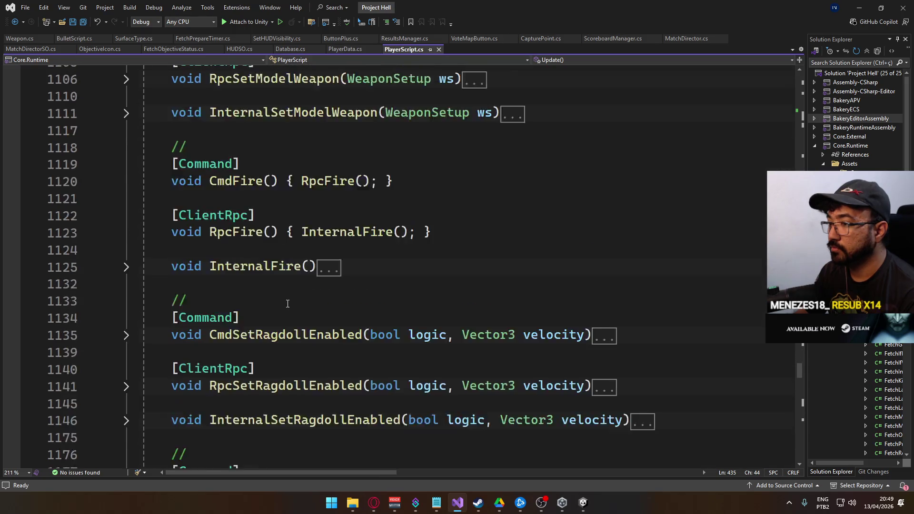
scroll(287, 303, down, 11)
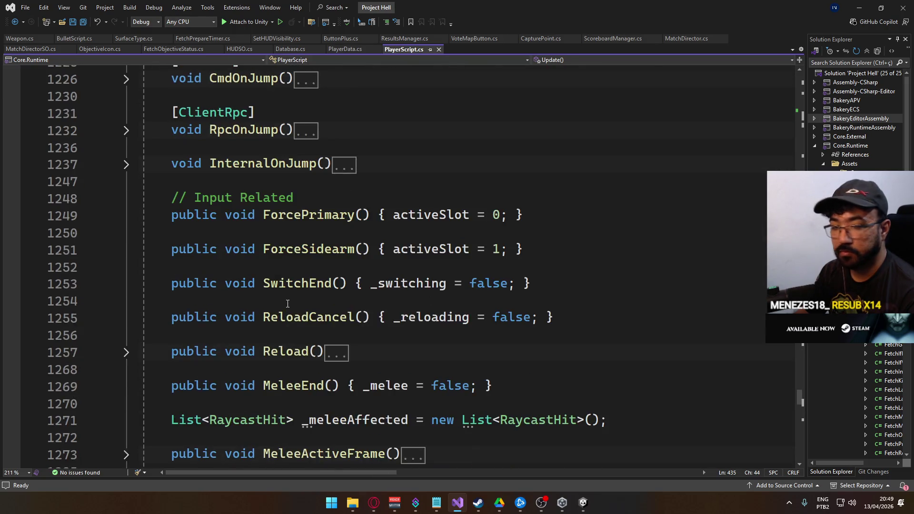
scroll(288, 303, down, 2)
scroll(288, 304, up, 1)
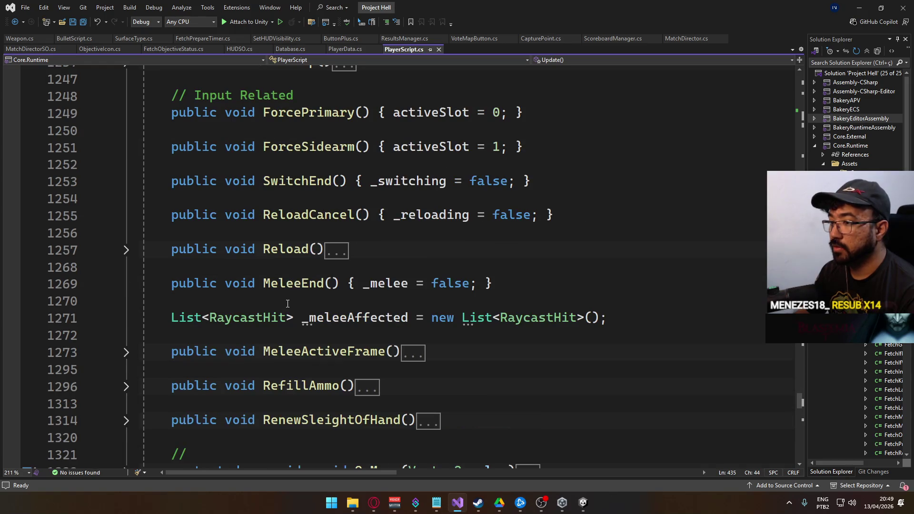
- Expand Reload(), uncomment the ammo line 1264, save, and return to Unity
click(126, 250)
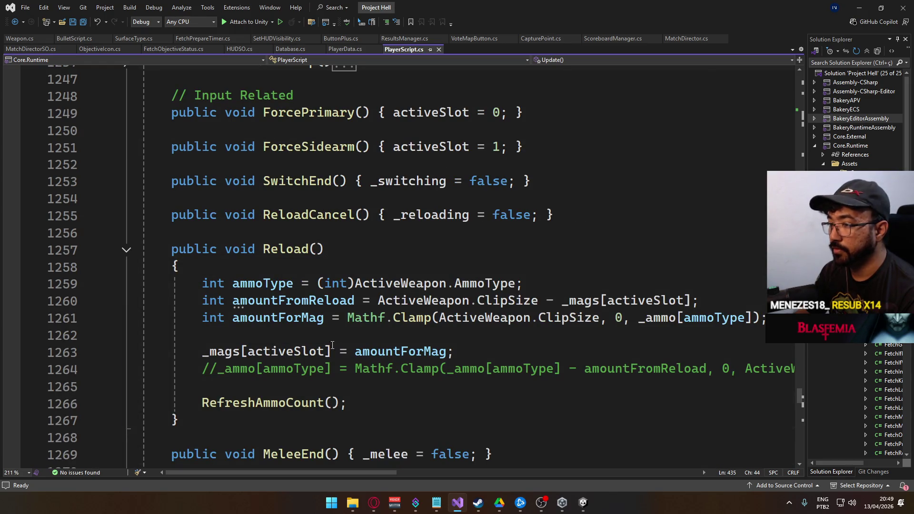
click(189, 369)
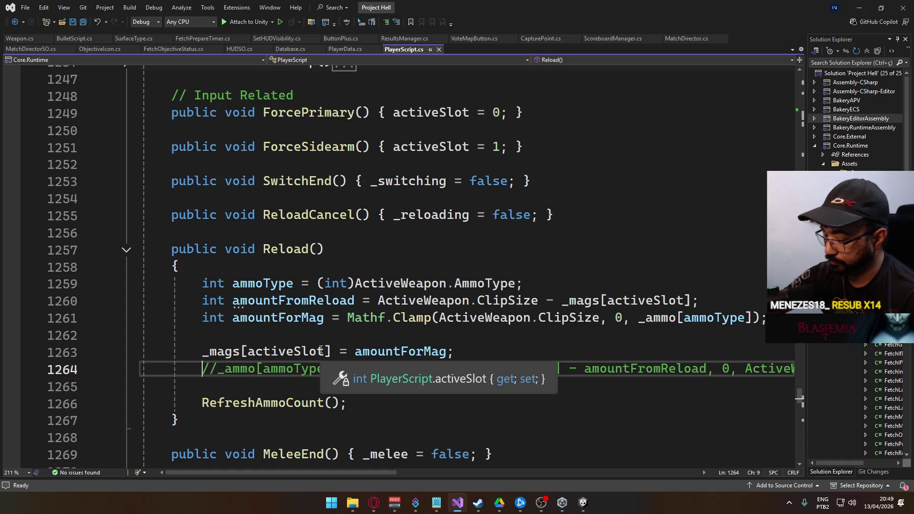
key(ctrl+k)
key(ctrl+u)
key(ctrl+s)
click(585, 506)
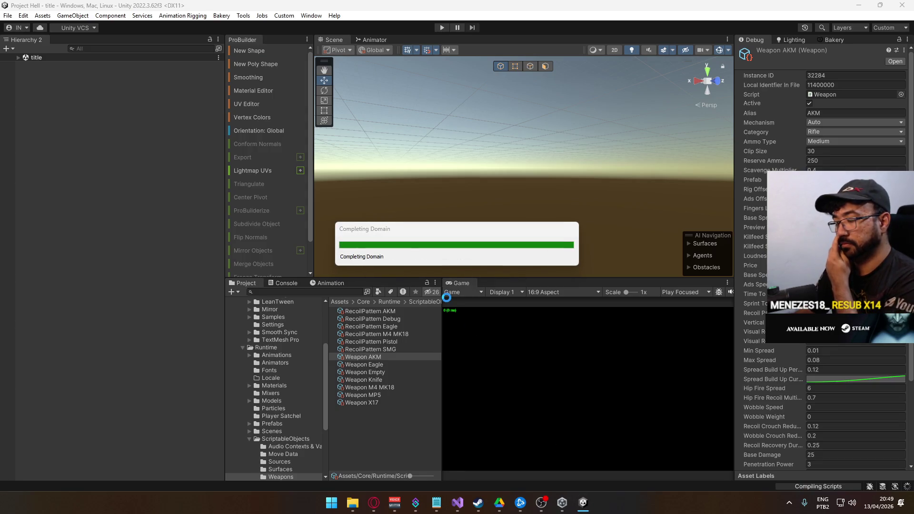
- Run File > Build And Run, widen the Console, and open the failing MatchDirector.cs error
click(8, 15)
click(65, 144)
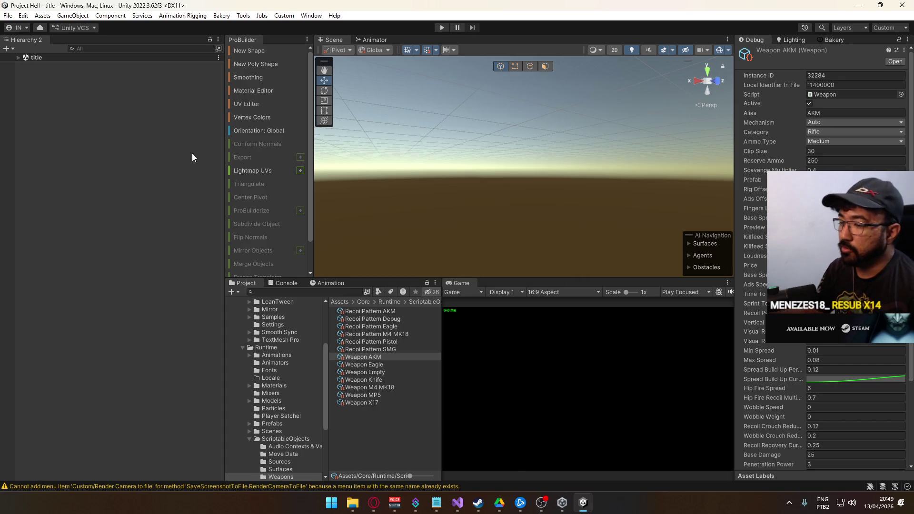
click(285, 283)
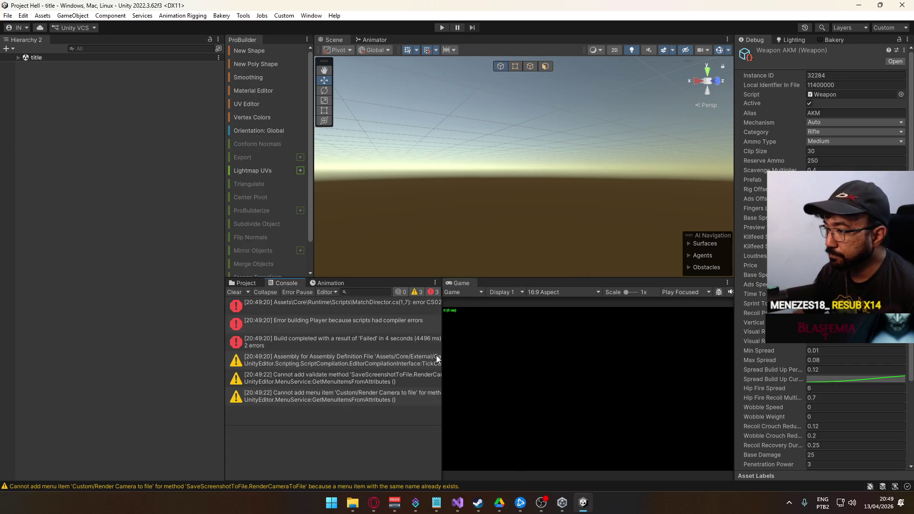
drag(441, 354, 514, 357)
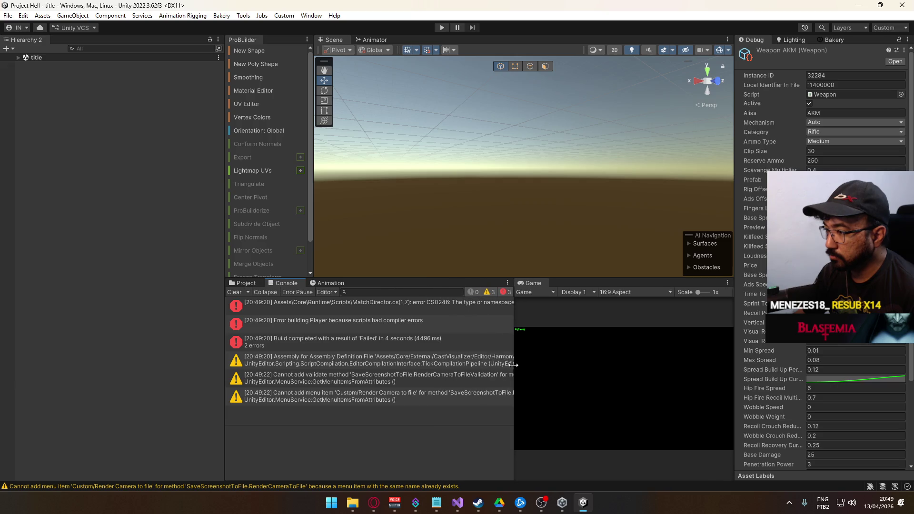
click(379, 327)
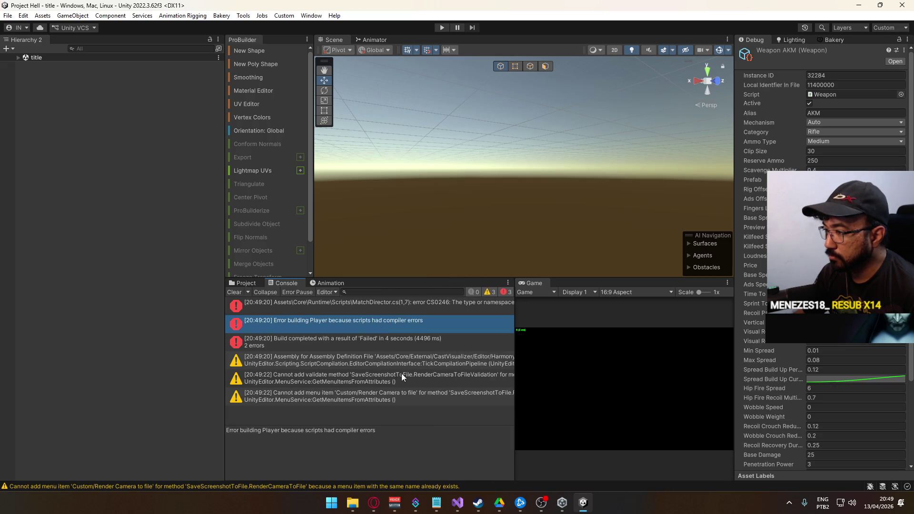
double_click(375, 309)
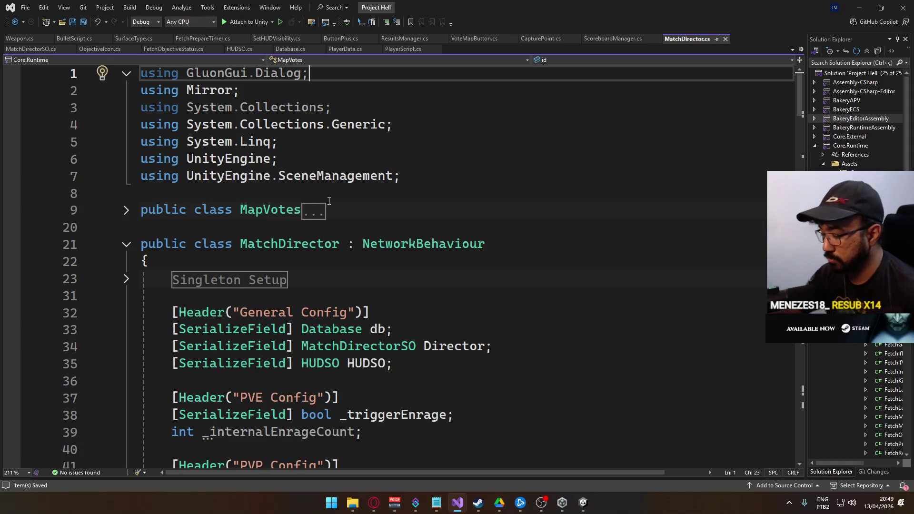
- Cut line 1 'using GluonGui.Dialog;' from MatchDirector.cs, save, and switch back to Unity
key(ctrl+x)
key(ctrl+s)
key(alt+Tab)
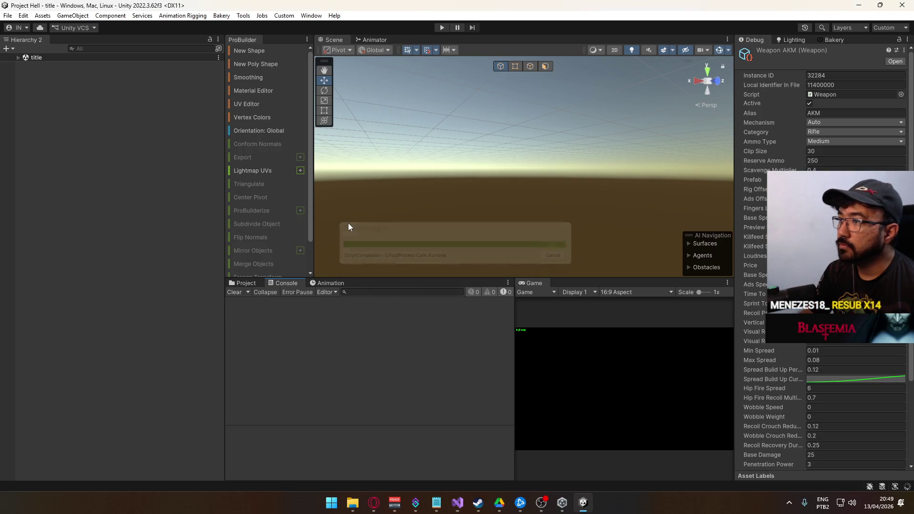
- Clear the Console, enter Play mode, host a crash-map match, and run and jump around
click(234, 292)
click(443, 29)
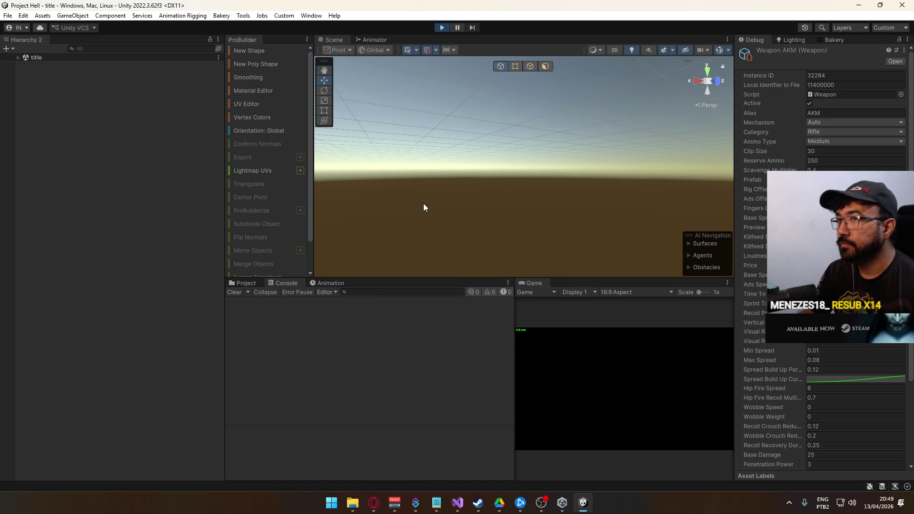
drag(515, 314, 475, 314)
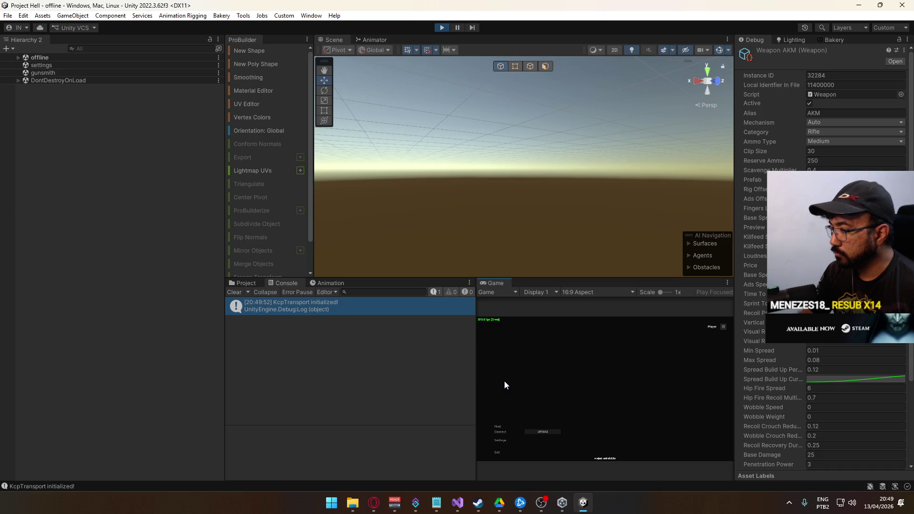
click(500, 427)
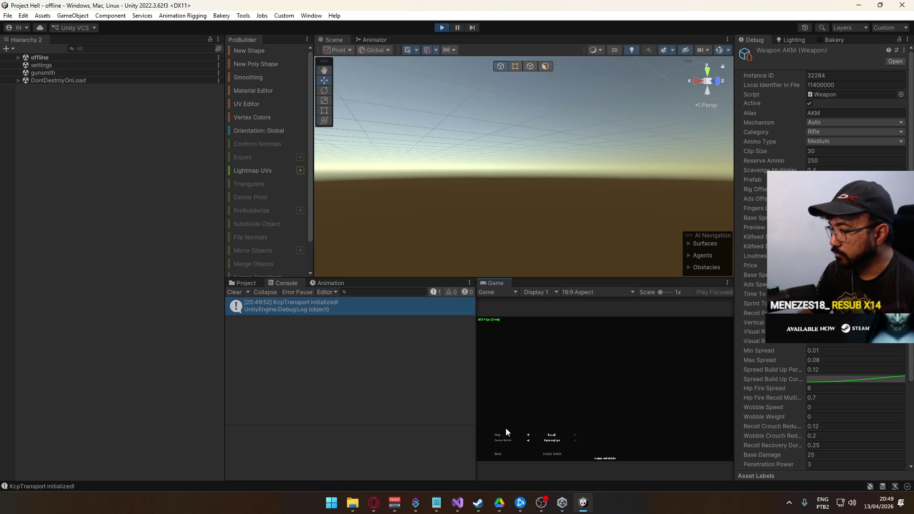
click(547, 455)
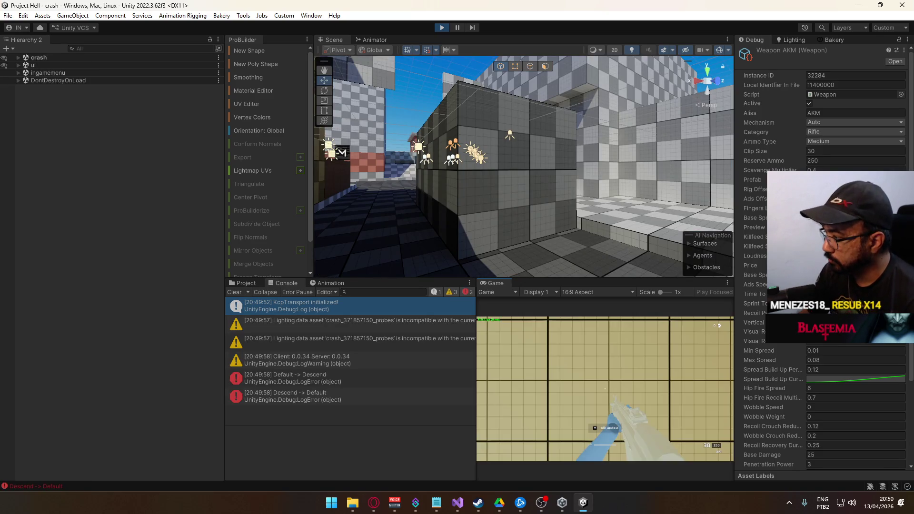
key(shift)
key(space)
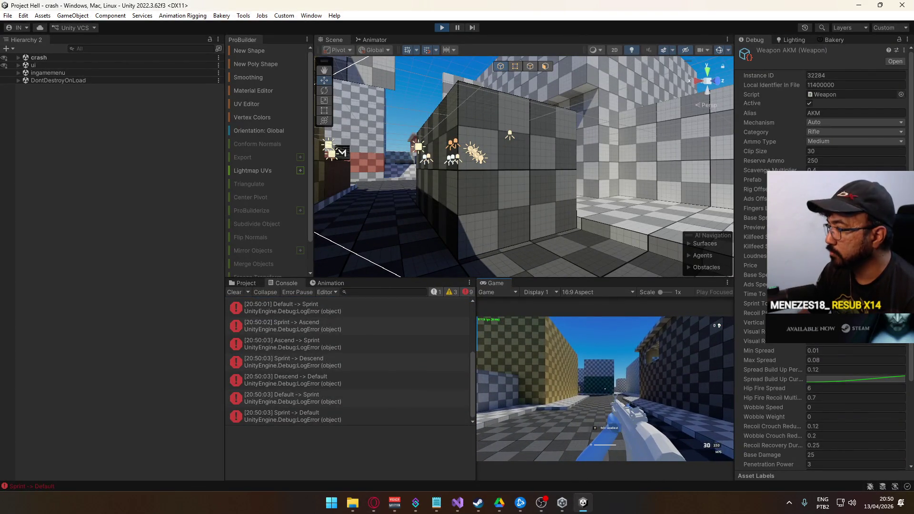
- Stop Play mode and start File > Build And Run
key(super)
key(super)
click(442, 28)
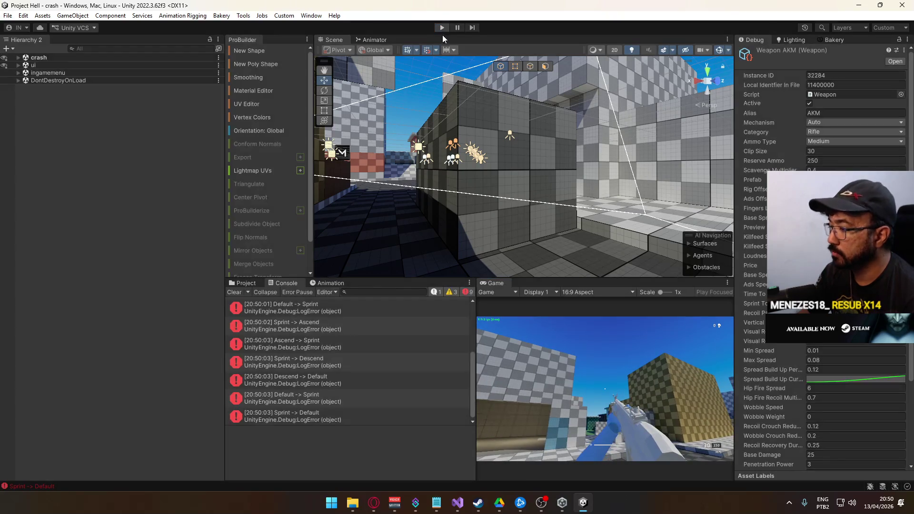
click(9, 16)
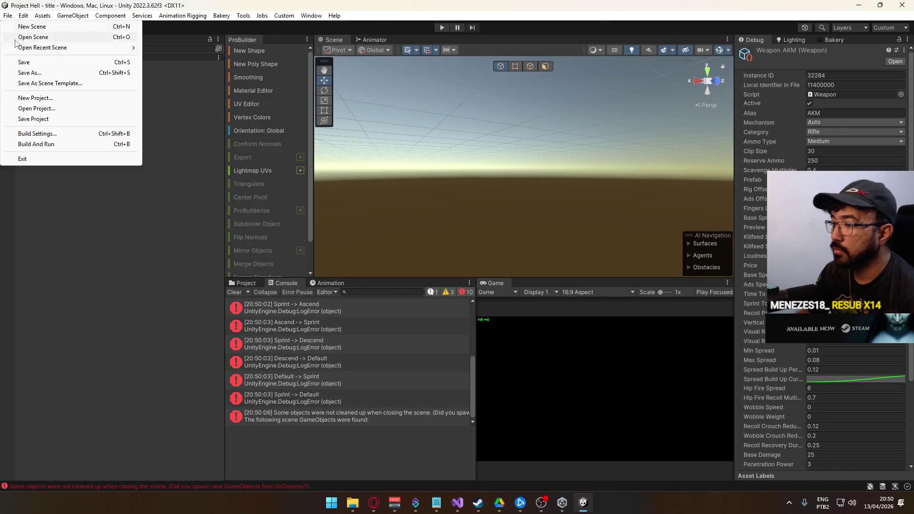
click(71, 145)
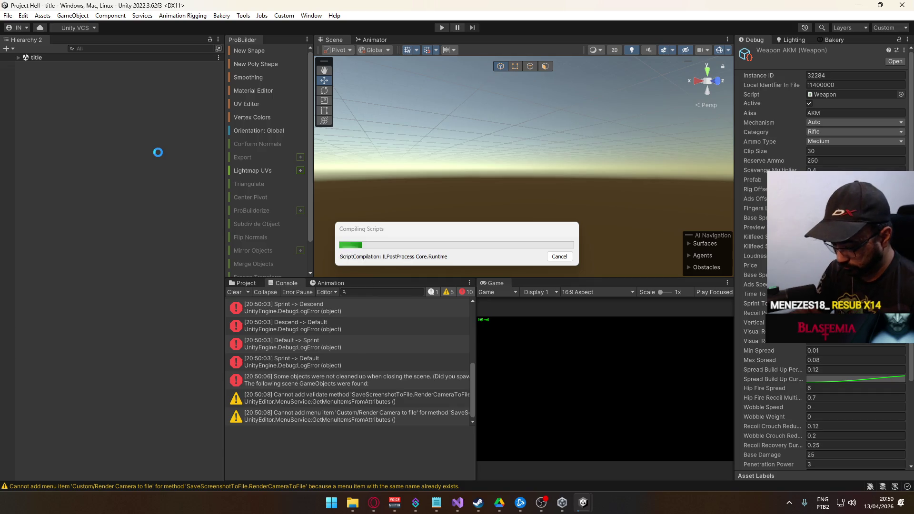
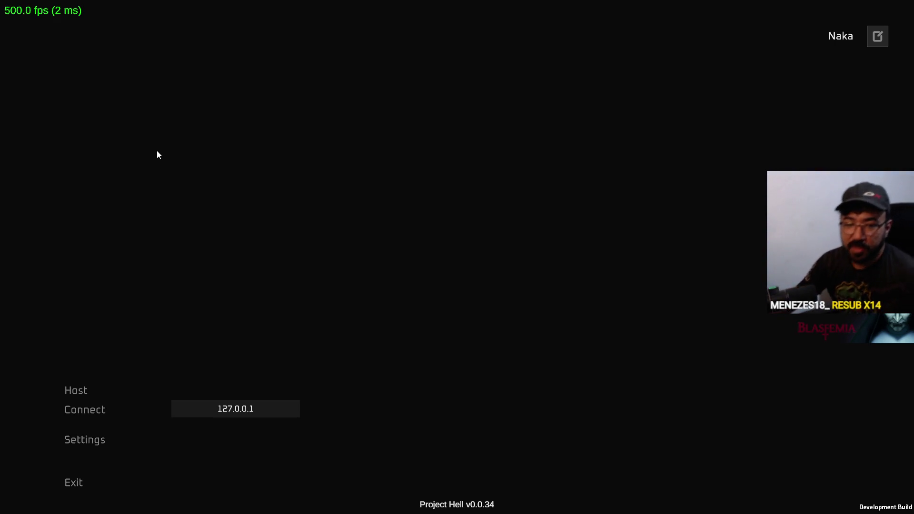
- Exit the running v0.0.34 build from its main menu and confirm quitting
click(102, 476)
click(512, 308)
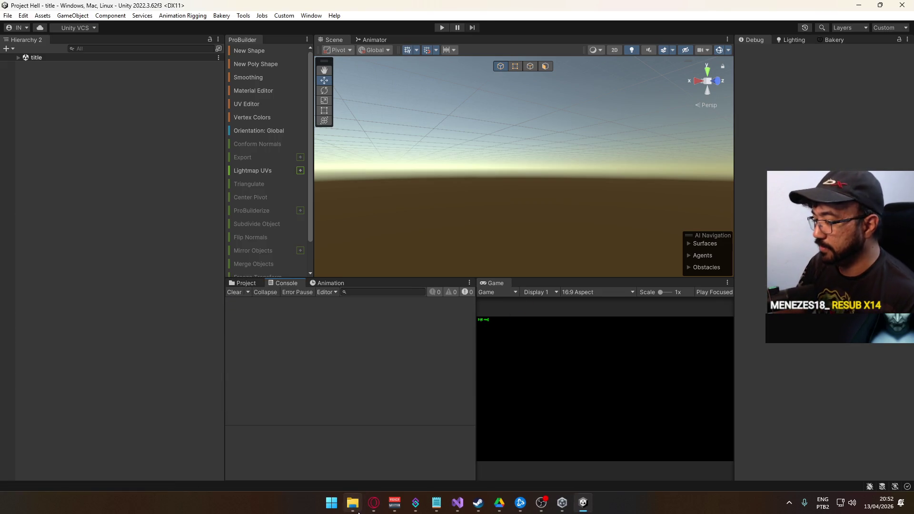
click(352, 502)
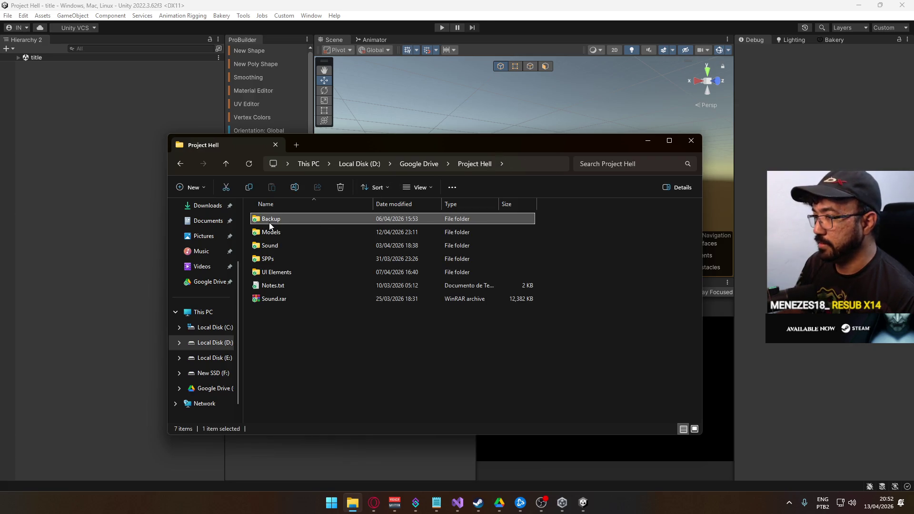
- Browse the drives to reach the Builds folder on New SSD (F:)
double_click(269, 221)
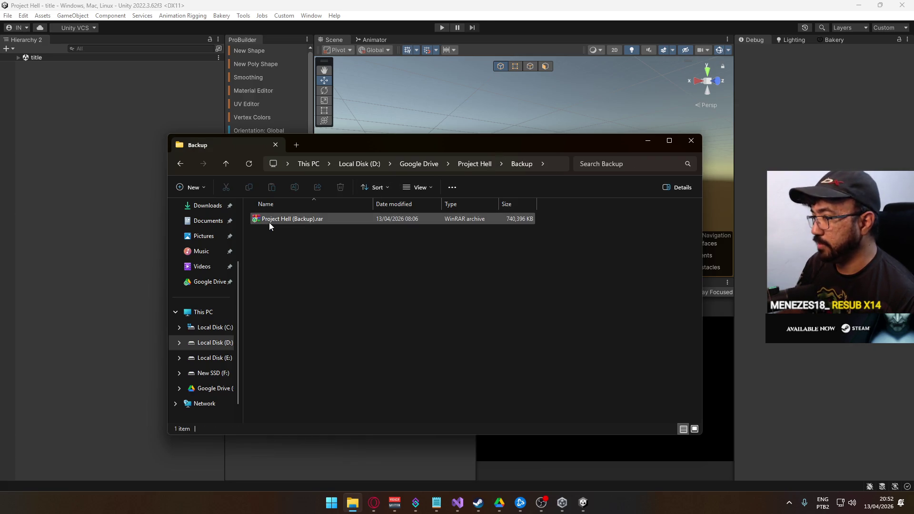
click(222, 373)
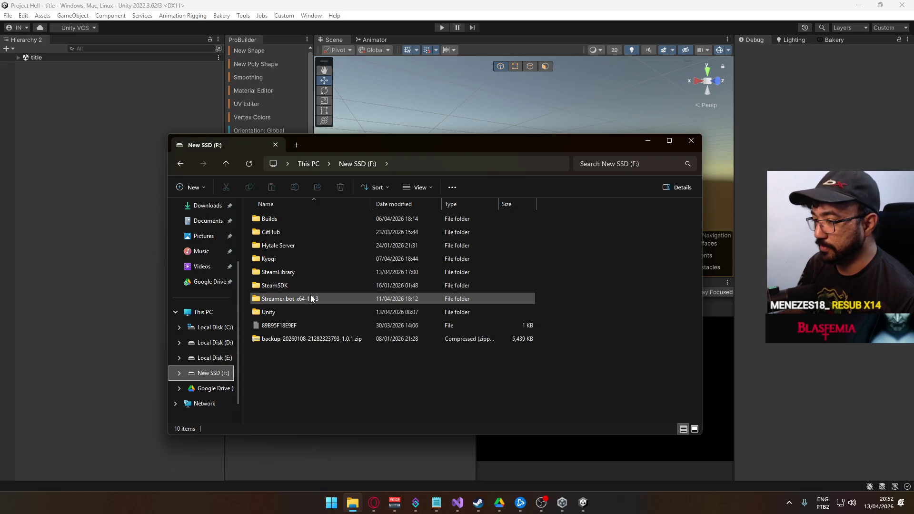
double_click(301, 310)
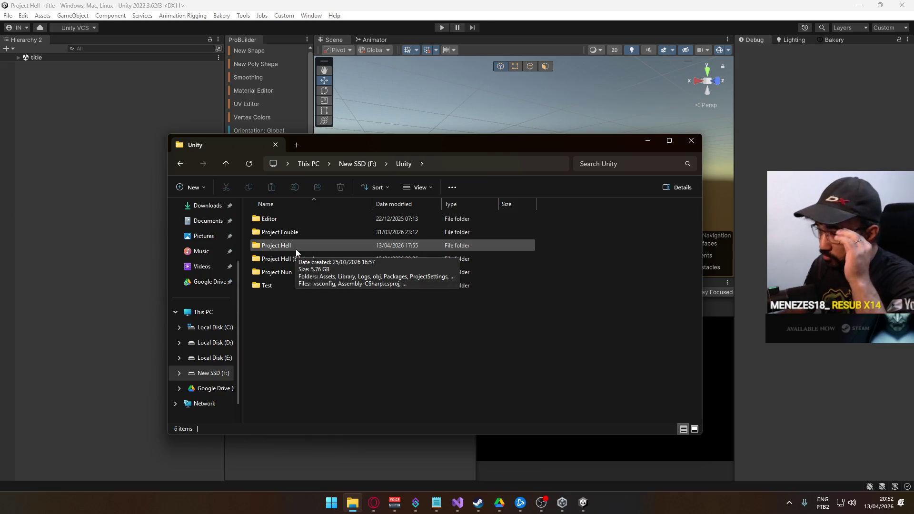
click(215, 343)
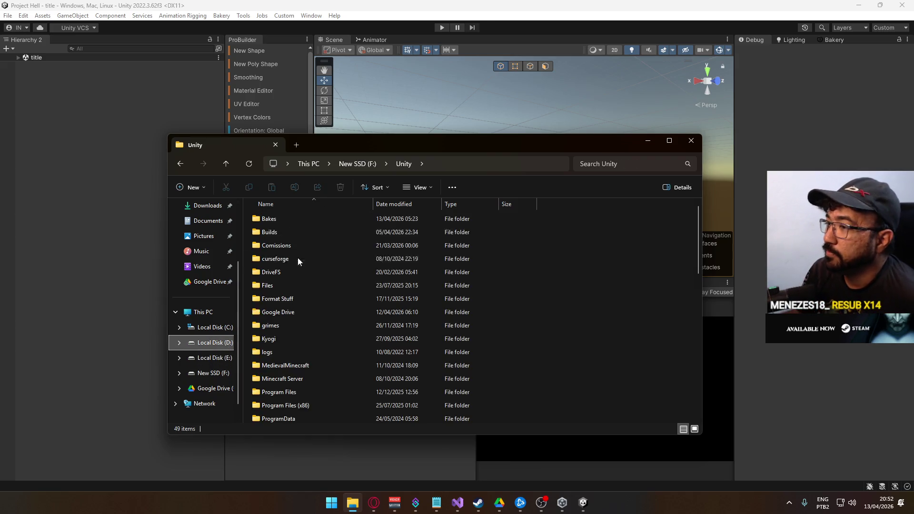
double_click(298, 230)
scroll(328, 295, down, 1)
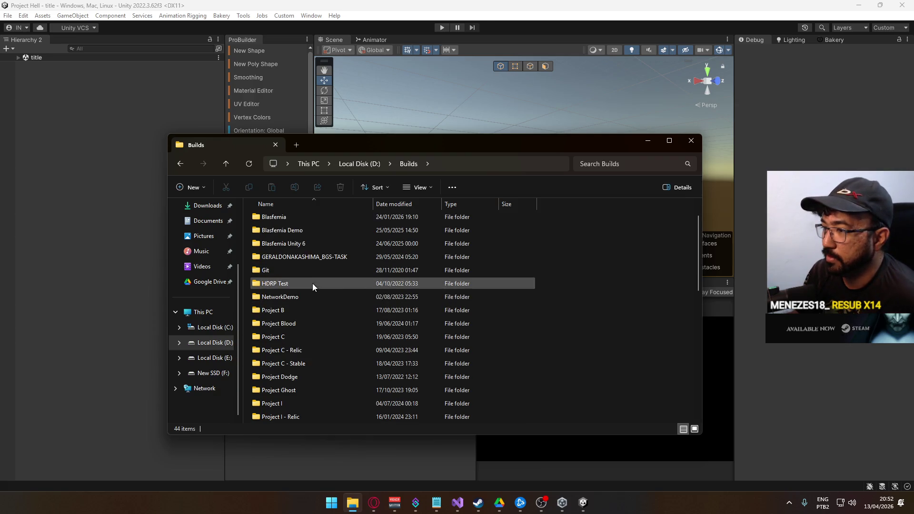
click(214, 373)
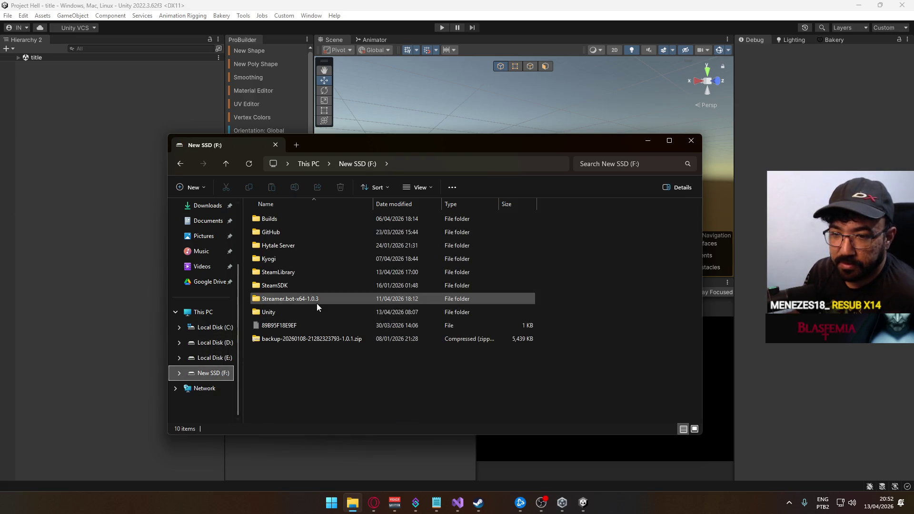
double_click(308, 215)
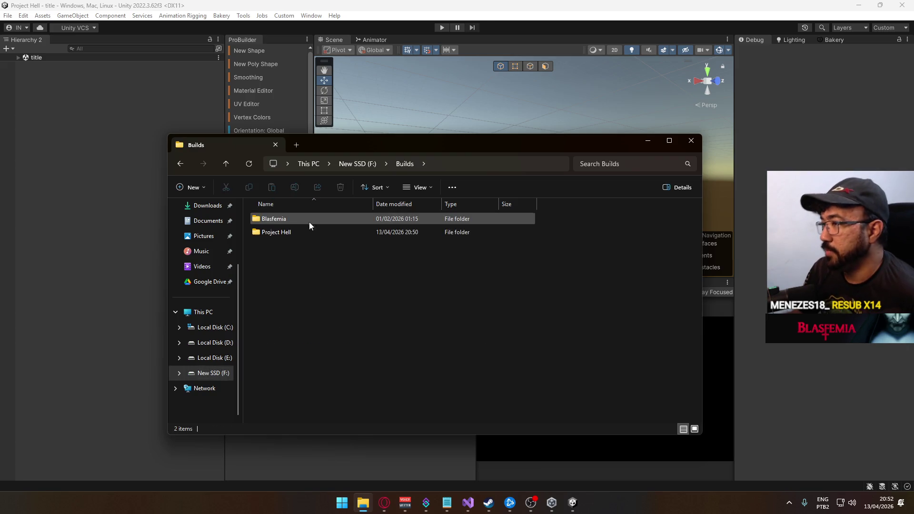
- Compress the Project Hell build folder into Project Hell.rar with WinRAR
click(307, 233)
right_click(308, 232)
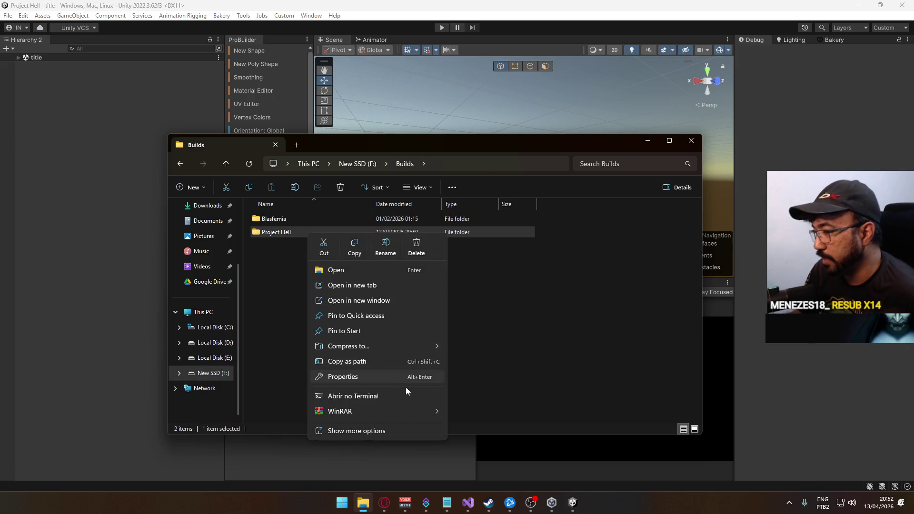
mouse_move(415, 411)
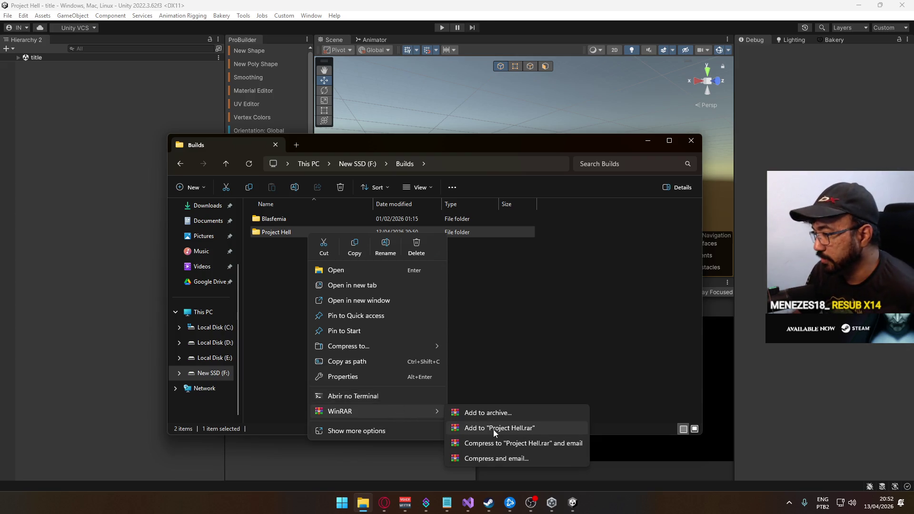
click(493, 430)
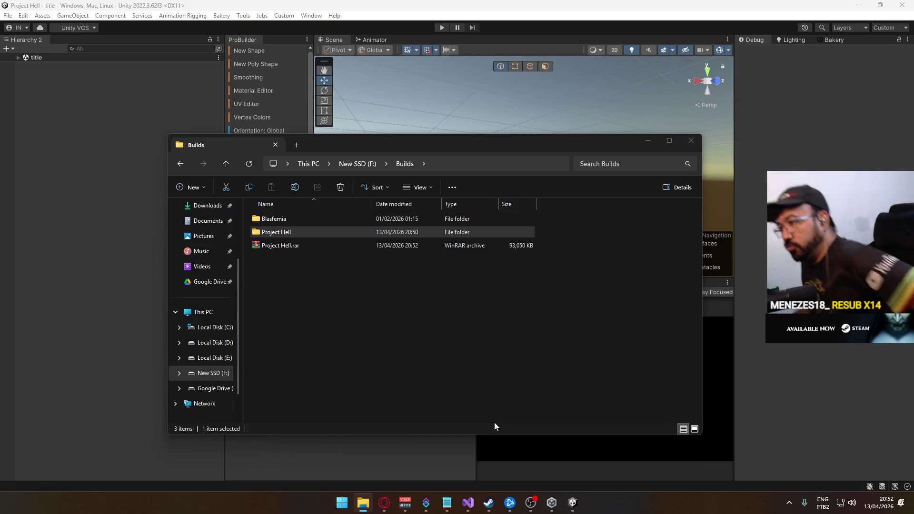
- Select Project Hell.rar and go to the Google Drive folder on Local Disk (D:)
click(335, 249)
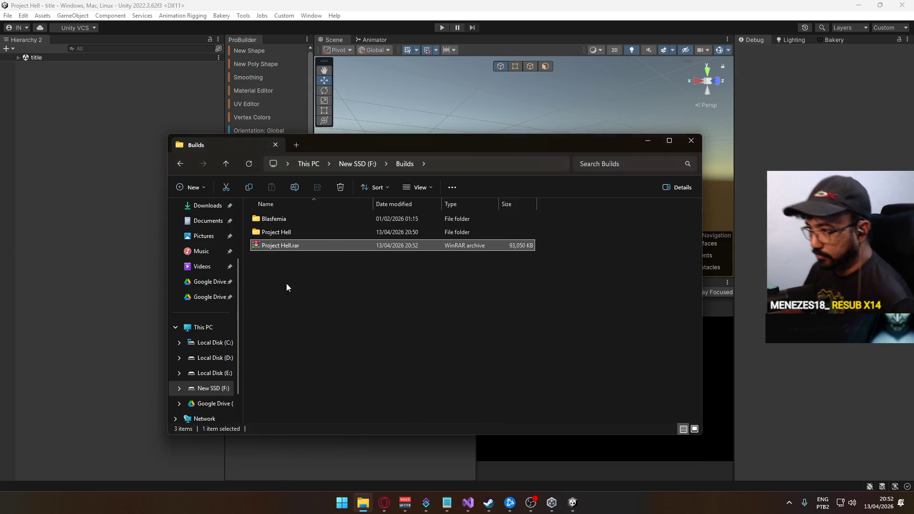
click(212, 389)
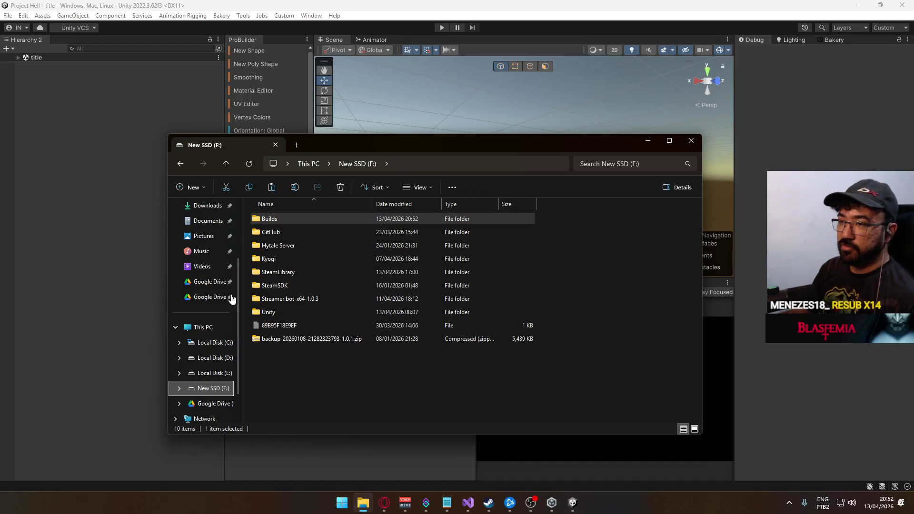
click(215, 373)
click(214, 357)
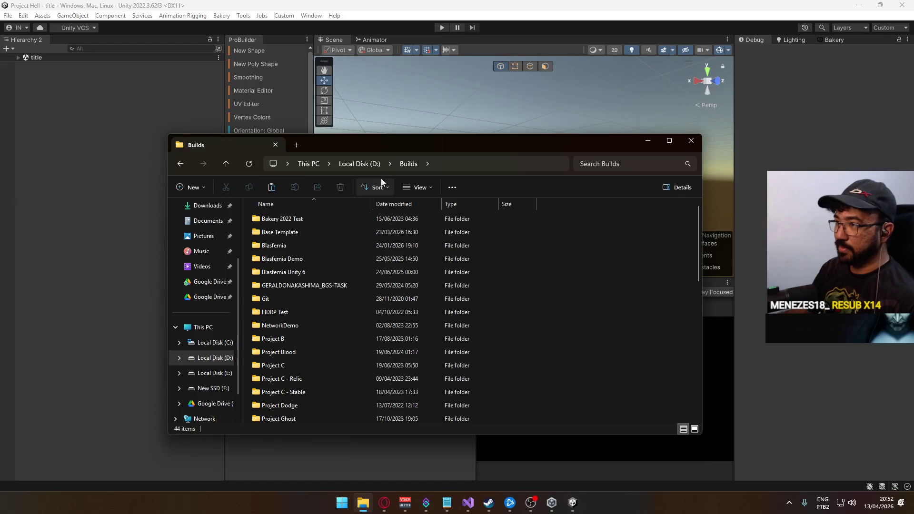
double_click(294, 310)
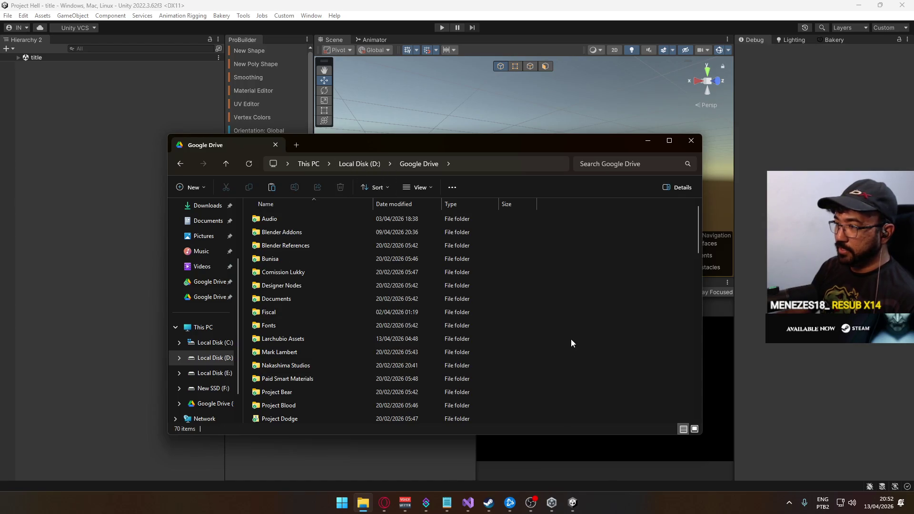
- Paste Project Hell.rar into Google Drive, replacing the older archive
scroll(675, 276, down, 4)
drag(698, 266, 687, 396)
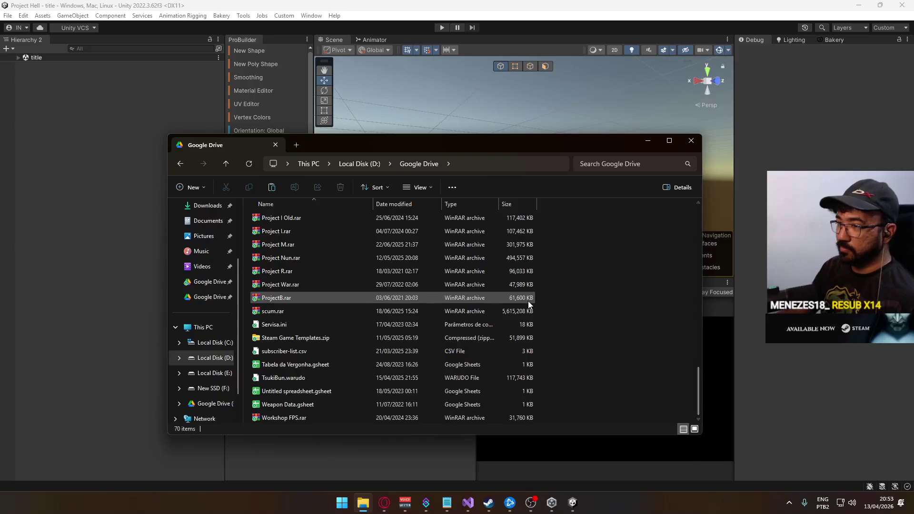
key(ctrl+v)
click(460, 184)
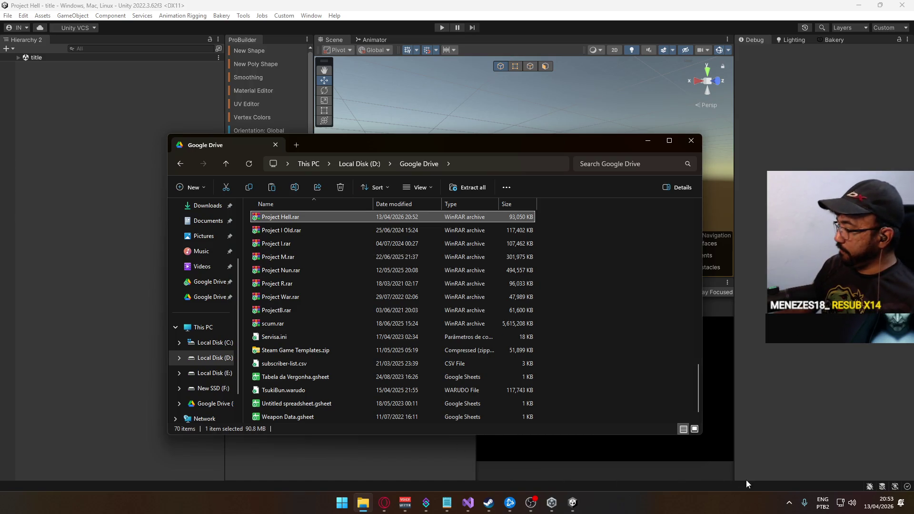
click(789, 502)
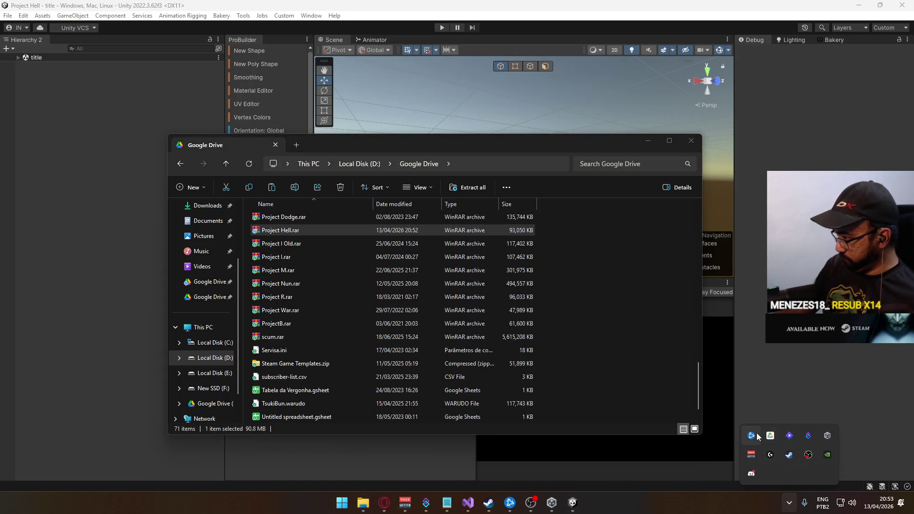
click(771, 436)
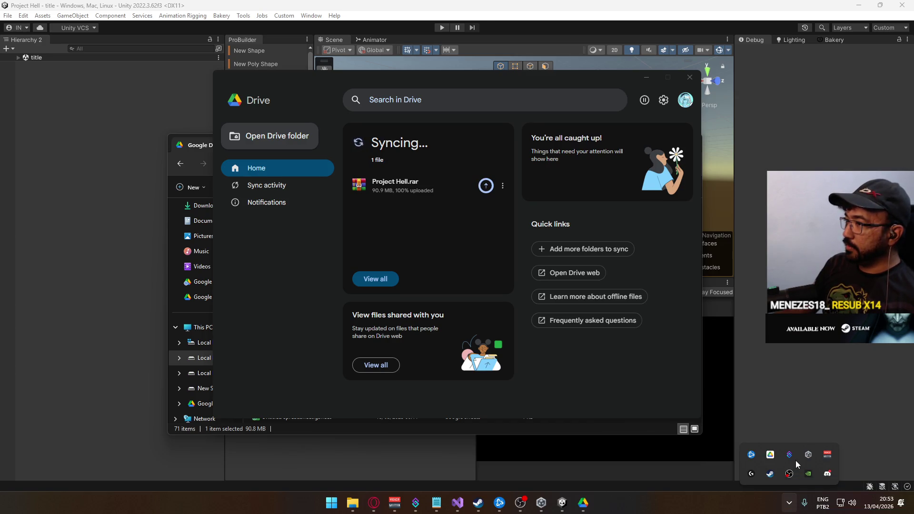
click(690, 77)
mouse_move(365, 502)
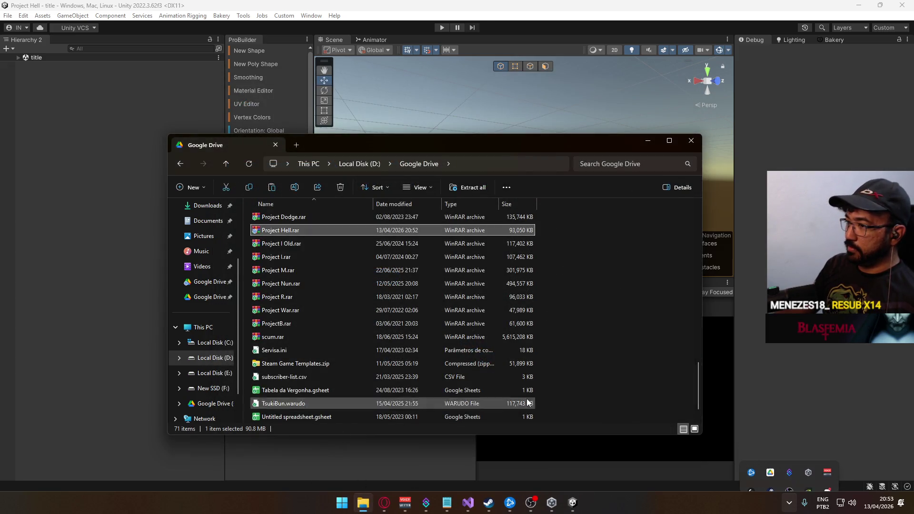
- Uncheck Development Build in the Build Settings
click(8, 16)
click(37, 133)
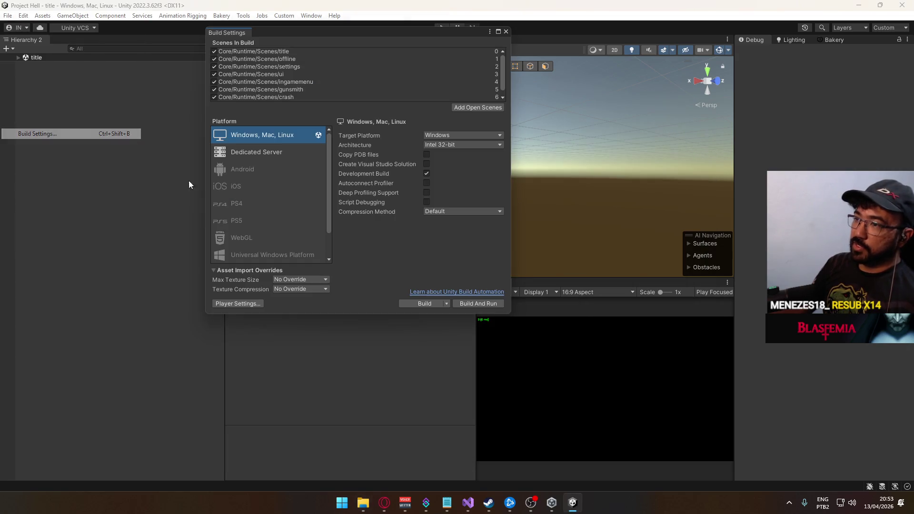
click(425, 174)
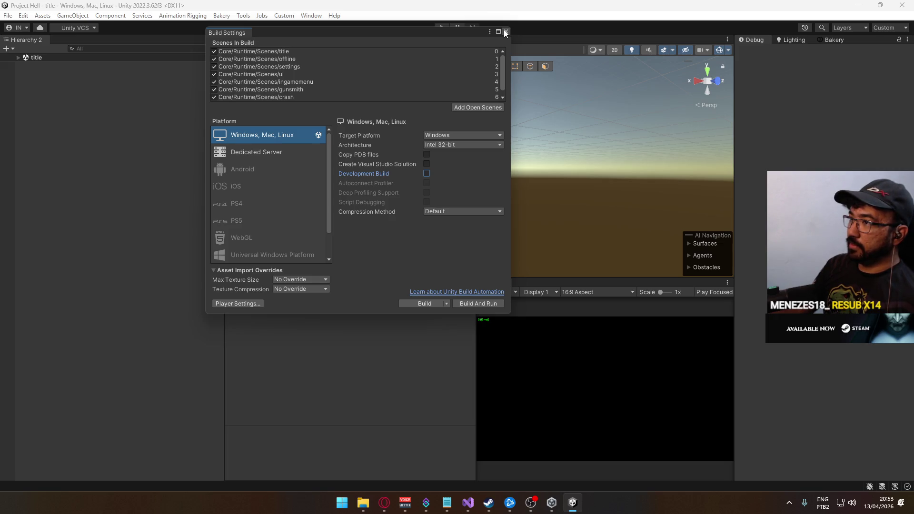
- Check the Version in Player Settings, then close the Project and Build Settings windows
click(238, 303)
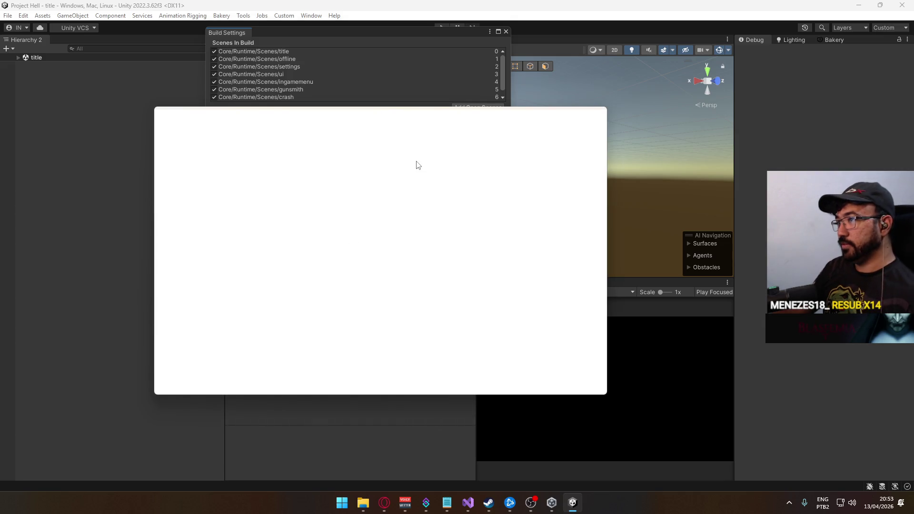
click(413, 166)
click(602, 111)
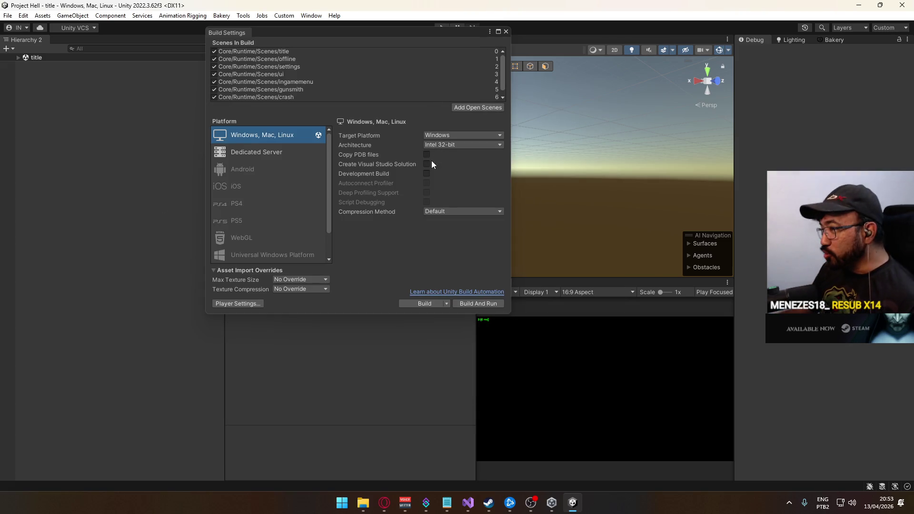
click(505, 31)
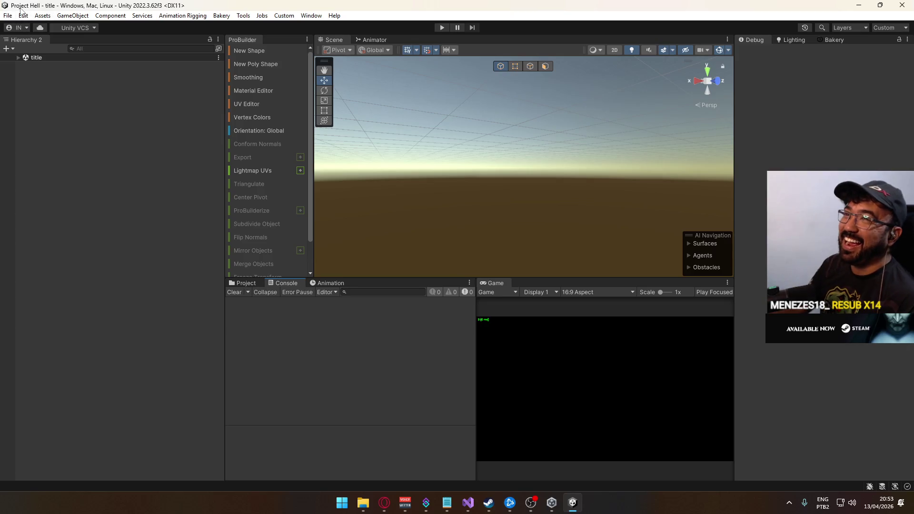
click(7, 16)
- Build And Run the game and wait for Project Hell v0.0.35 to reach its main menu
click(59, 143)
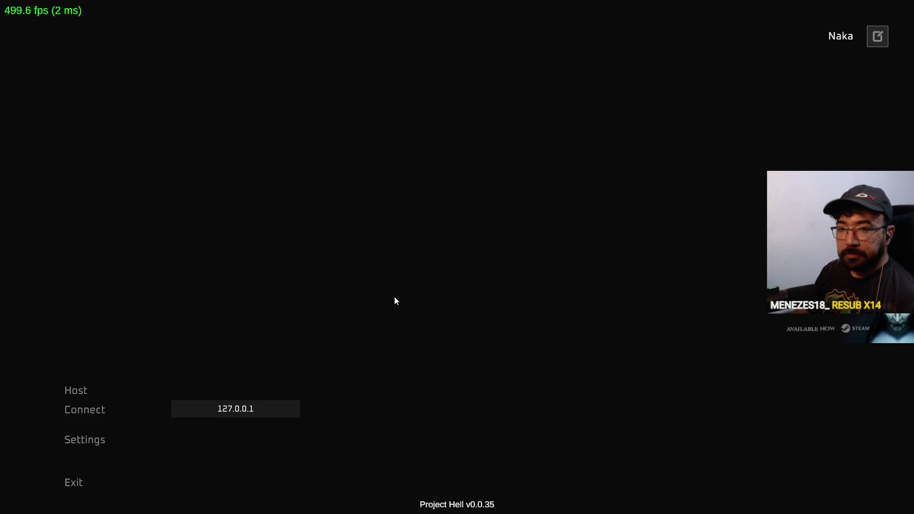
key(super)
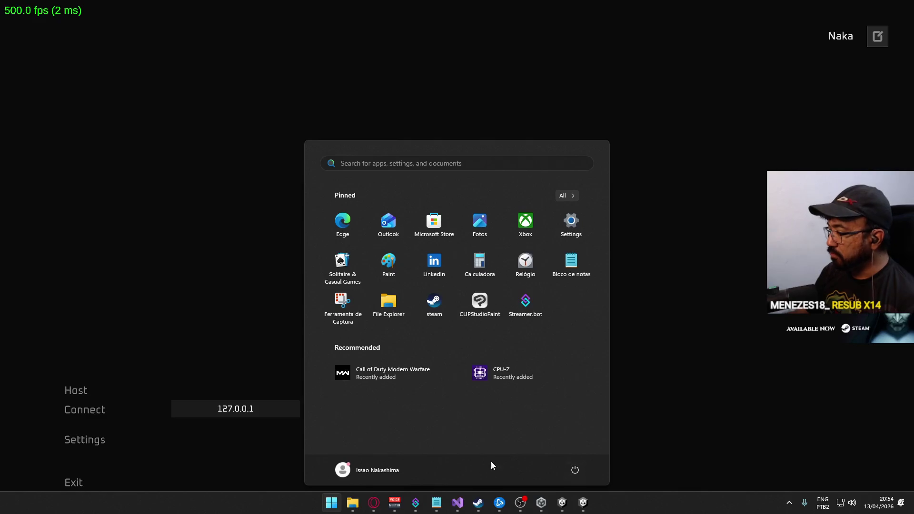
click(788, 502)
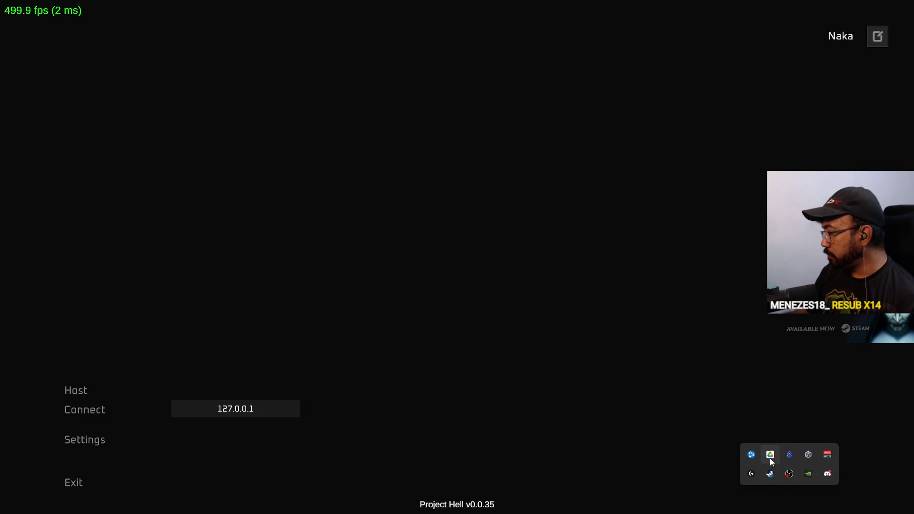
click(771, 458)
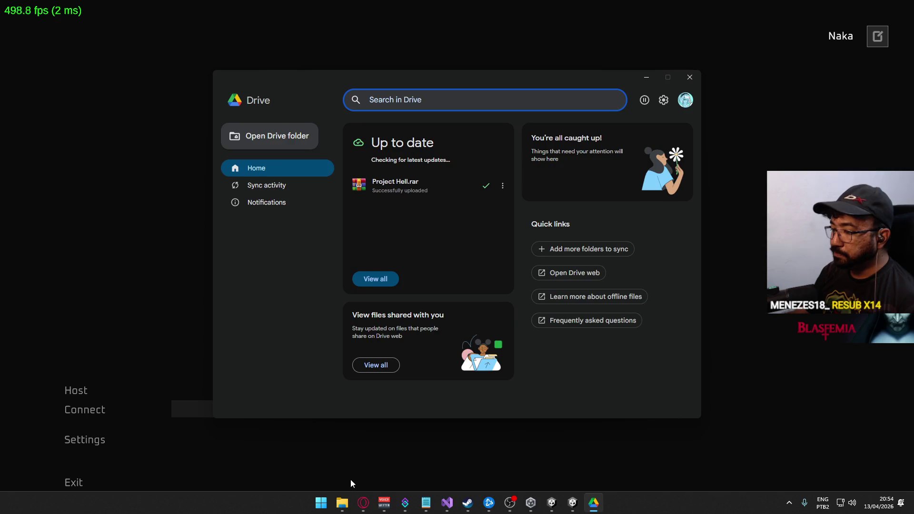
click(343, 502)
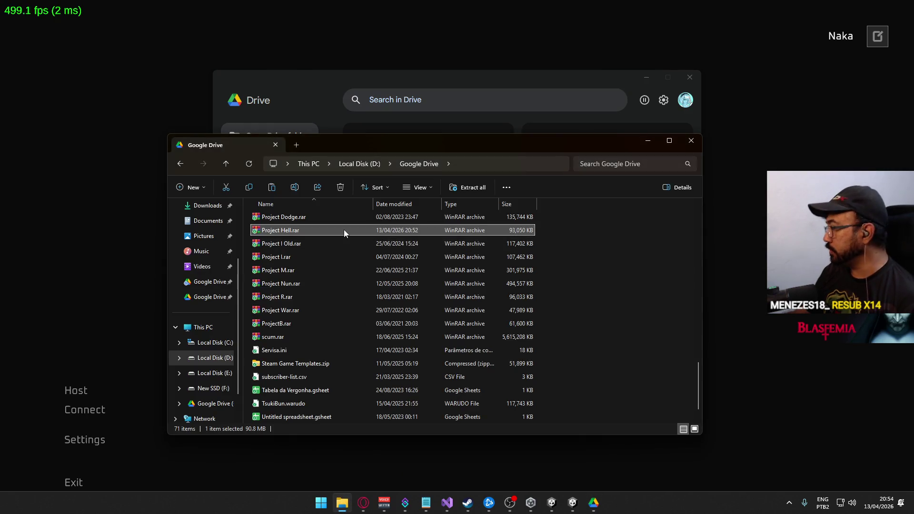
click(679, 107)
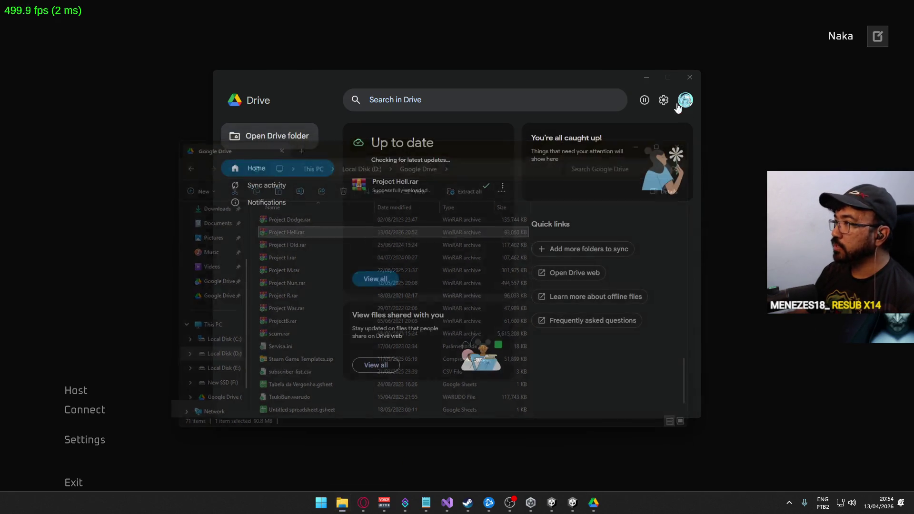
click(789, 503)
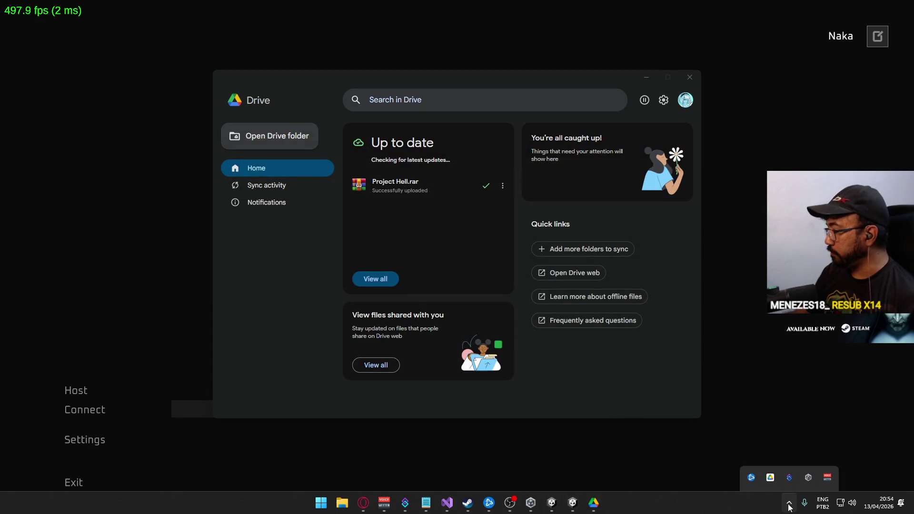
click(262, 339)
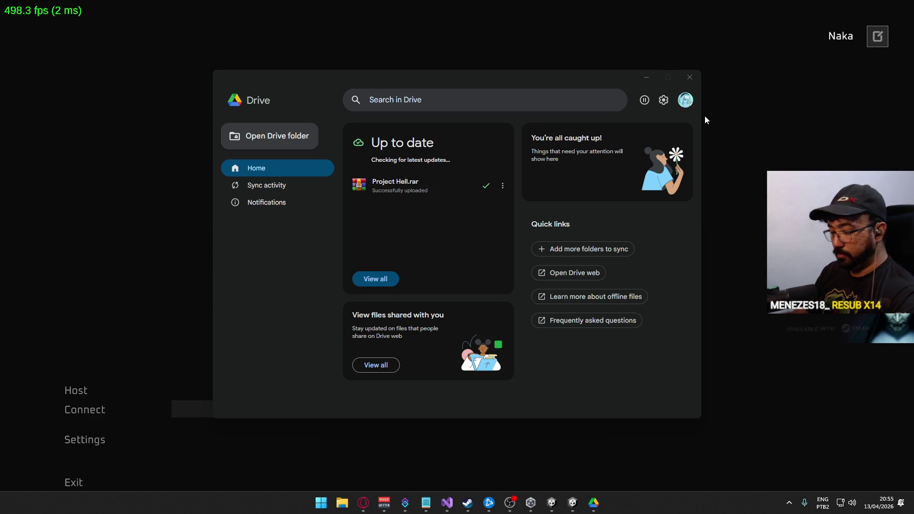
click(787, 127)
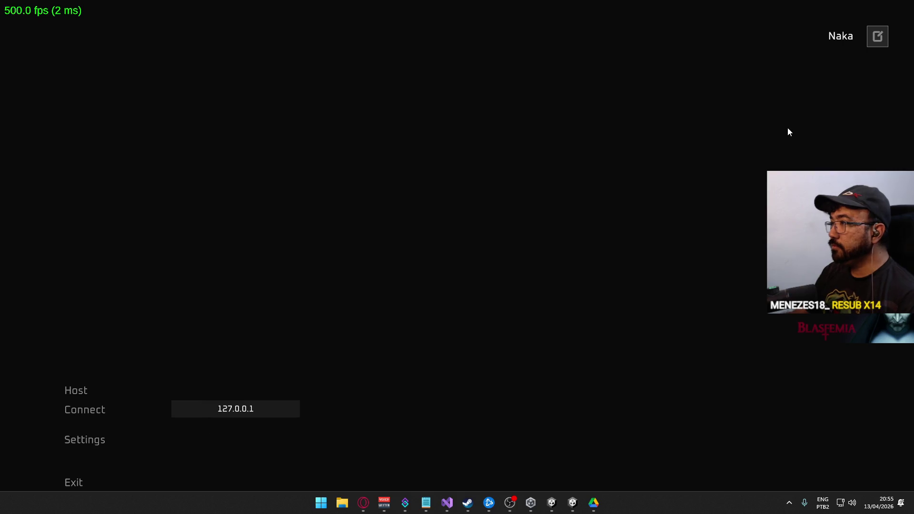
- Host a match and equip the MP5 primary and the Eagle sidearm, switching to the Eagle
click(81, 391)
click(280, 490)
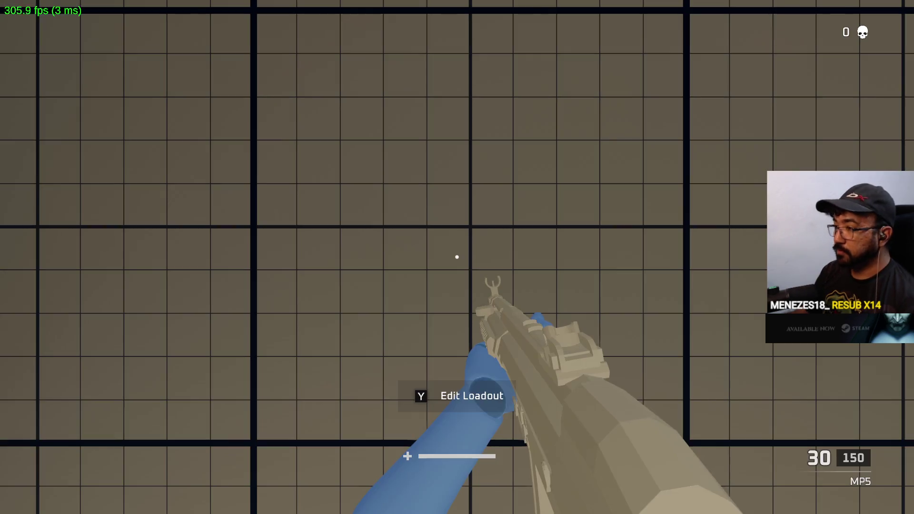
key(y)
click(335, 424)
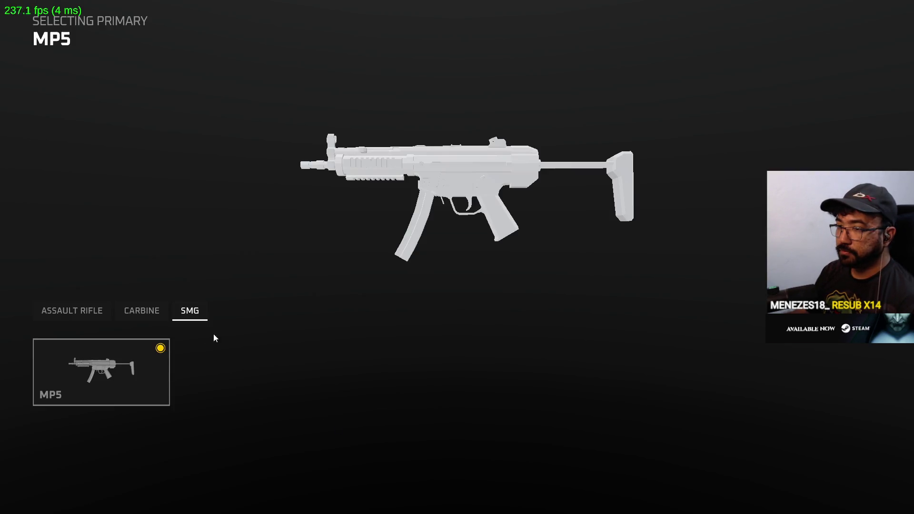
key(Escape)
key(y)
click(448, 438)
click(244, 371)
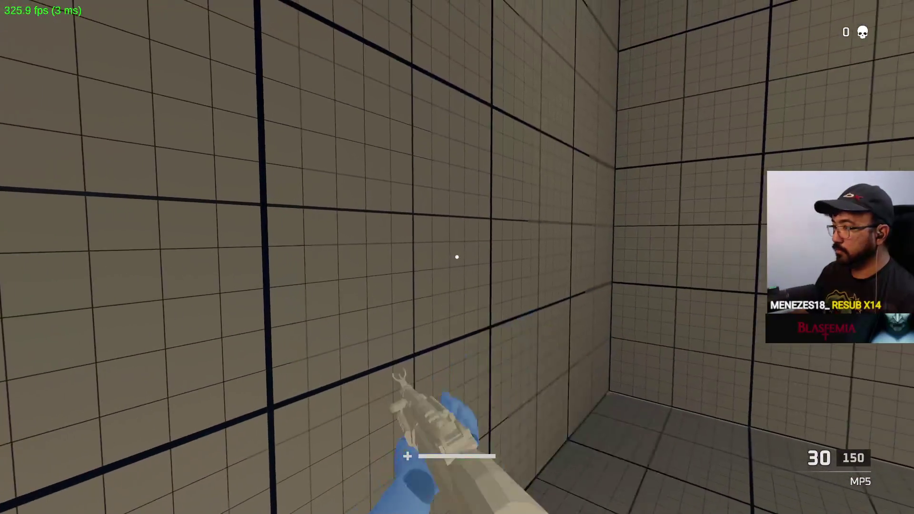
key(2)
- Walk through the test map's tiled rooms, checkered street and blue building
key(w)
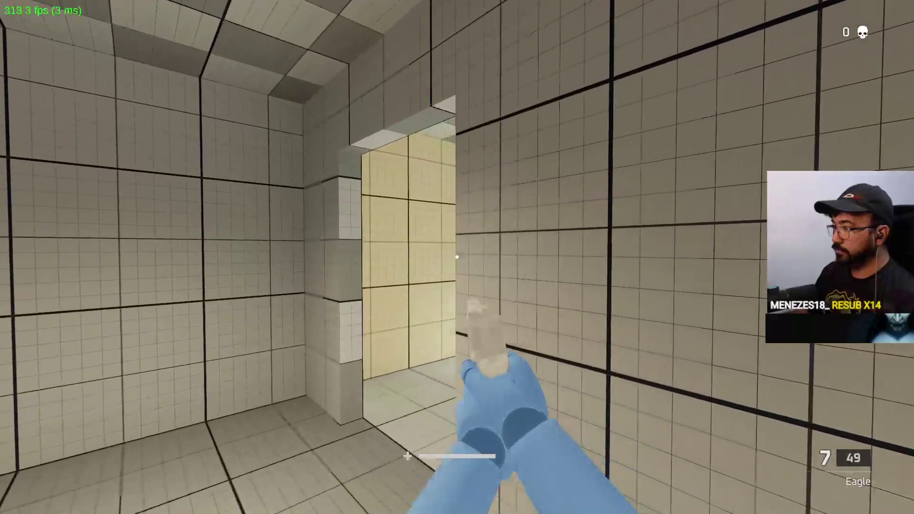
key(w)
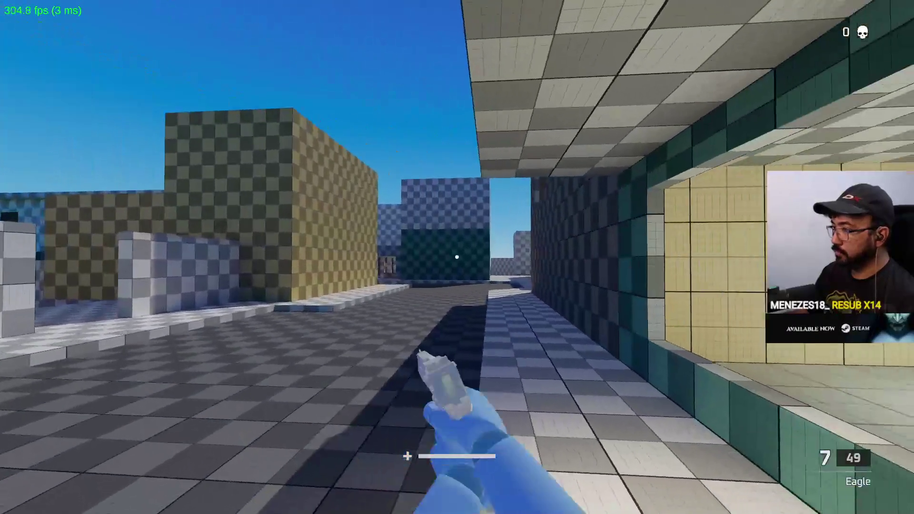
key(w)
key(w)
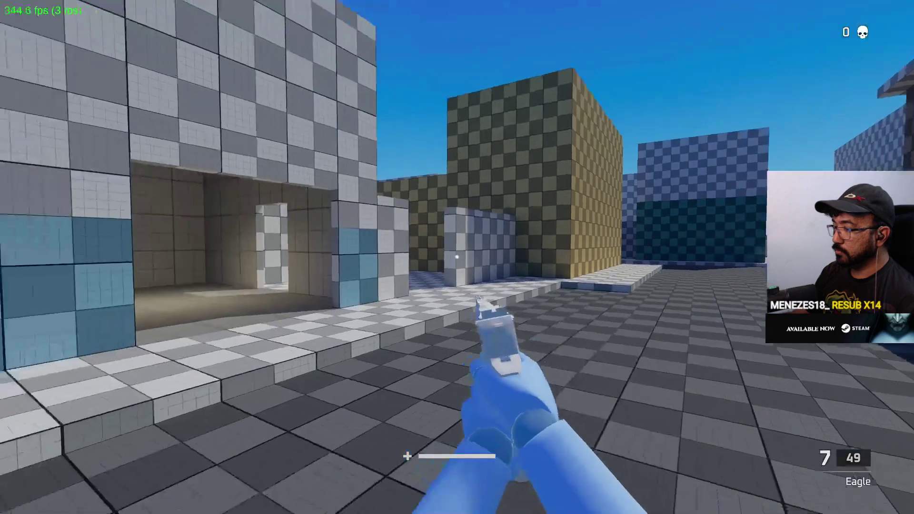
key(w)
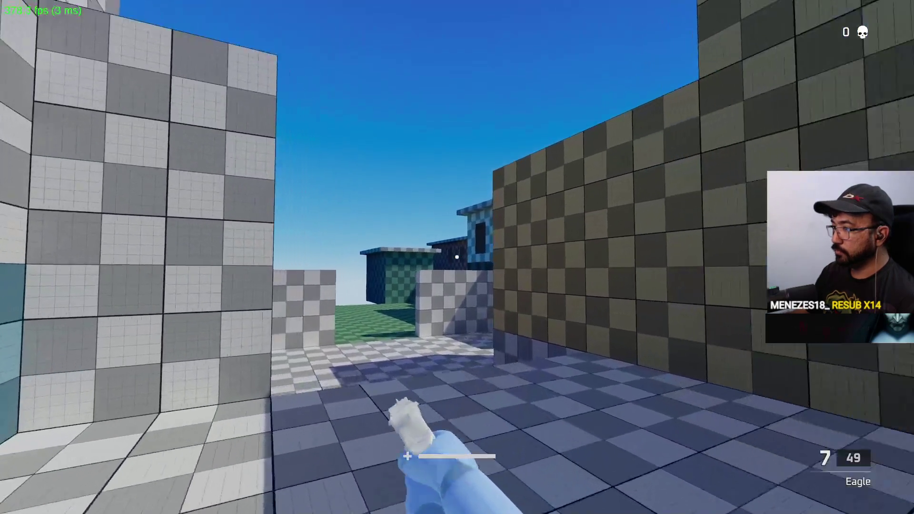
key(w)
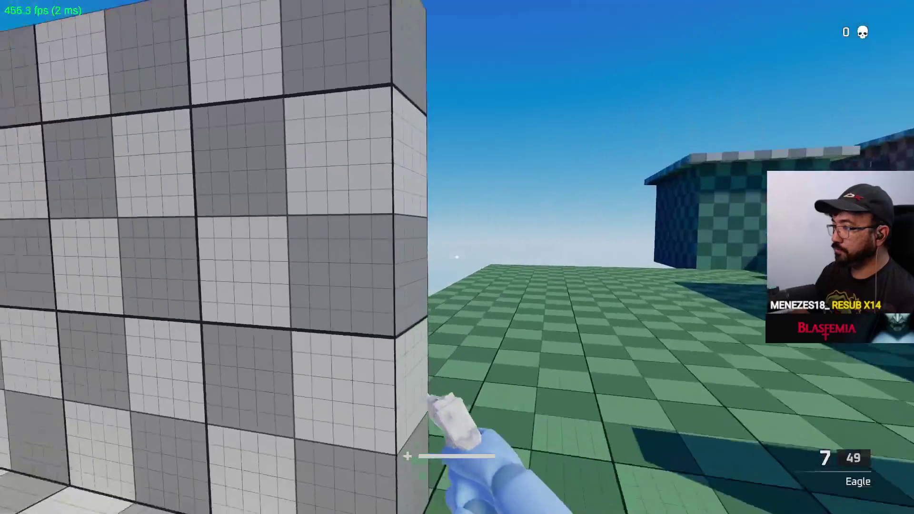
key(w)
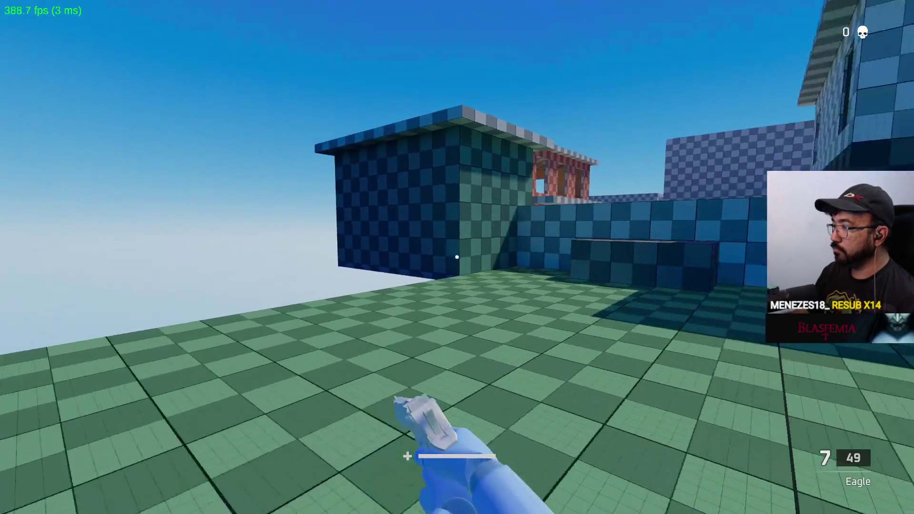
key(w)
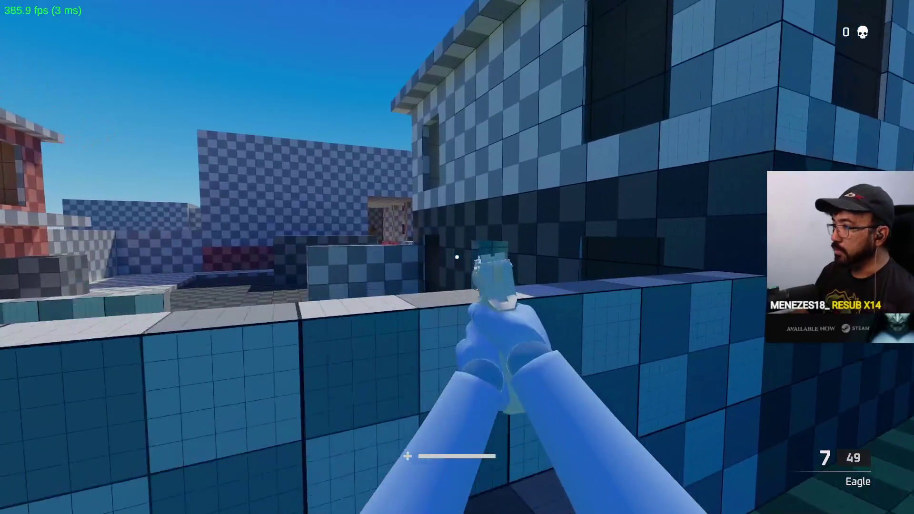
key(w)
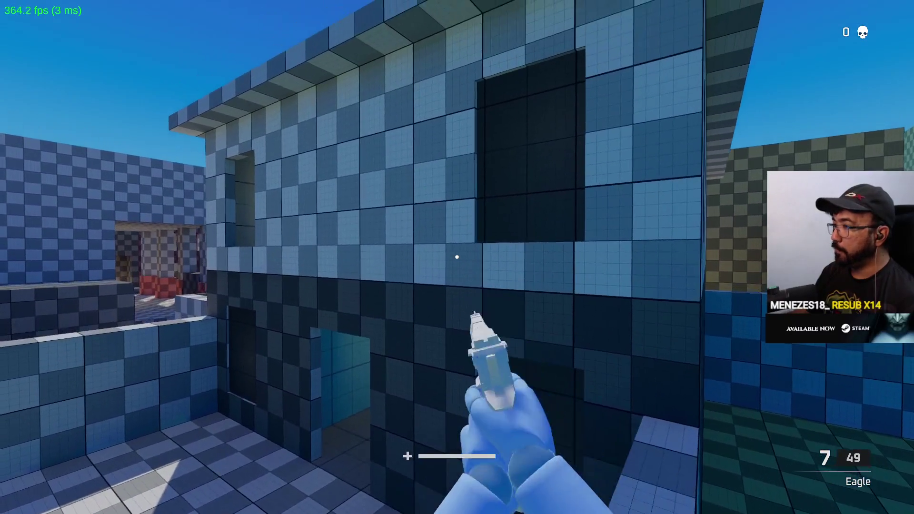
key(w)
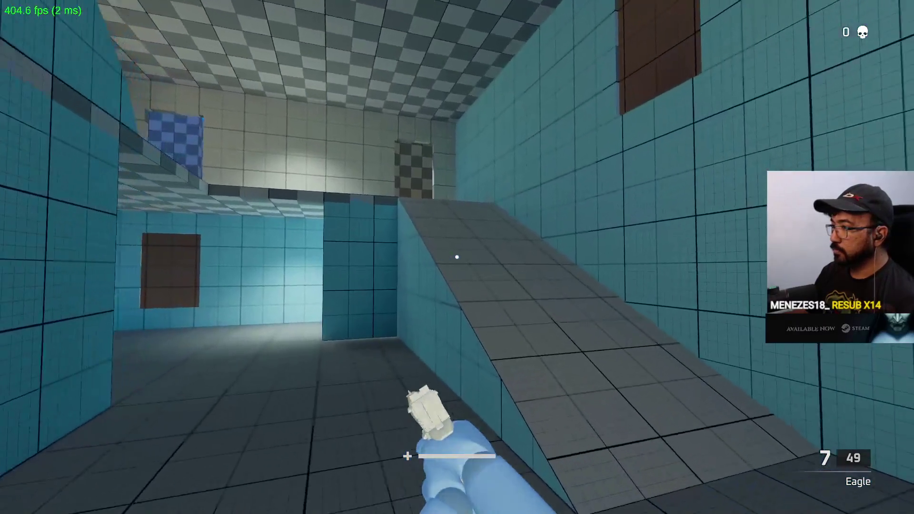
key(w)
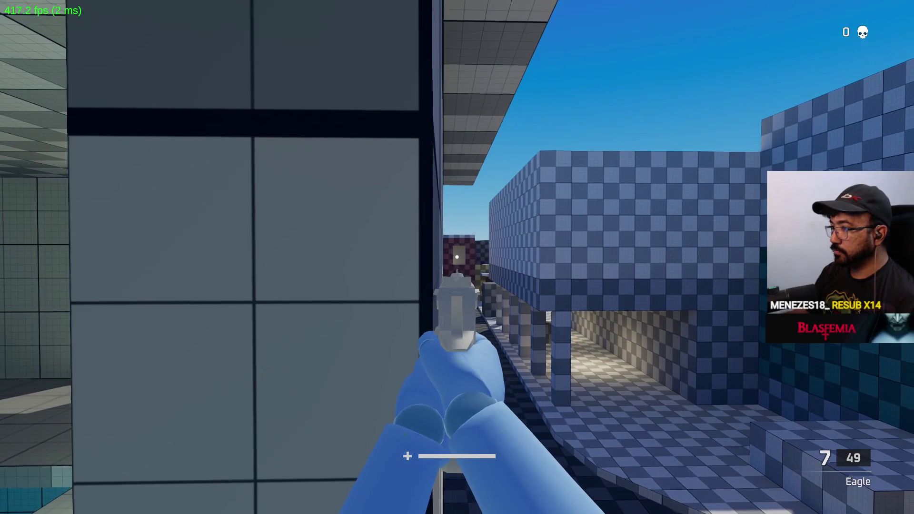
key(w)
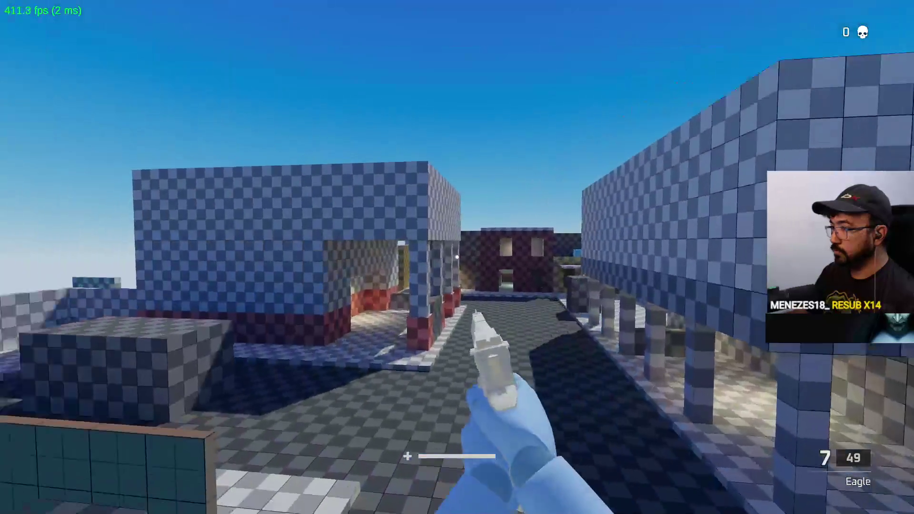
key(w)
key(d)
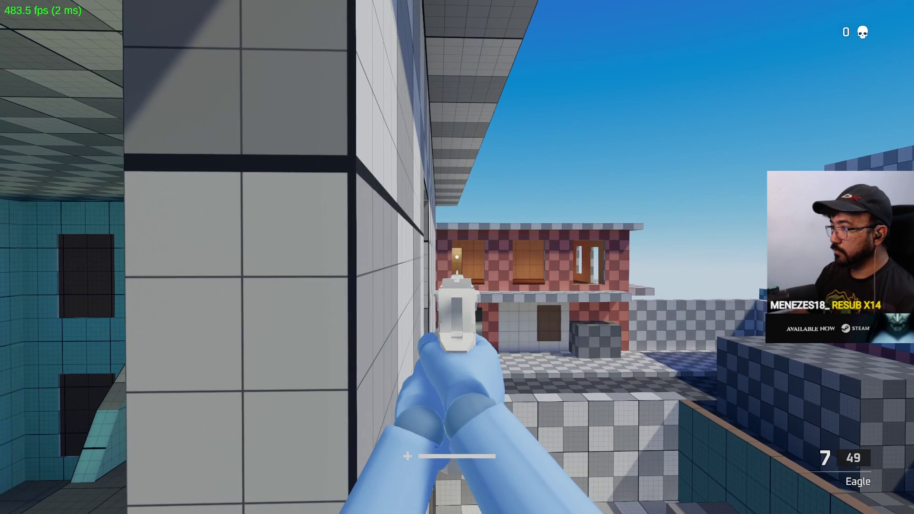
key(a)
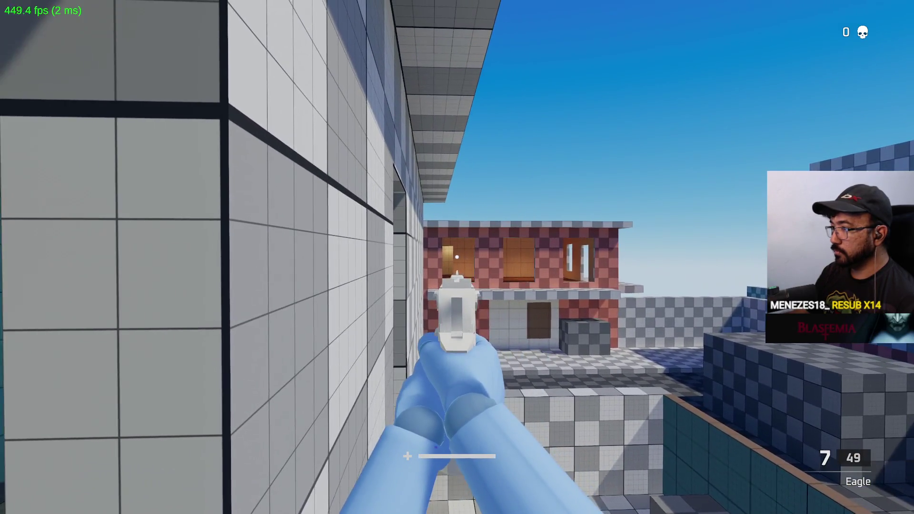
- Fire and reload the Eagle, check the scoreboard, and run toward the courtyard
click(457, 257)
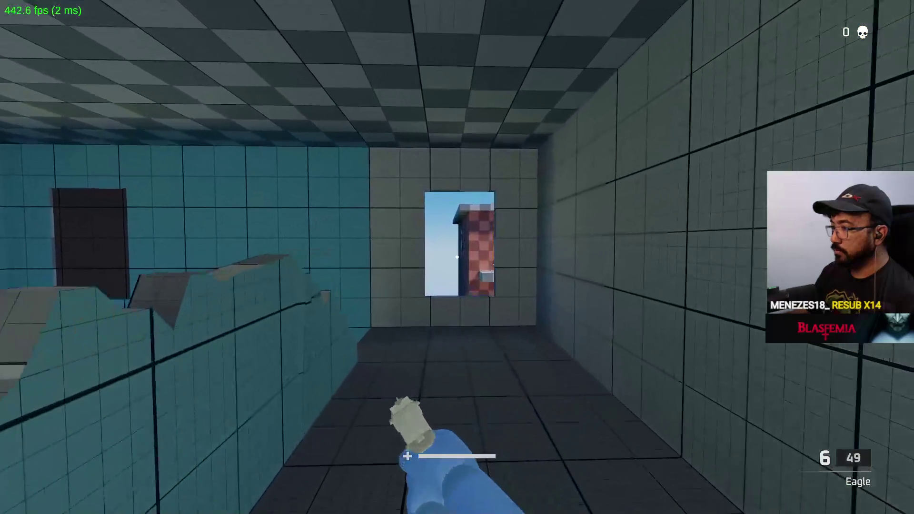
key(r)
key(Tab)
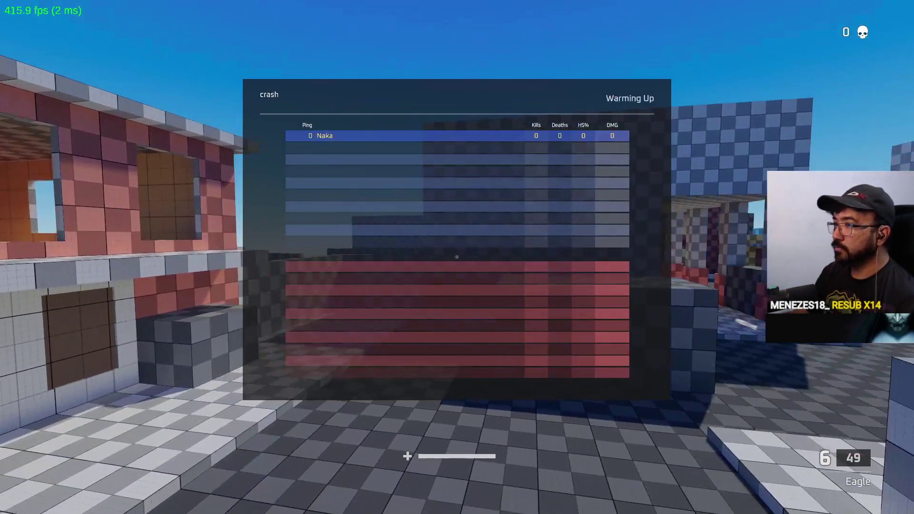
key(w)
key(w)
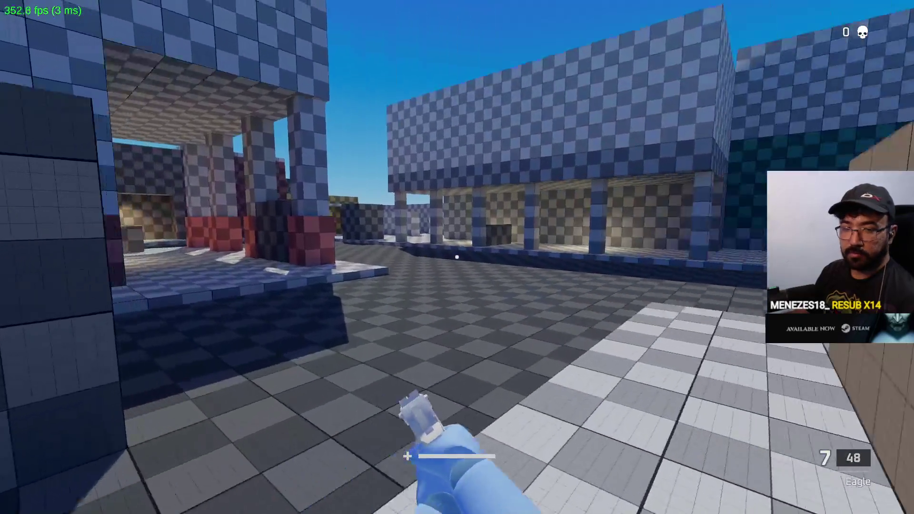
key(w)
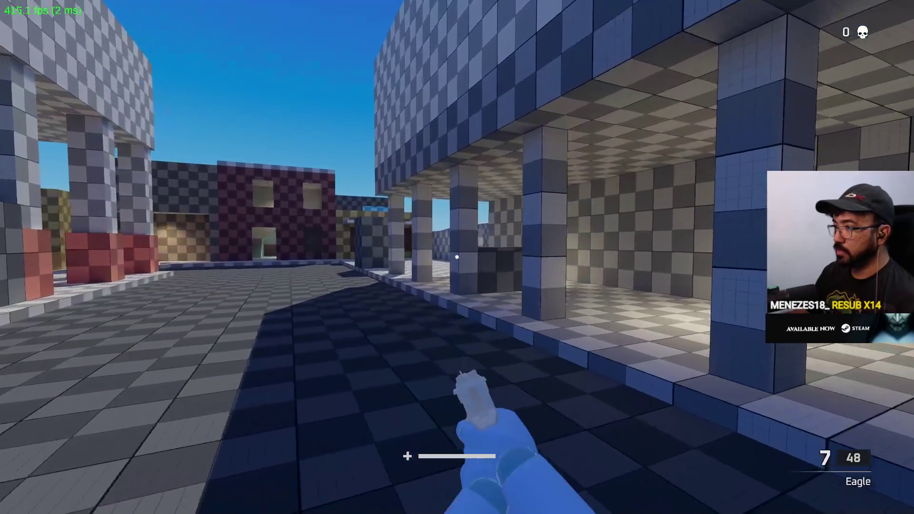